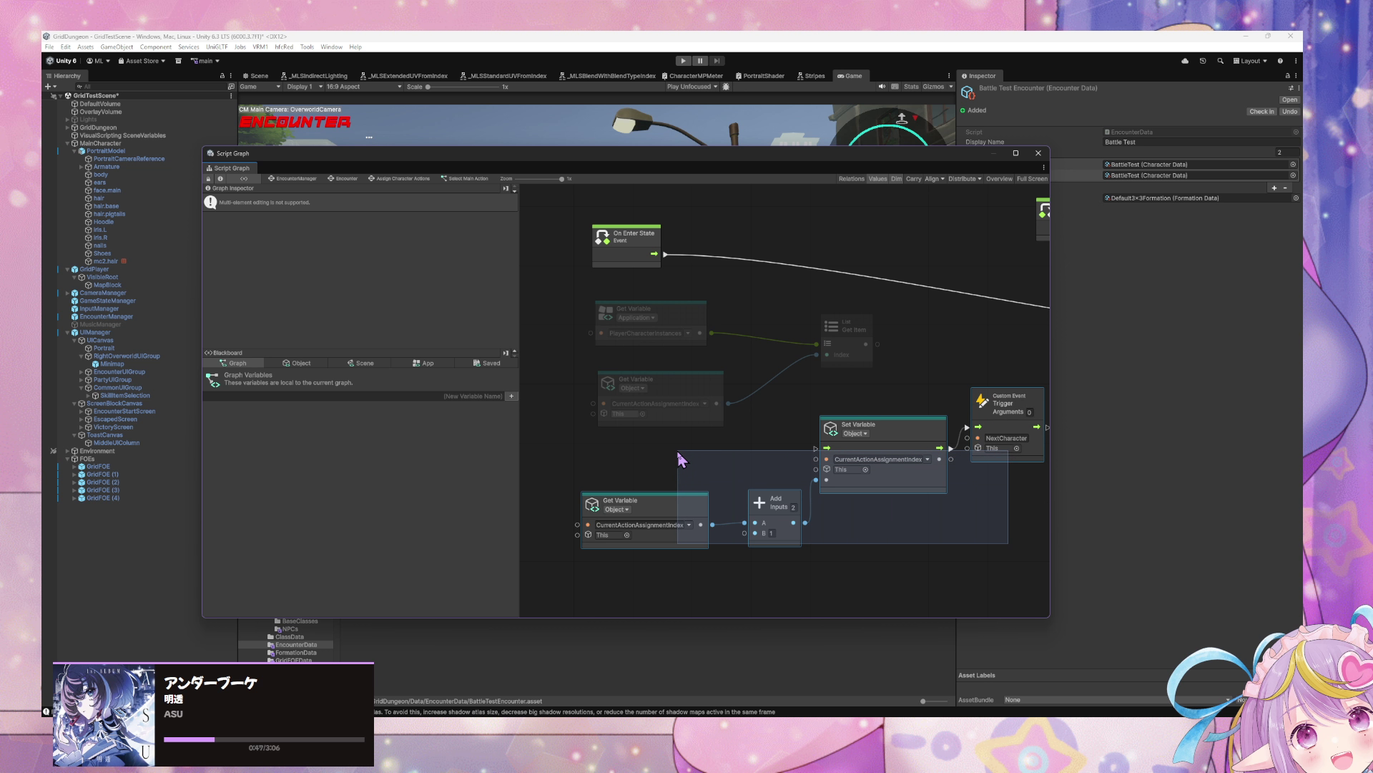
Step: Undo an accidental node deletion, then move the Get Variable and Get Item nodes down-left
{"action": "key", "text": "Delete"}
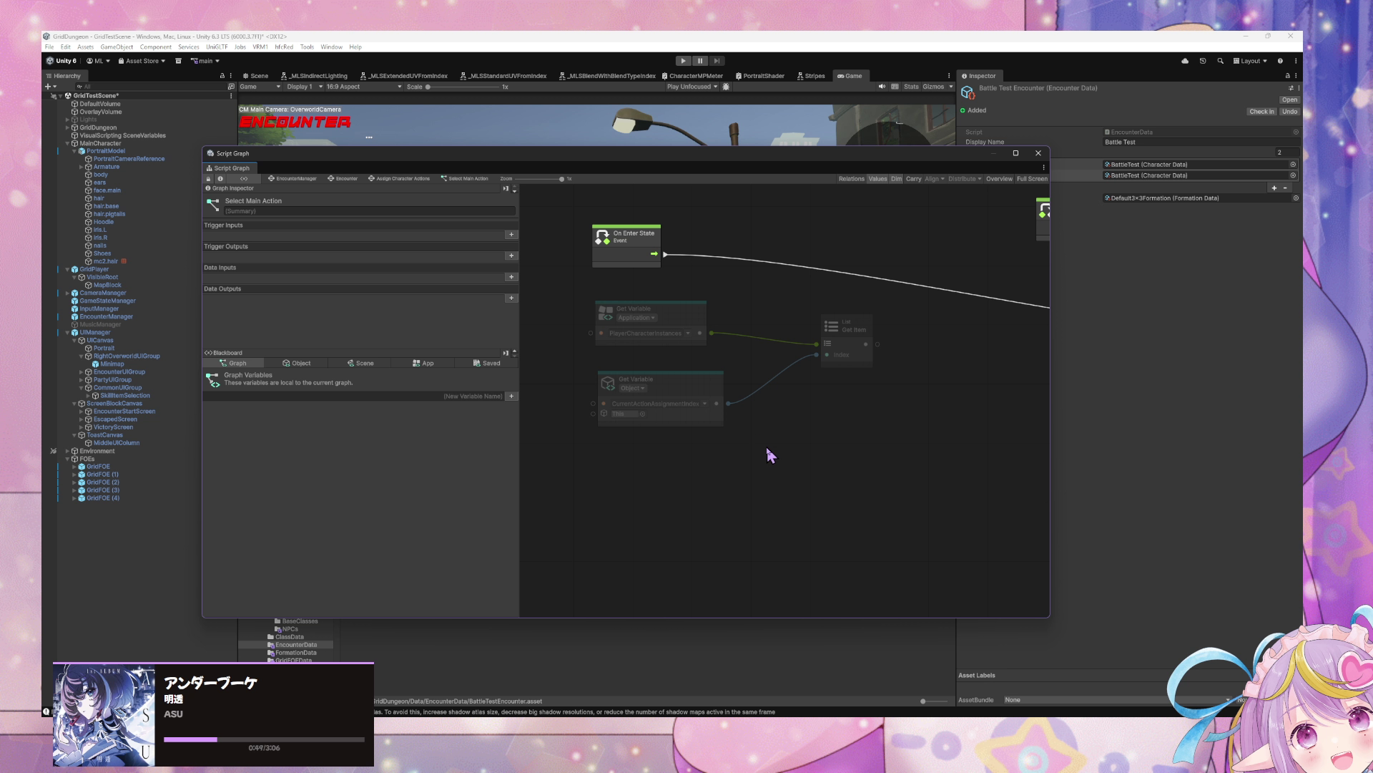
{"action": "key", "text": "ctrl+z"}
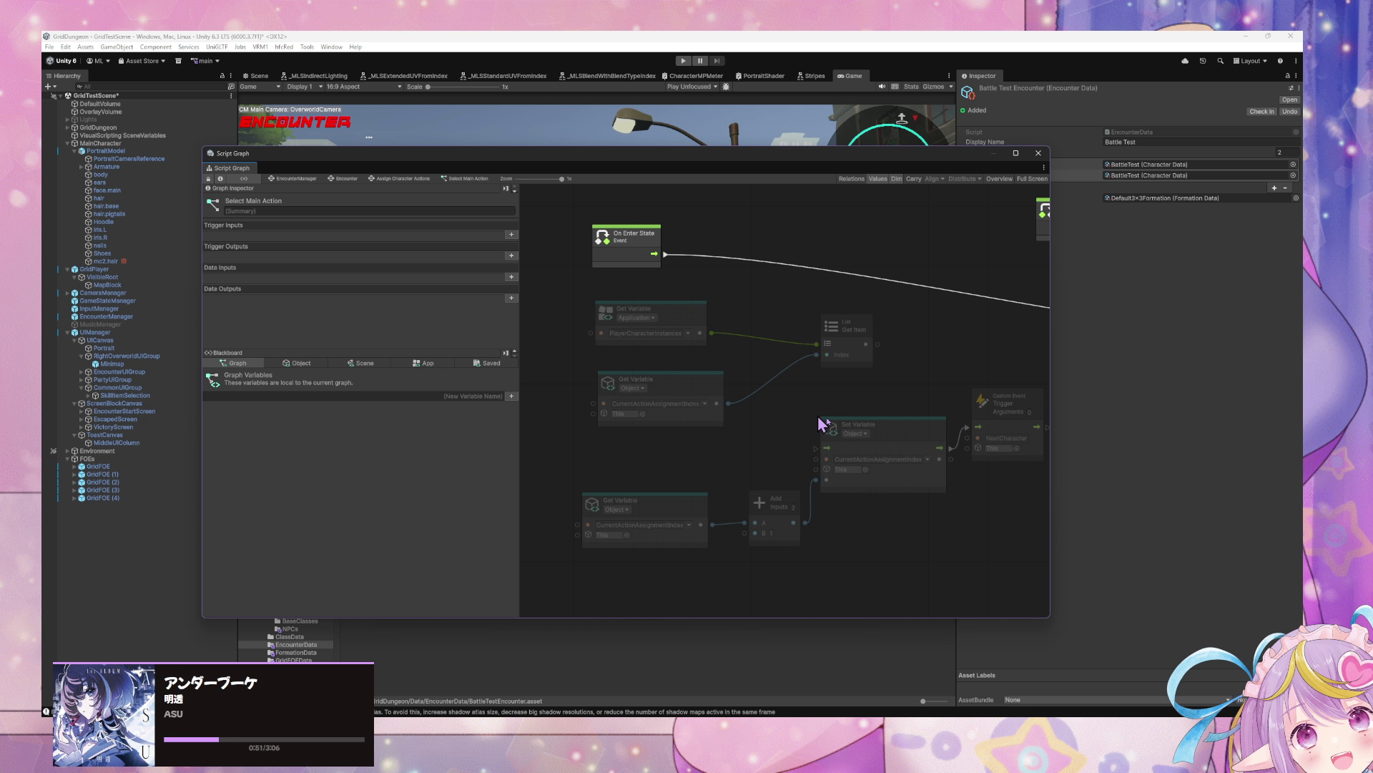
{"action": "mouse_move", "coordinate": [883, 396]}
{"action": "left_mouse_down"}
{"action": "mouse_move", "coordinate": [648, 332]}
{"action": "mouse_move", "coordinate": [594, 358]}
{"action": "left_mouse_up"}
{"action": "mouse_move", "coordinate": [708, 258]}
{"action": "left_mouse_down"}
{"action": "mouse_move", "coordinate": [842, 295]}
{"action": "mouse_move", "coordinate": [731, 279]}
{"action": "left_mouse_up"}
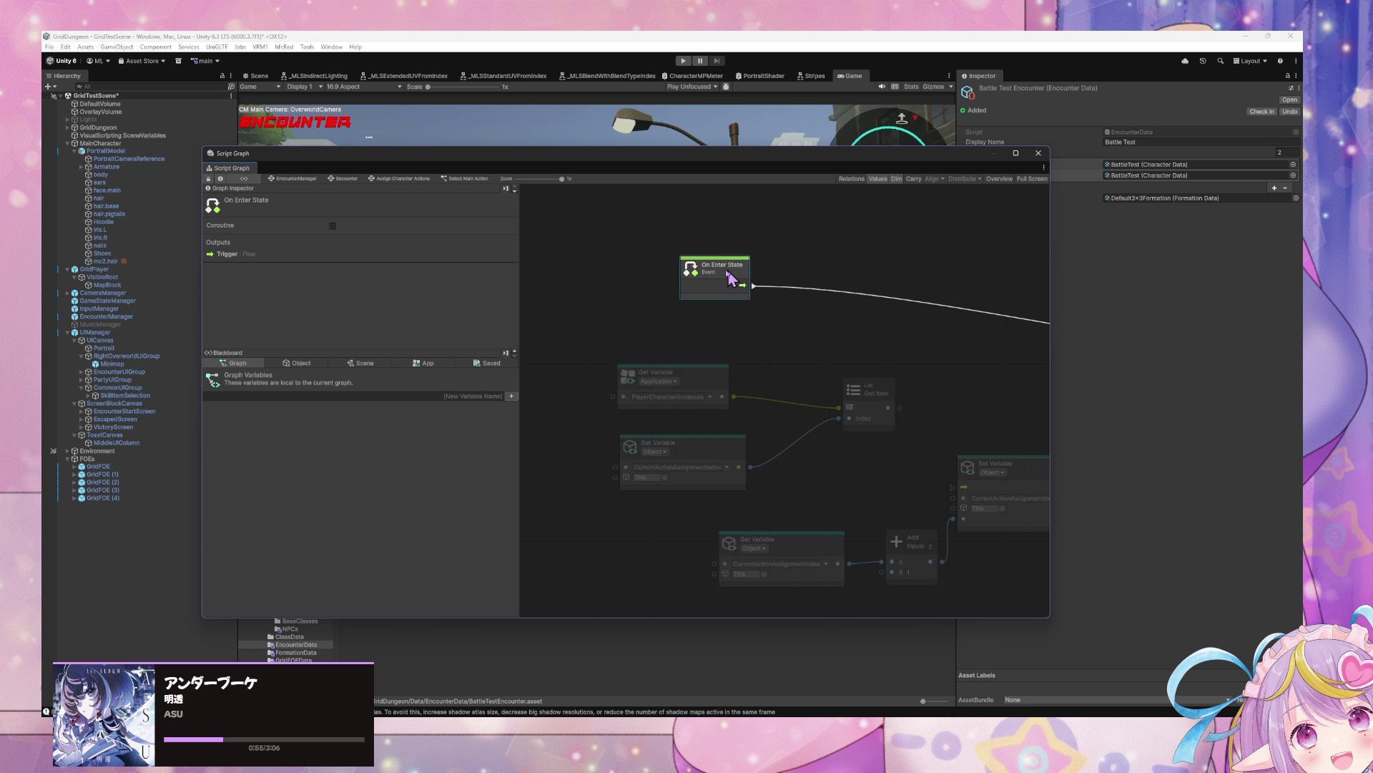
{"action": "scroll", "coordinate": [731, 279], "scroll_direction": "right", "scroll_amount": 5}
Step: Browse the Add Node finder for 'check' and 'character instance' nodes, then close it without adding
{"action": "right_click", "coordinate": [797, 349]}
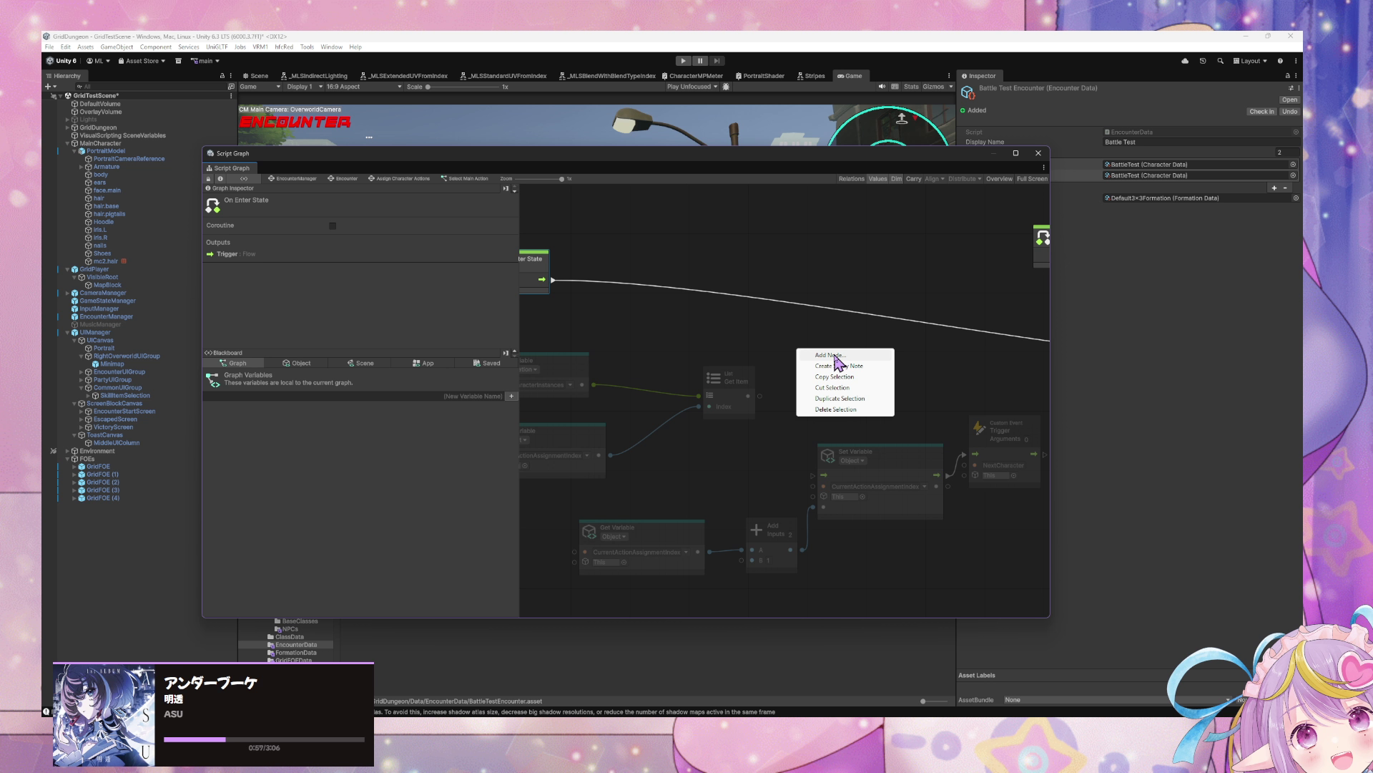
{"action": "left_click", "coordinate": [834, 356]}
{"action": "type", "text": "check"}
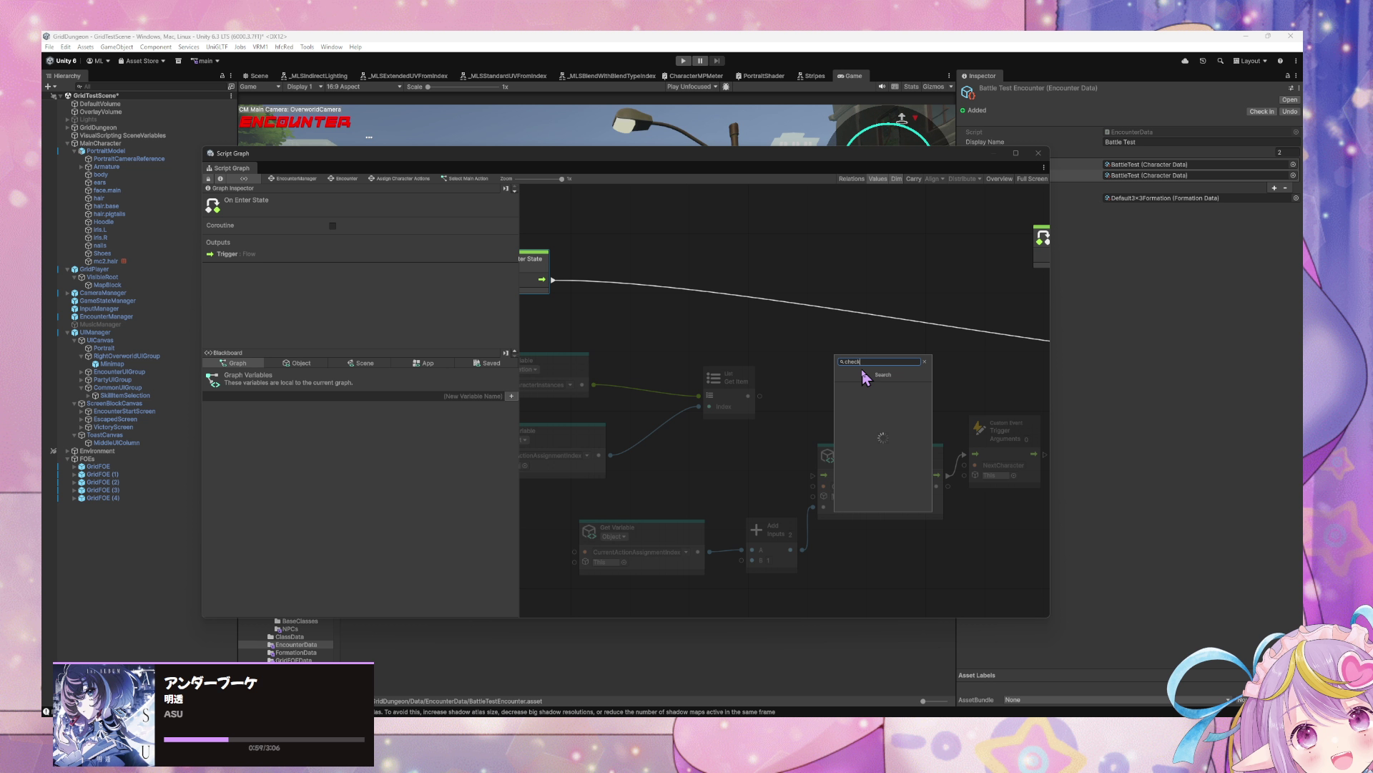
{"action": "key", "text": "BackSpace"}
{"action": "key", "text": "BackSpace"}
{"action": "key", "text": "BackSpace"}
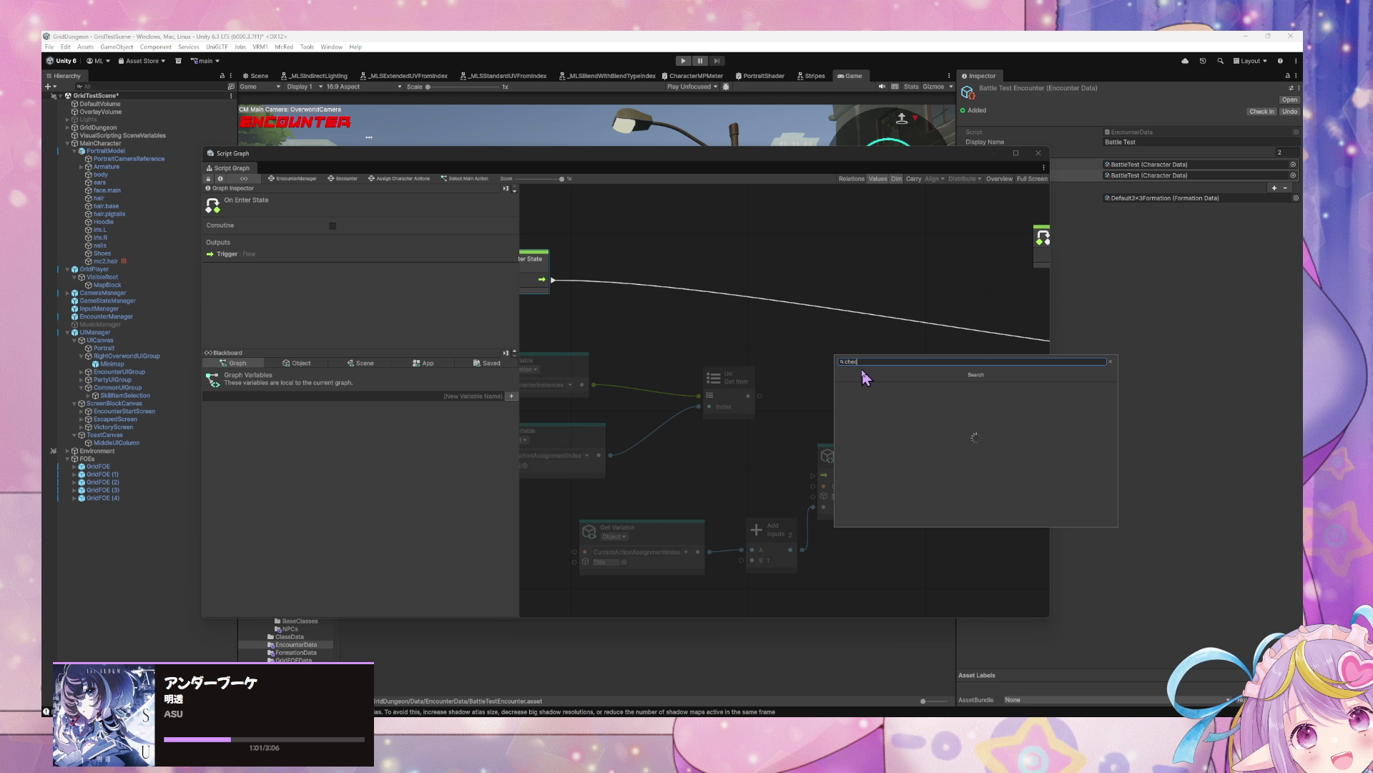
{"action": "type", "text": "ch"}
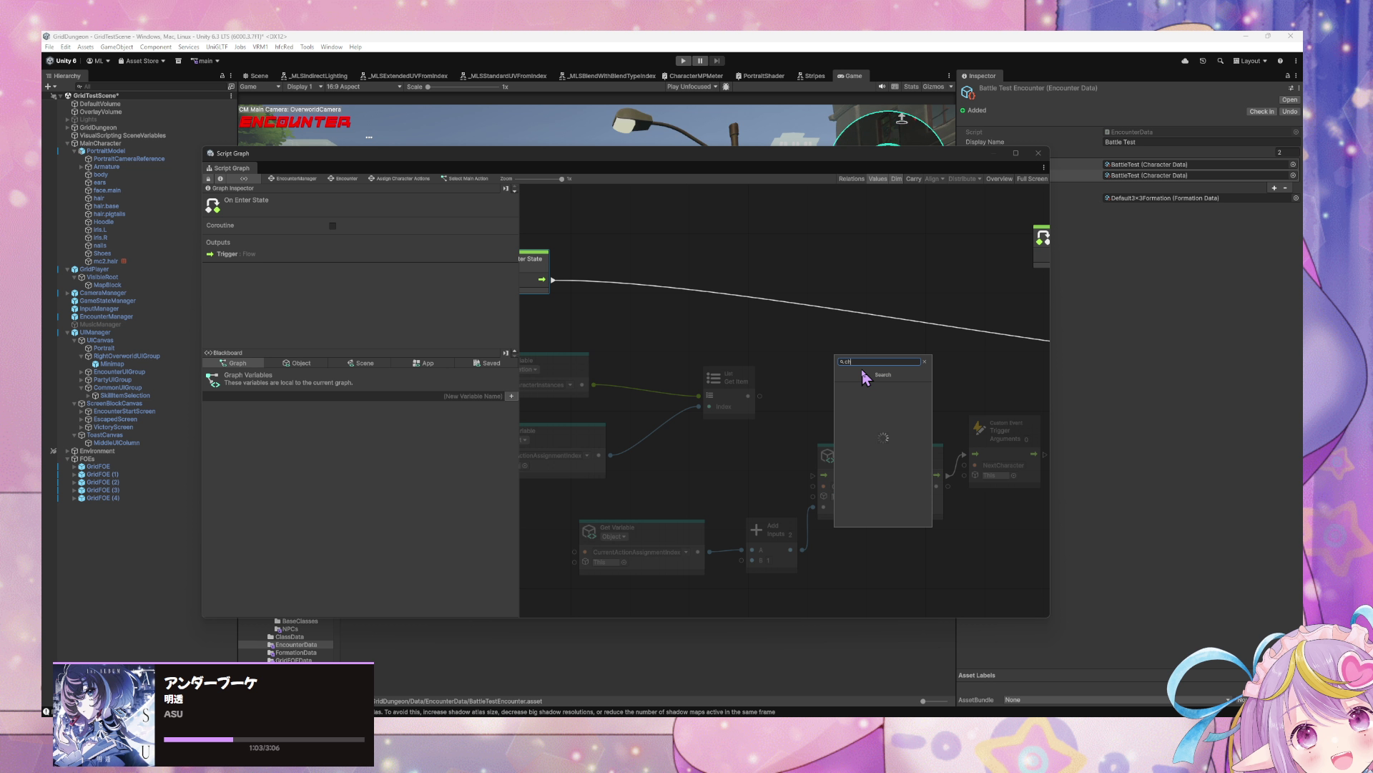
{"action": "type", "text": "aracter in"}
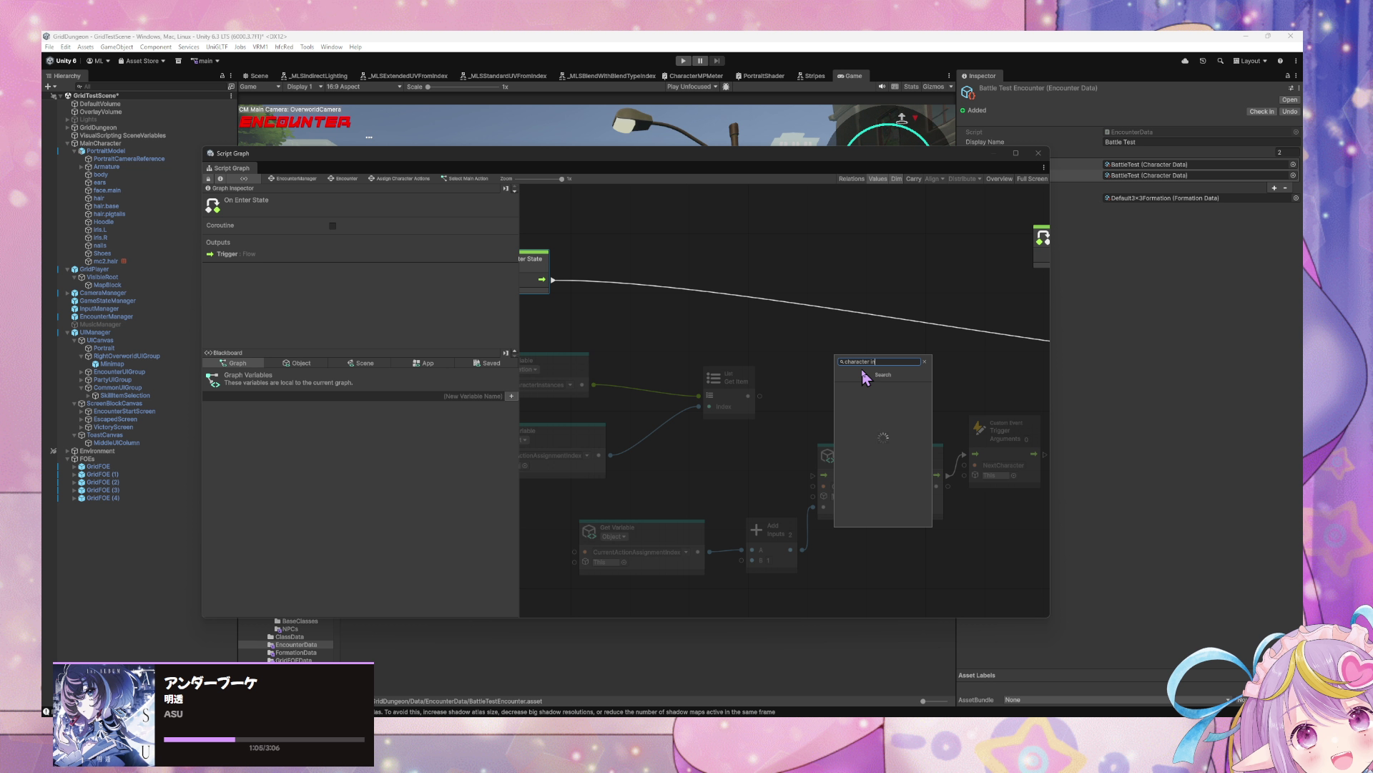
{"action": "type", "text": "stance"}
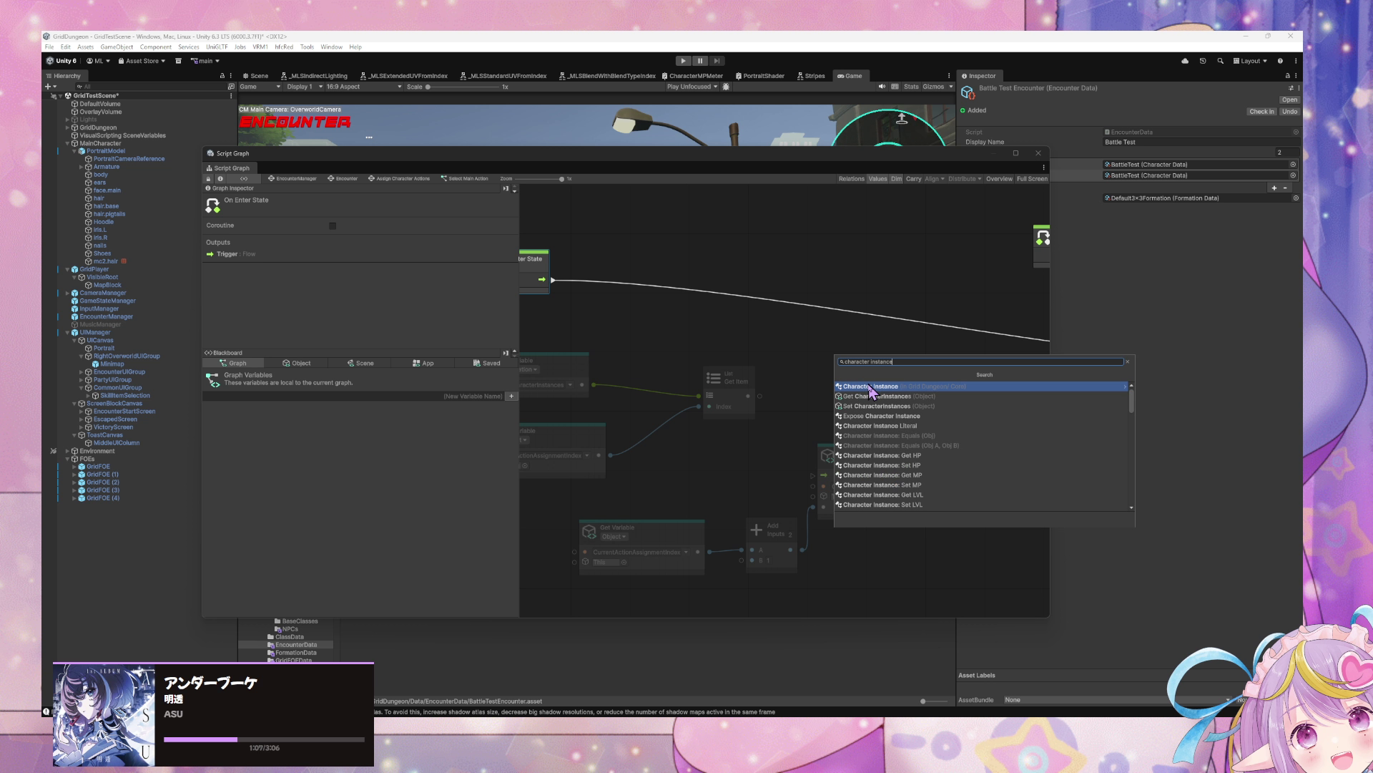
{"action": "left_click", "coordinate": [927, 386]}
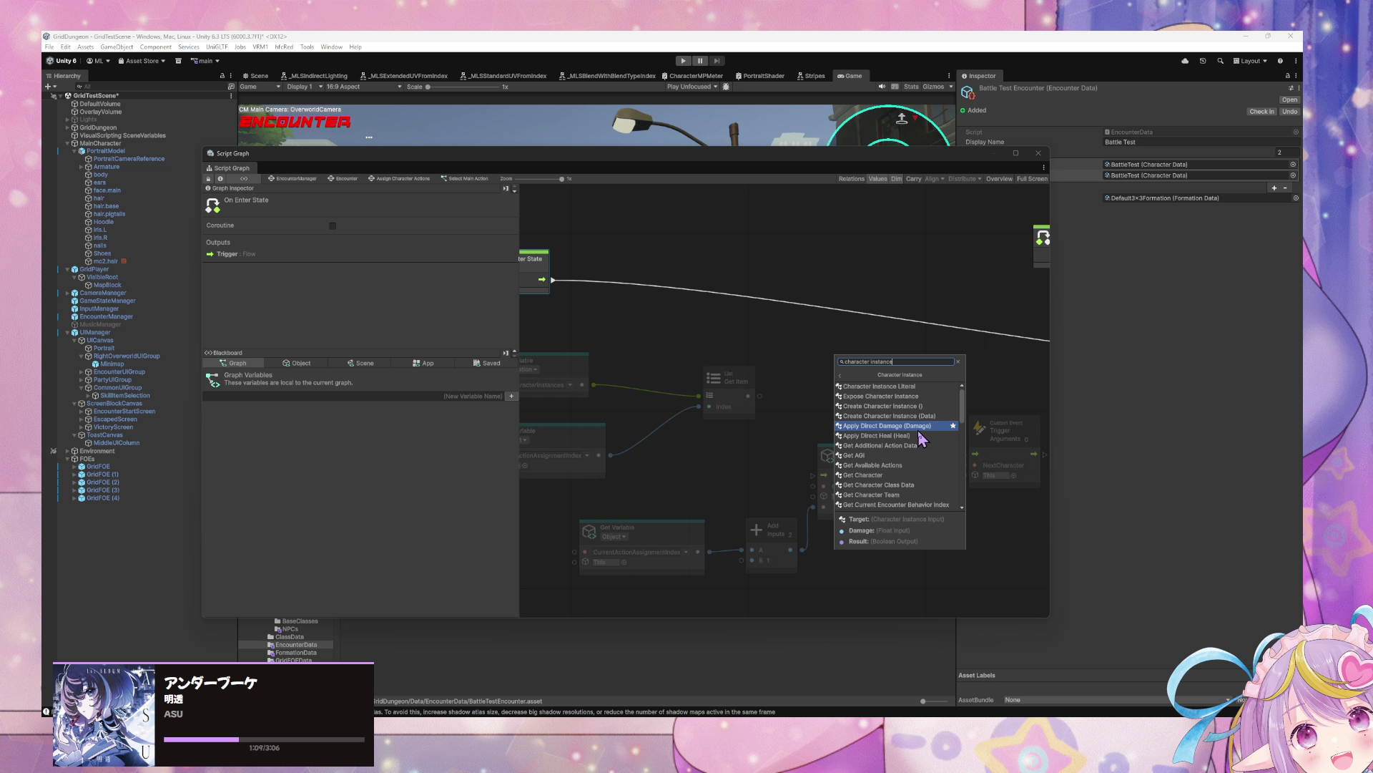
{"action": "scroll", "coordinate": [927, 447], "scroll_direction": "down", "scroll_amount": 5}
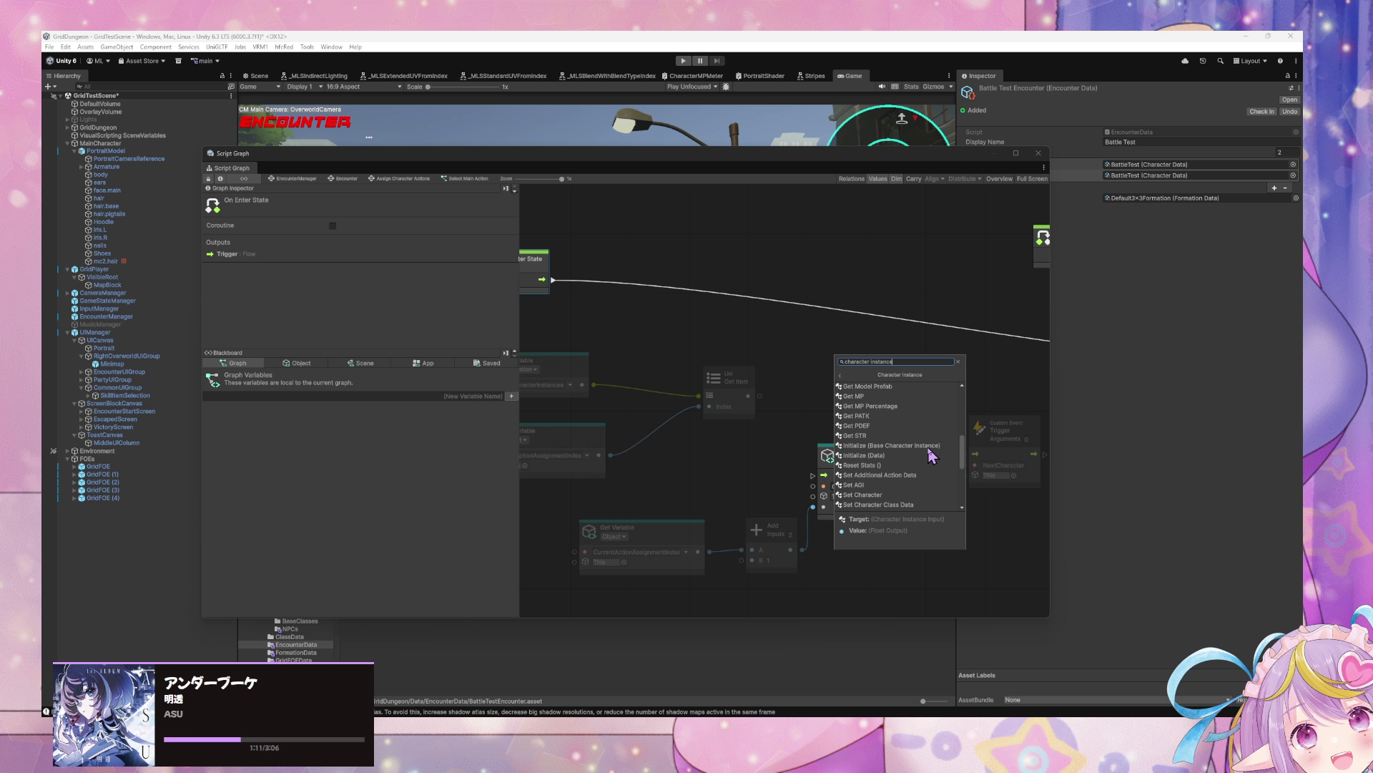
{"action": "scroll", "coordinate": [929, 450], "scroll_direction": "up", "scroll_amount": 6}
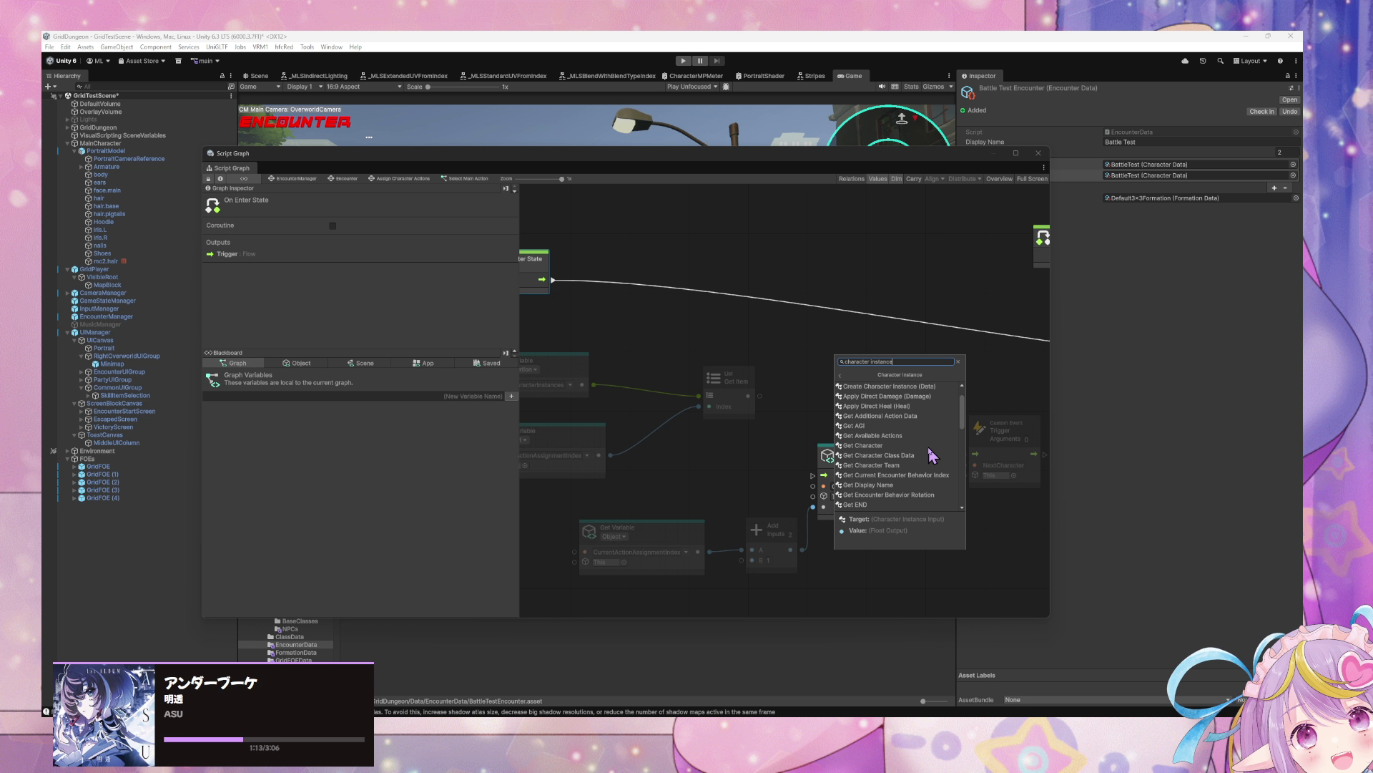
{"action": "left_click", "coordinate": [782, 374]}
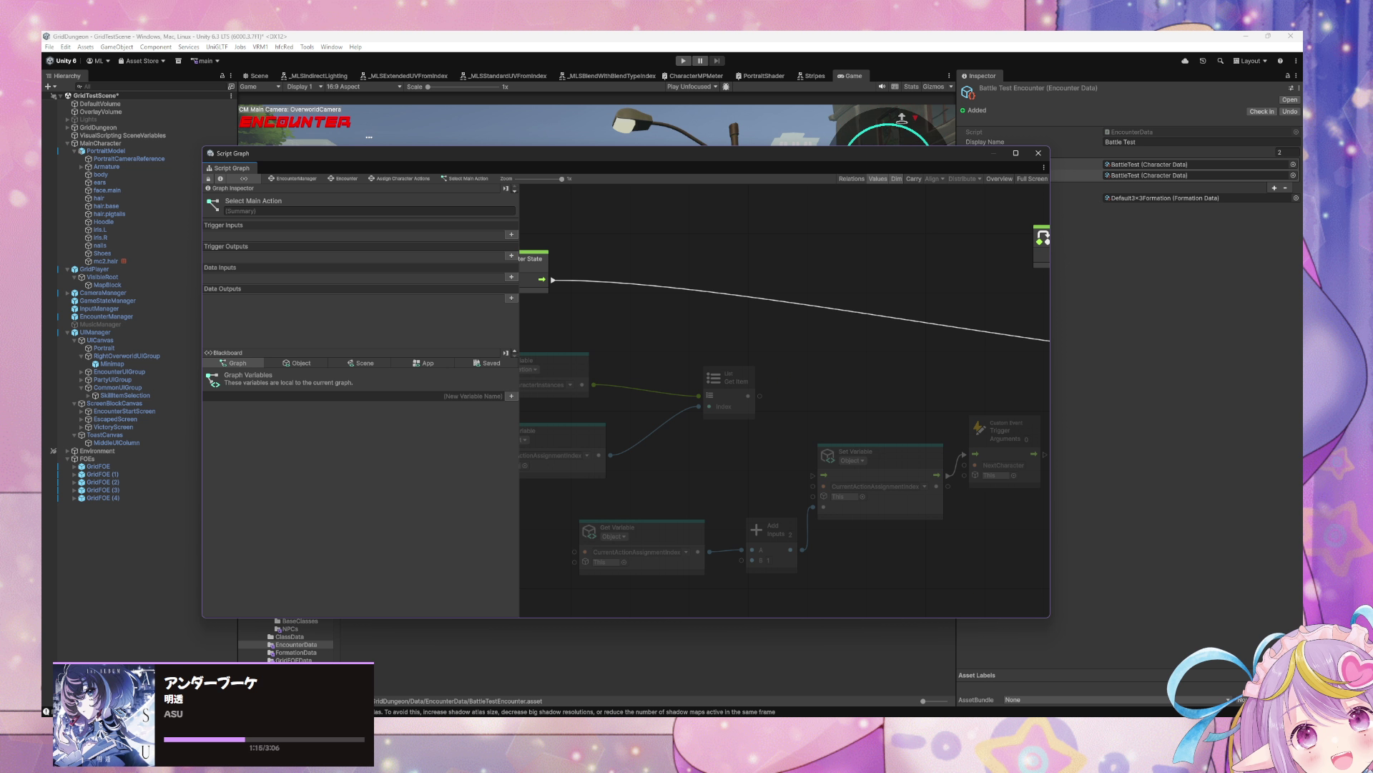
{"action": "left_click", "coordinate": [1079, 642]}
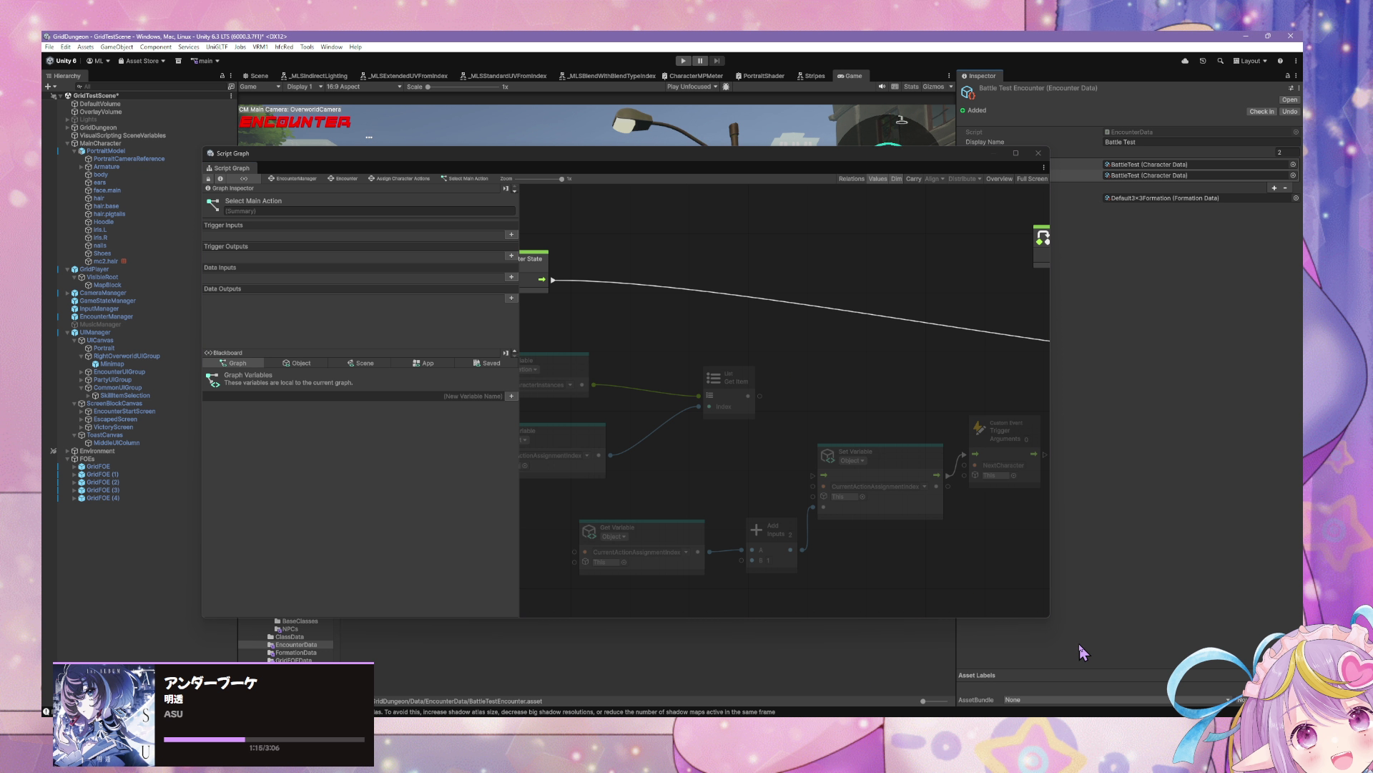
Step: Regenerate the Visual Scripting nodes from Edit > Project Settings and confirm the completion message
{"action": "left_click", "coordinate": [65, 46]}
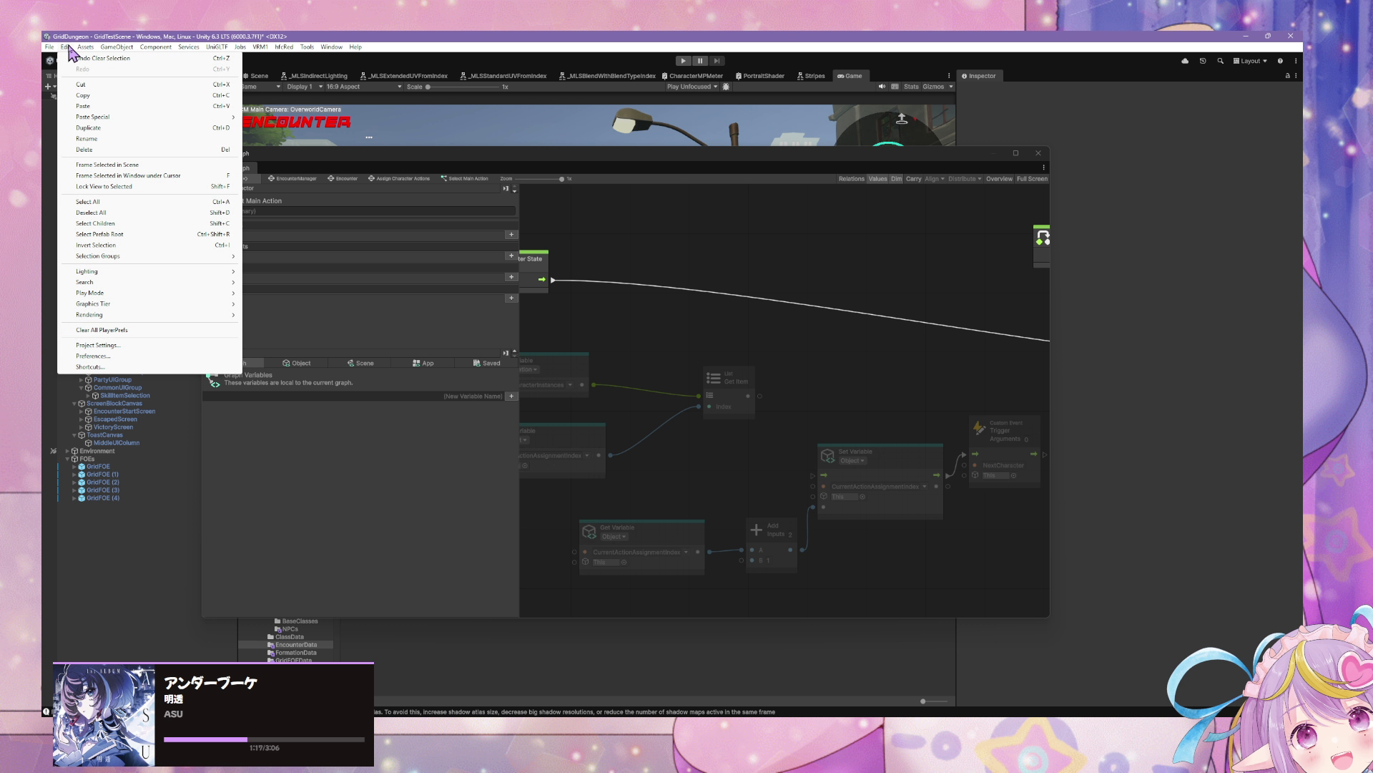
{"action": "left_click", "coordinate": [157, 345]}
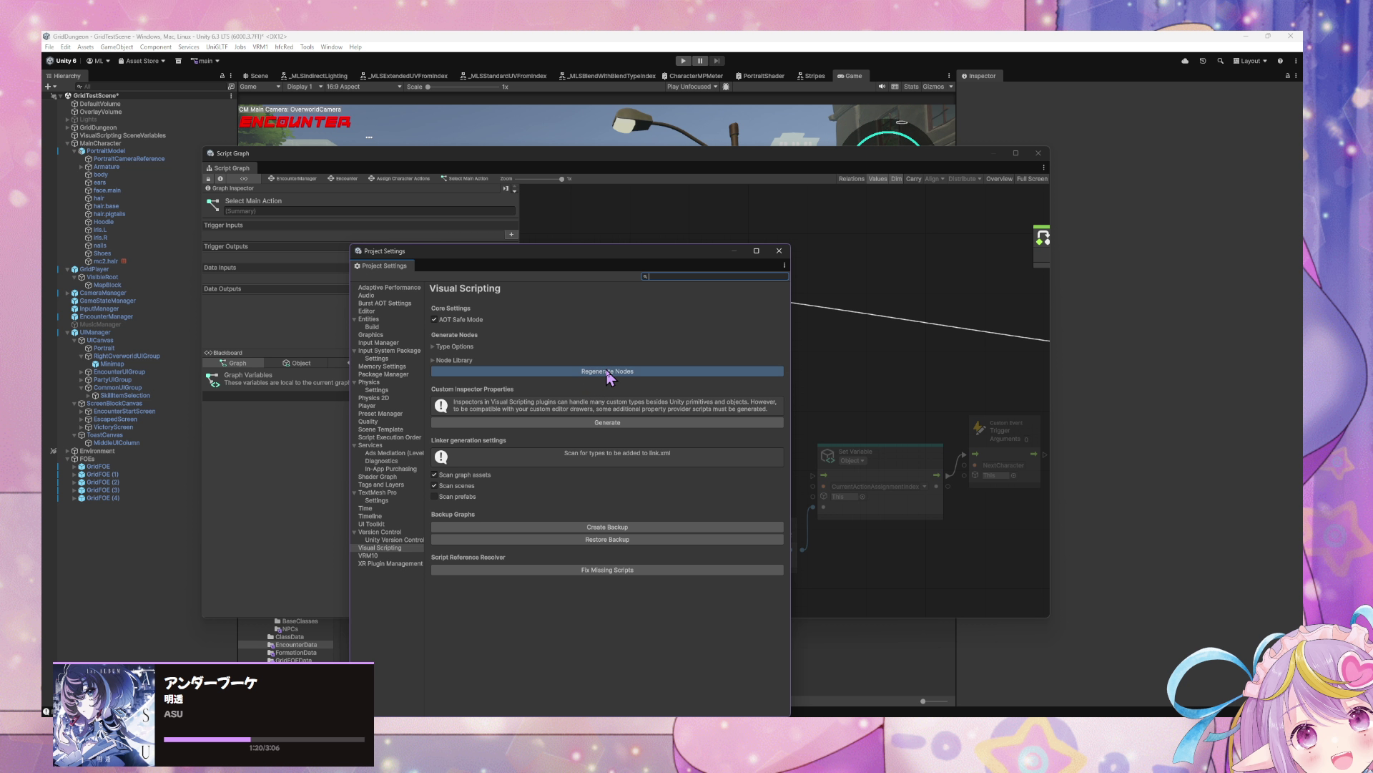
{"action": "left_click", "coordinate": [606, 371]}
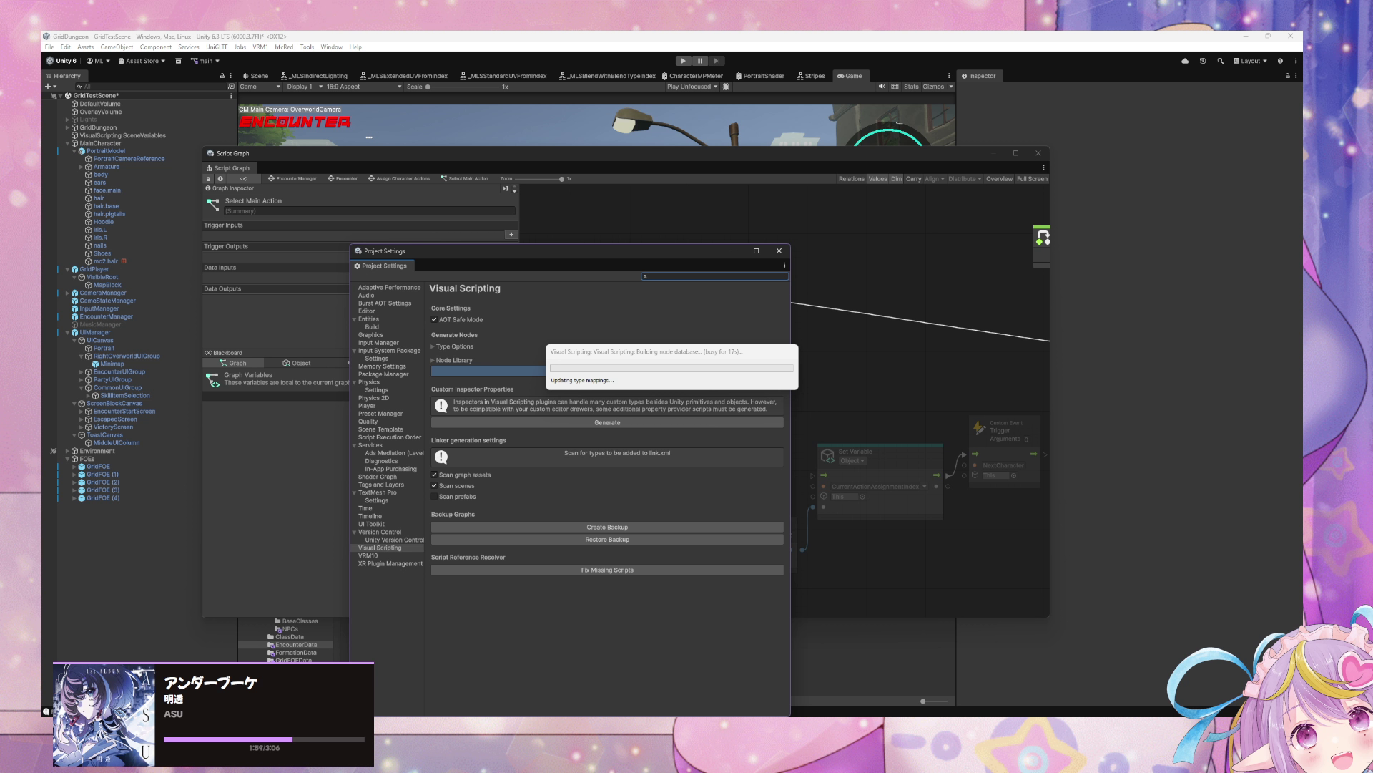
{"action": "left_click", "coordinate": [615, 364]}
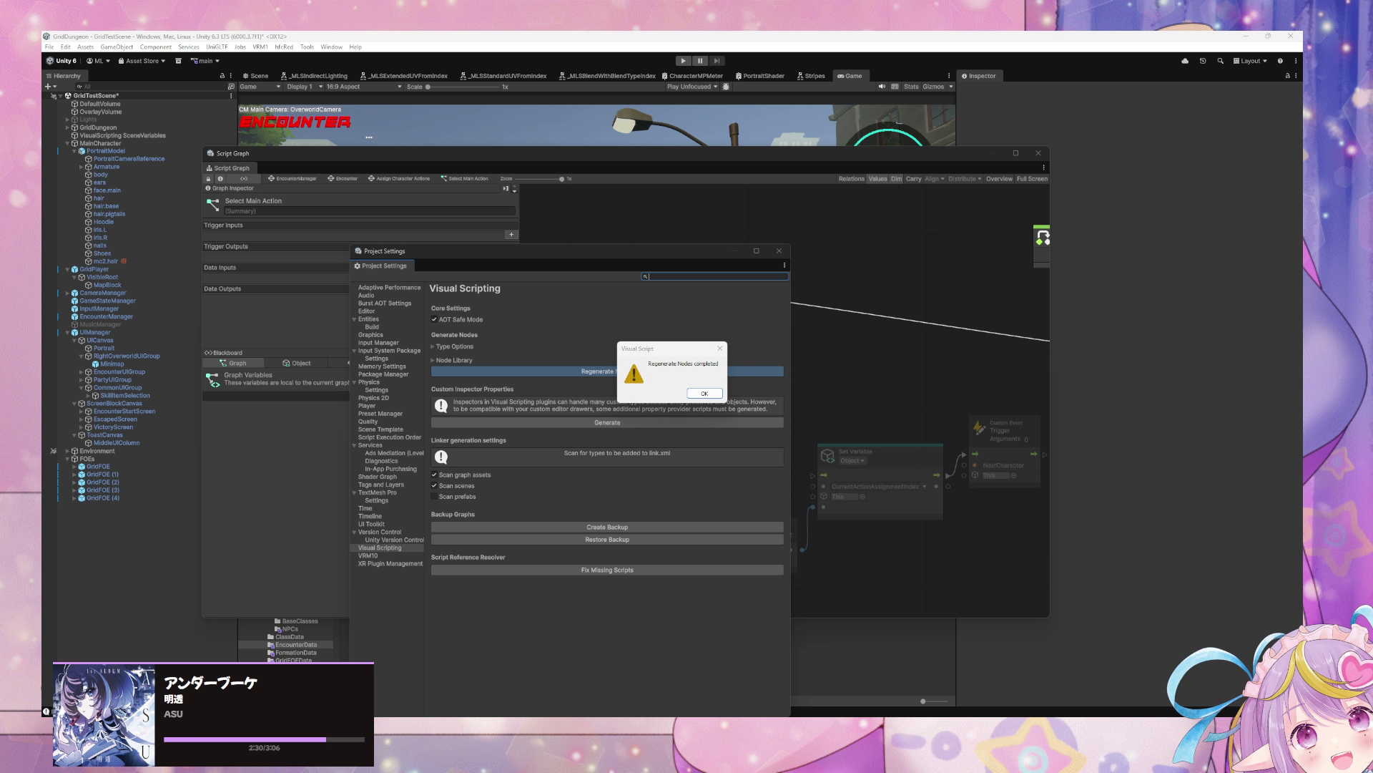
{"action": "left_click", "coordinate": [718, 394]}
Step: Move Project Settings aside and return to the script graph, panned to On Enter State
{"action": "left_click_drag", "start_coordinate": [665, 264], "coordinate": [1169, 290]}
{"action": "left_click", "coordinate": [642, 449]}
{"action": "left_click_drag", "start_coordinate": [642, 450], "coordinate": [710, 435]}
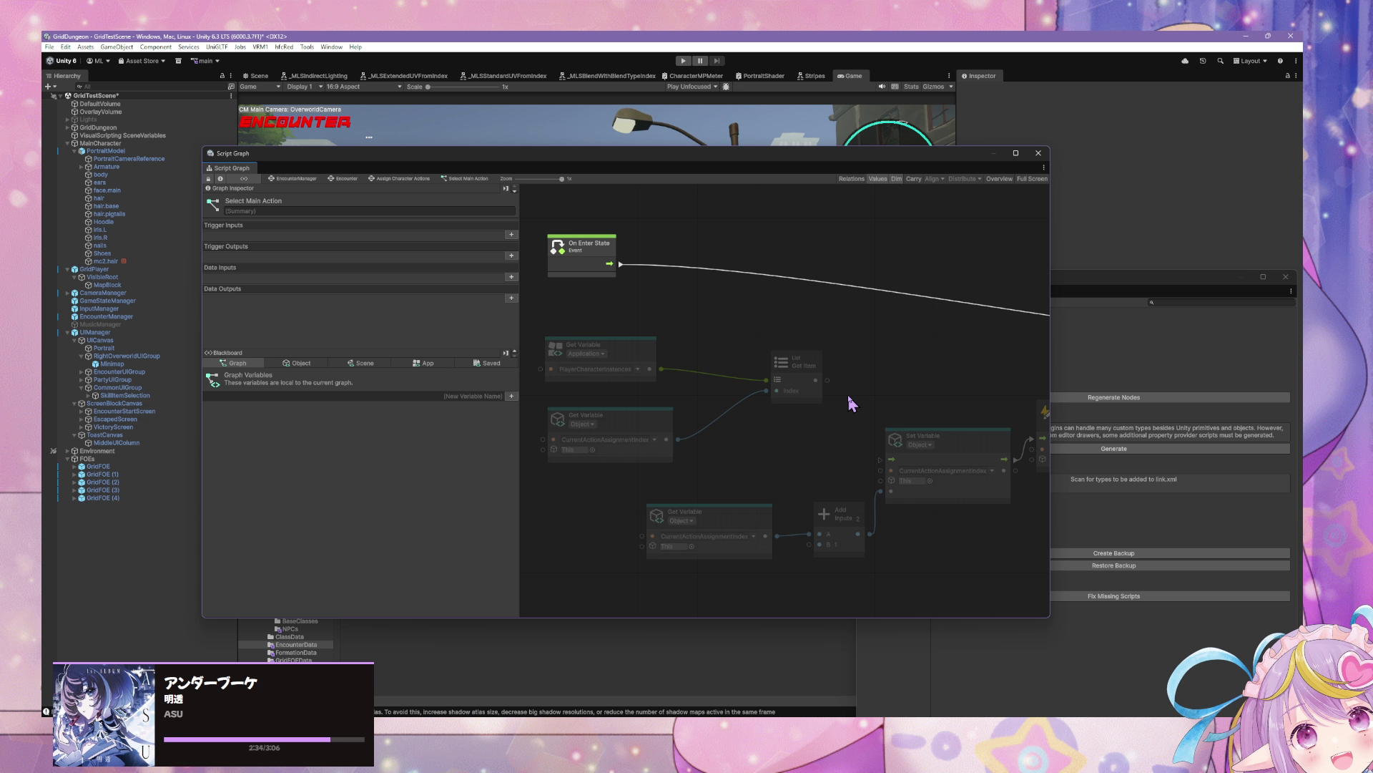
Step: Add a Character Instance Is Actionable node fed by Get Item and place it beside Get Item
{"action": "left_click_drag", "start_coordinate": [828, 380], "coordinate": [862, 372]}
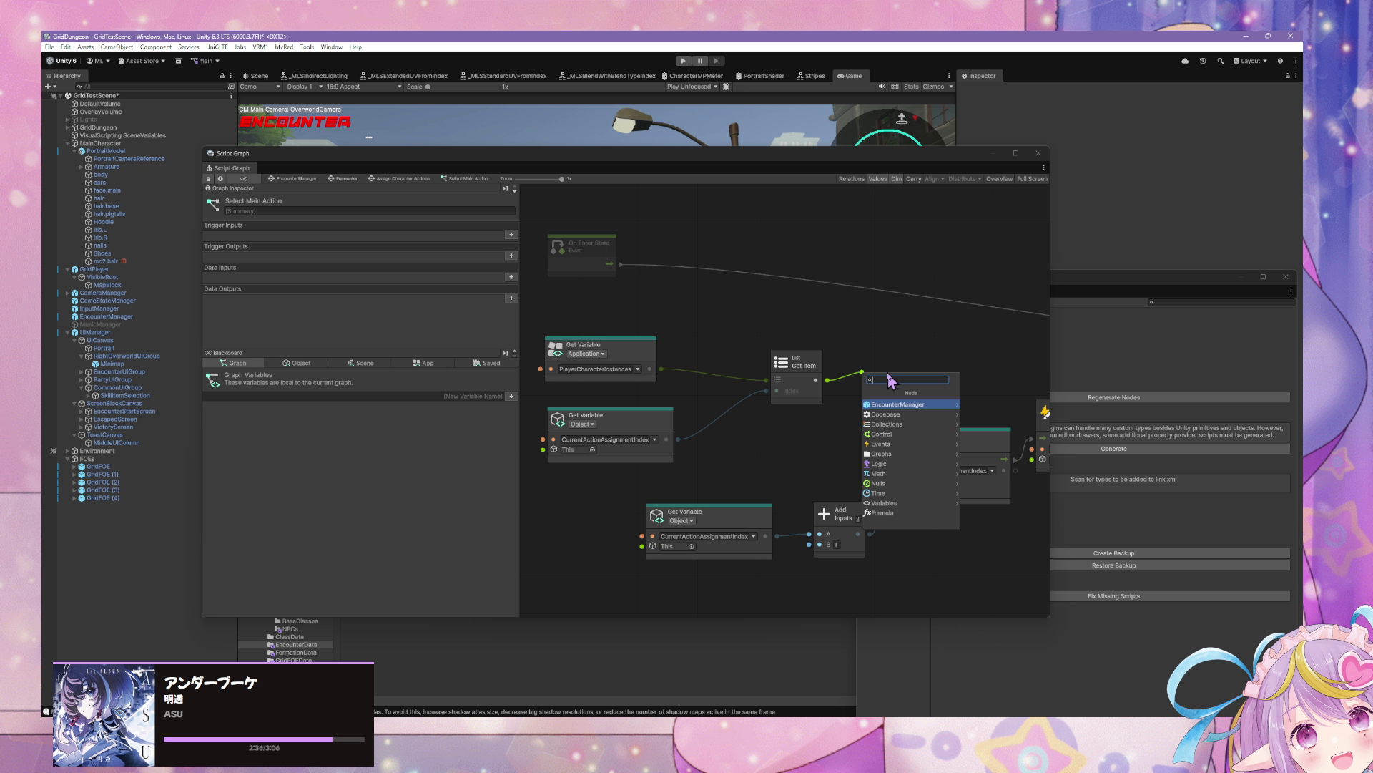
{"action": "type", "text": "isacti"}
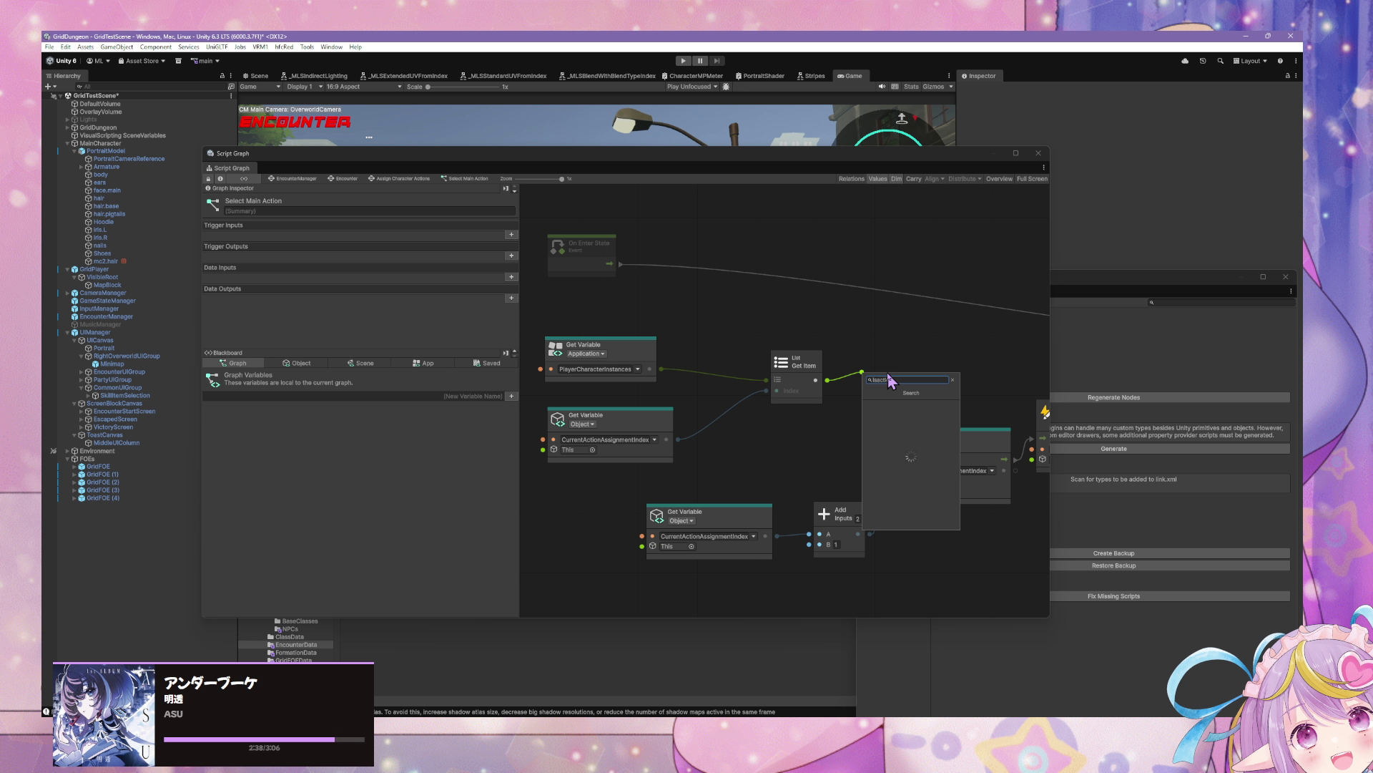
{"action": "type", "text": "onable"}
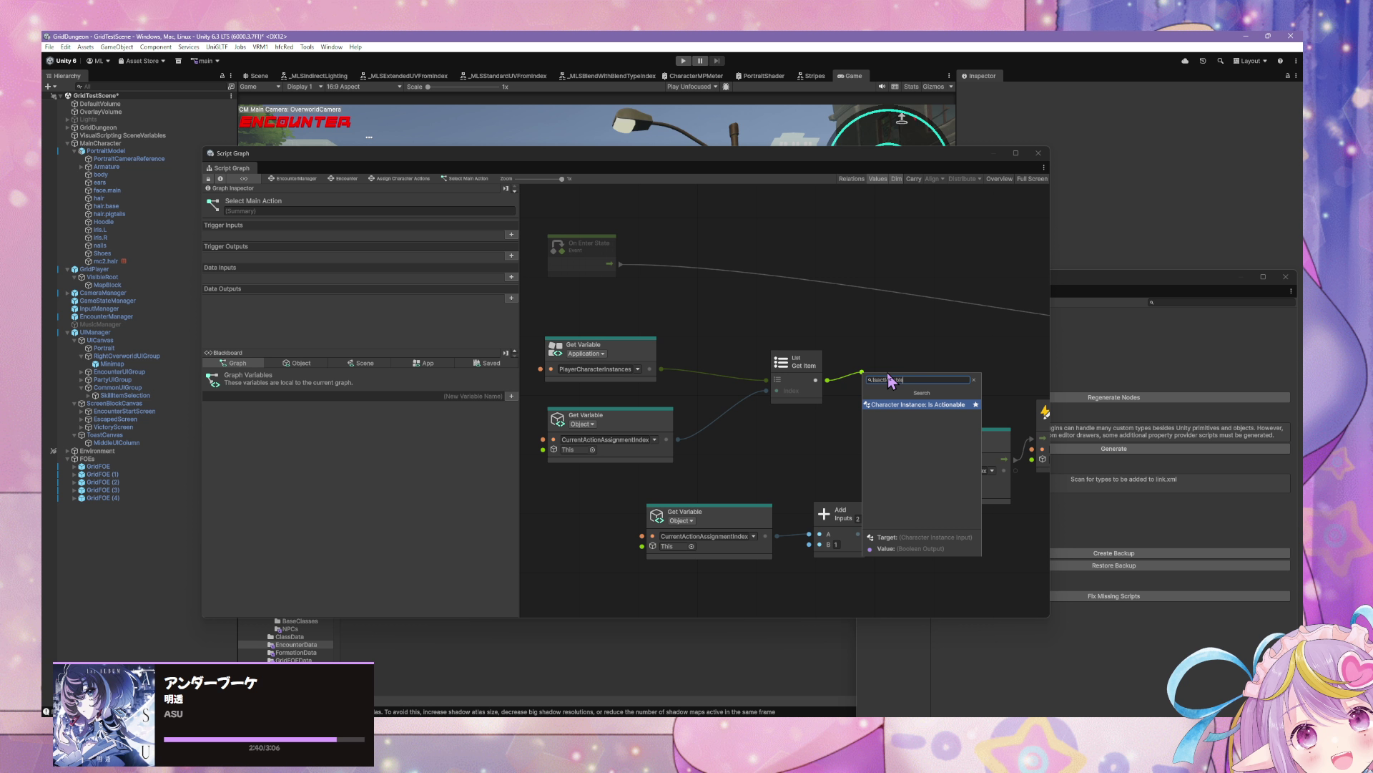
{"action": "key", "text": "Return"}
{"action": "left_click_drag", "start_coordinate": [887, 372], "coordinate": [871, 330]}
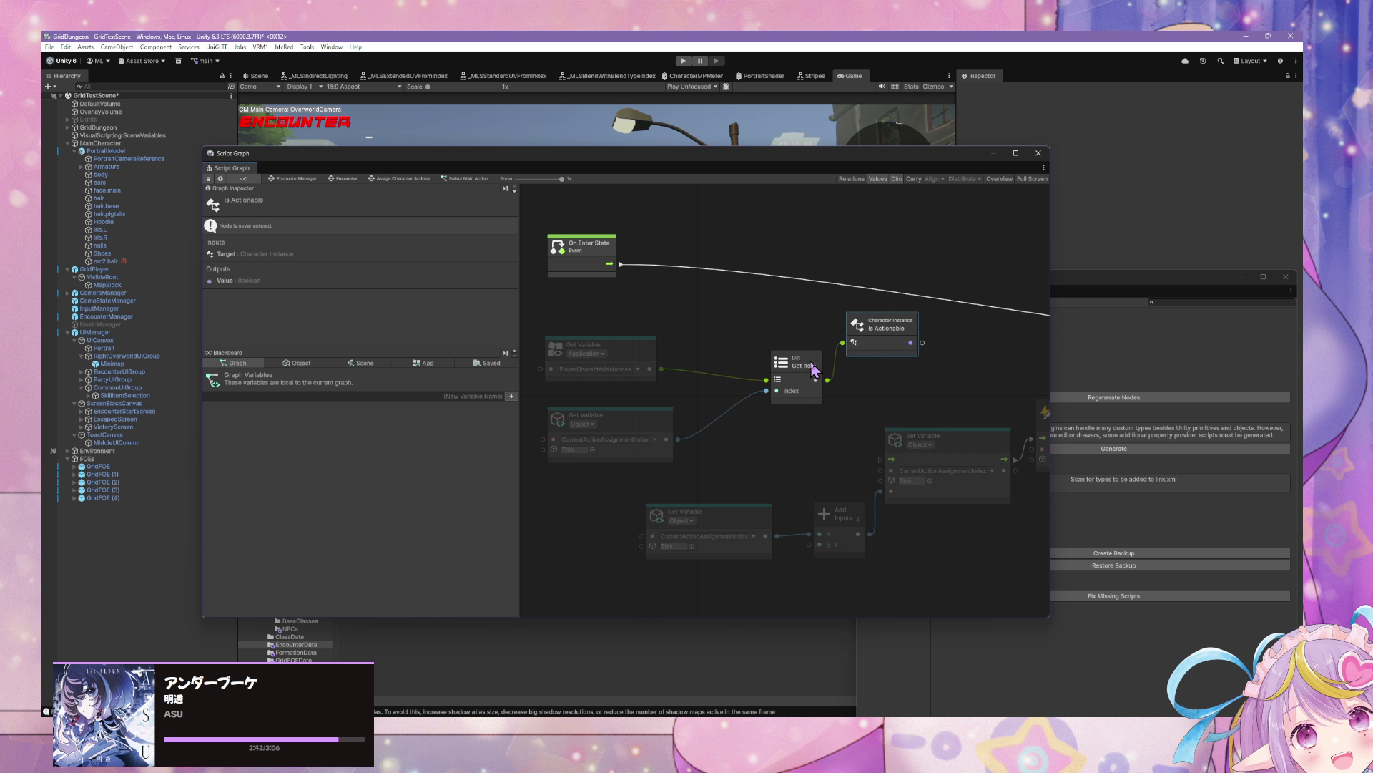
{"action": "left_click_drag", "start_coordinate": [814, 370], "coordinate": [765, 372]}
{"action": "left_click_drag", "start_coordinate": [880, 323], "coordinate": [854, 332]}
Step: Add an If node fed by On Enter State, wiring its branch into the Custom Event Trigger
{"action": "right_click", "coordinate": [953, 323]}
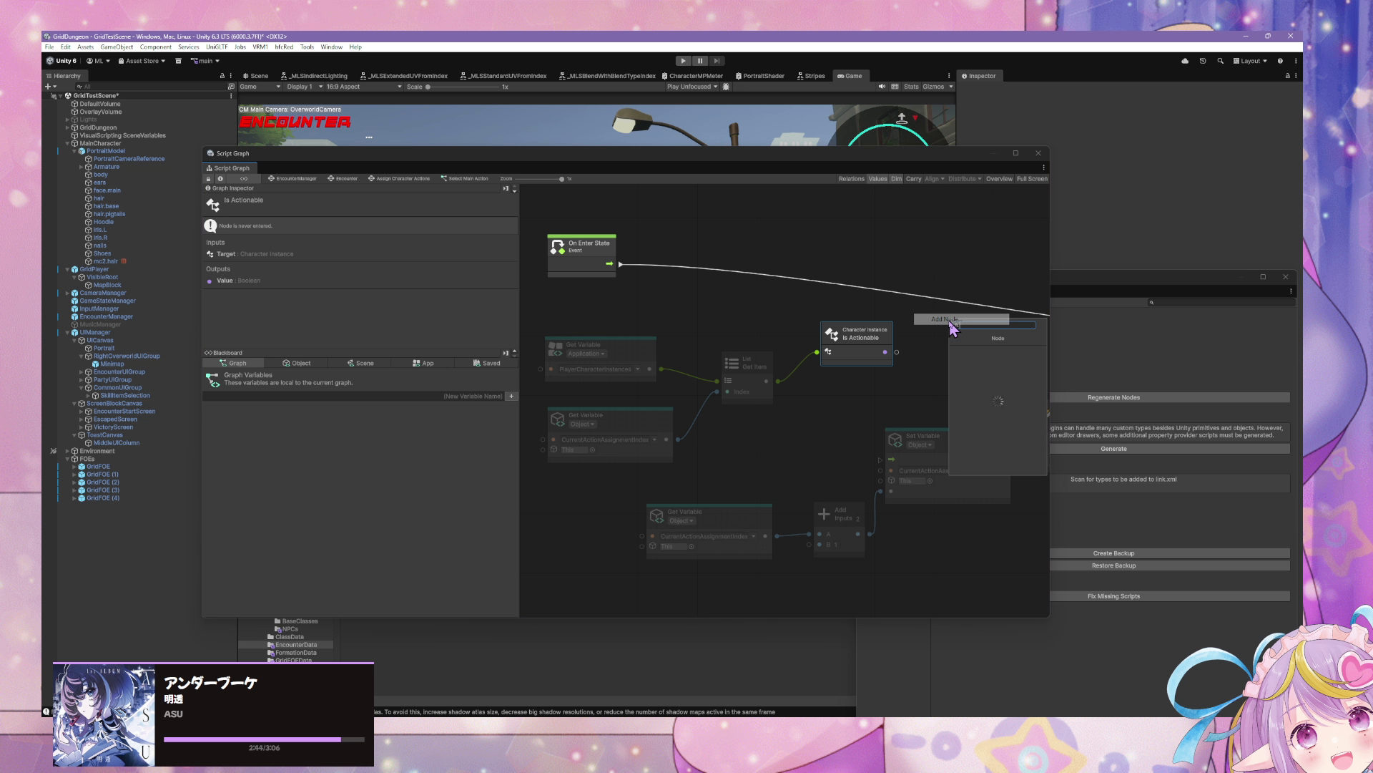
{"action": "type", "text": "if"}
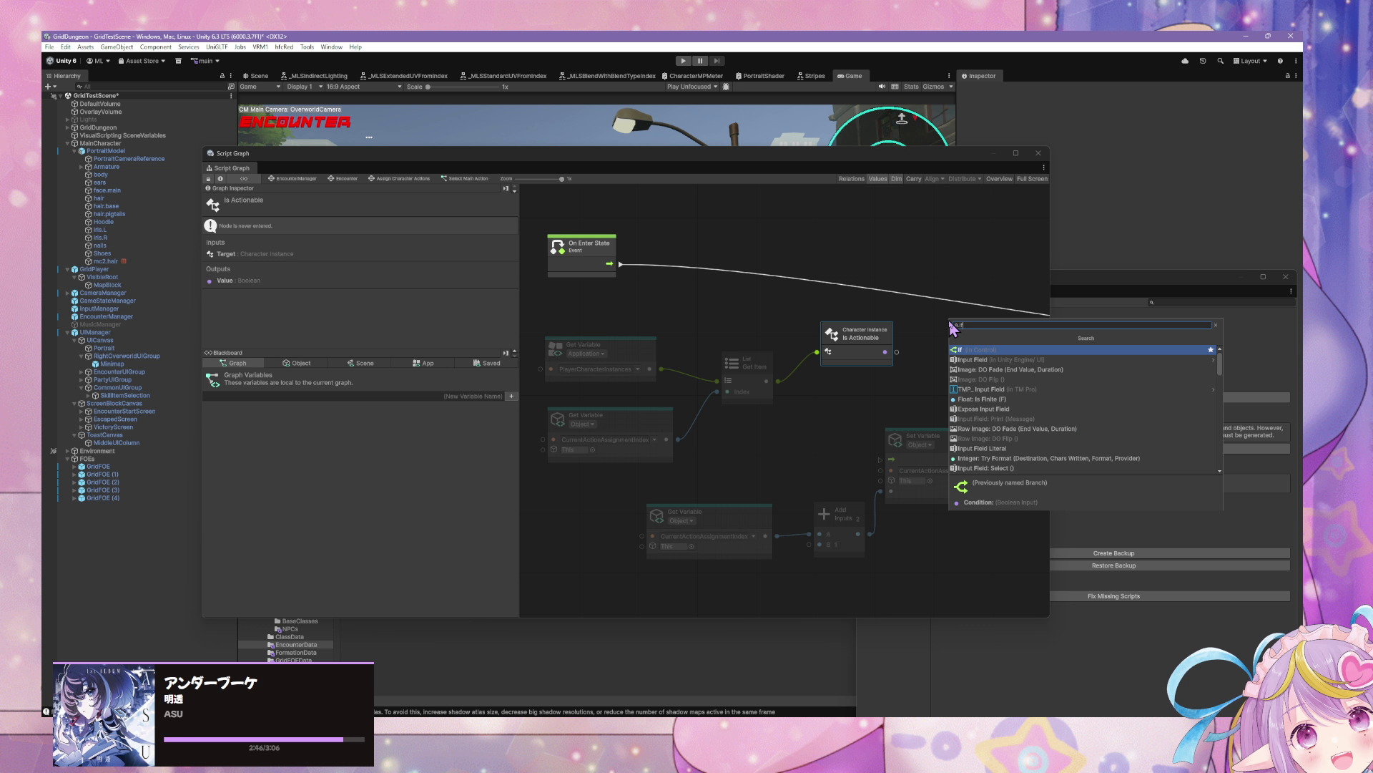
{"action": "key", "text": "Return"}
{"action": "mouse_move", "coordinate": [621, 264]}
{"action": "left_mouse_down"}
{"action": "mouse_move", "coordinate": [913, 339]}
{"action": "mouse_move", "coordinate": [973, 296]}
{"action": "mouse_move", "coordinate": [729, 342]}
{"action": "mouse_move", "coordinate": [607, 313]}
{"action": "mouse_move", "coordinate": [692, 337]}
{"action": "mouse_move", "coordinate": [616, 331]}
{"action": "mouse_move", "coordinate": [845, 344]}
{"action": "left_mouse_up"}
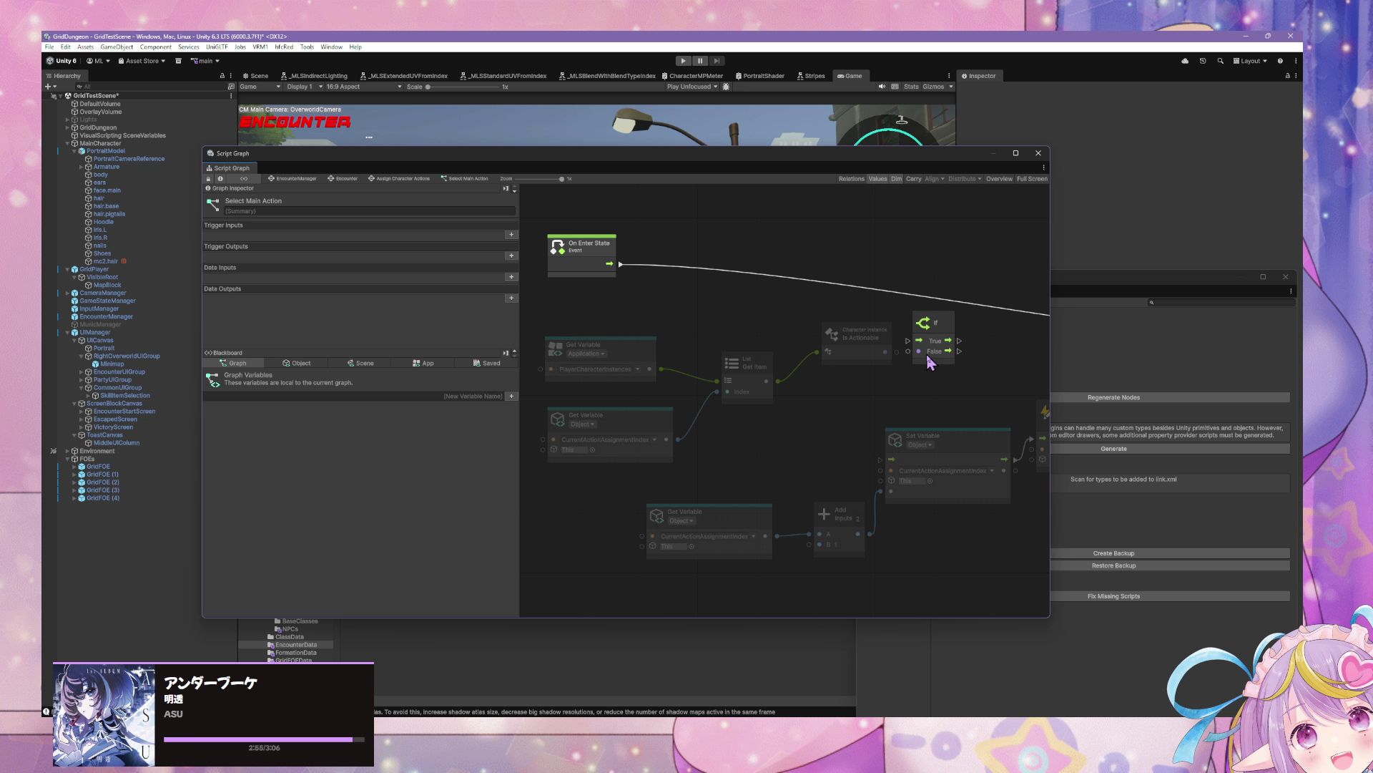
{"action": "left_click_drag", "start_coordinate": [927, 361], "coordinate": [742, 408]}
{"action": "left_click_drag", "start_coordinate": [715, 361], "coordinate": [736, 347]}
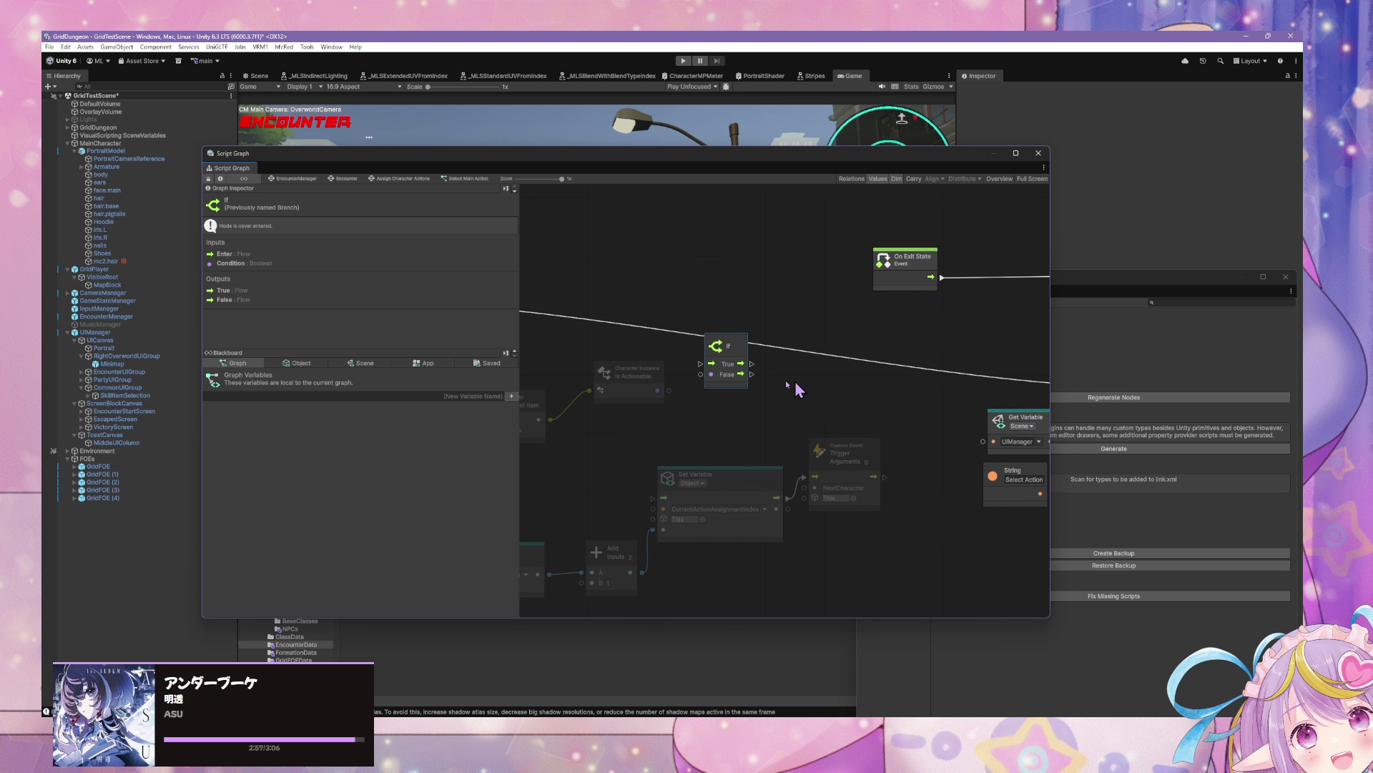
{"action": "mouse_move", "coordinate": [797, 388]}
{"action": "left_mouse_down"}
{"action": "mouse_move", "coordinate": [650, 389]}
{"action": "mouse_move", "coordinate": [1001, 393]}
{"action": "mouse_move", "coordinate": [879, 408]}
{"action": "mouse_move", "coordinate": [611, 367]}
{"action": "left_mouse_up"}
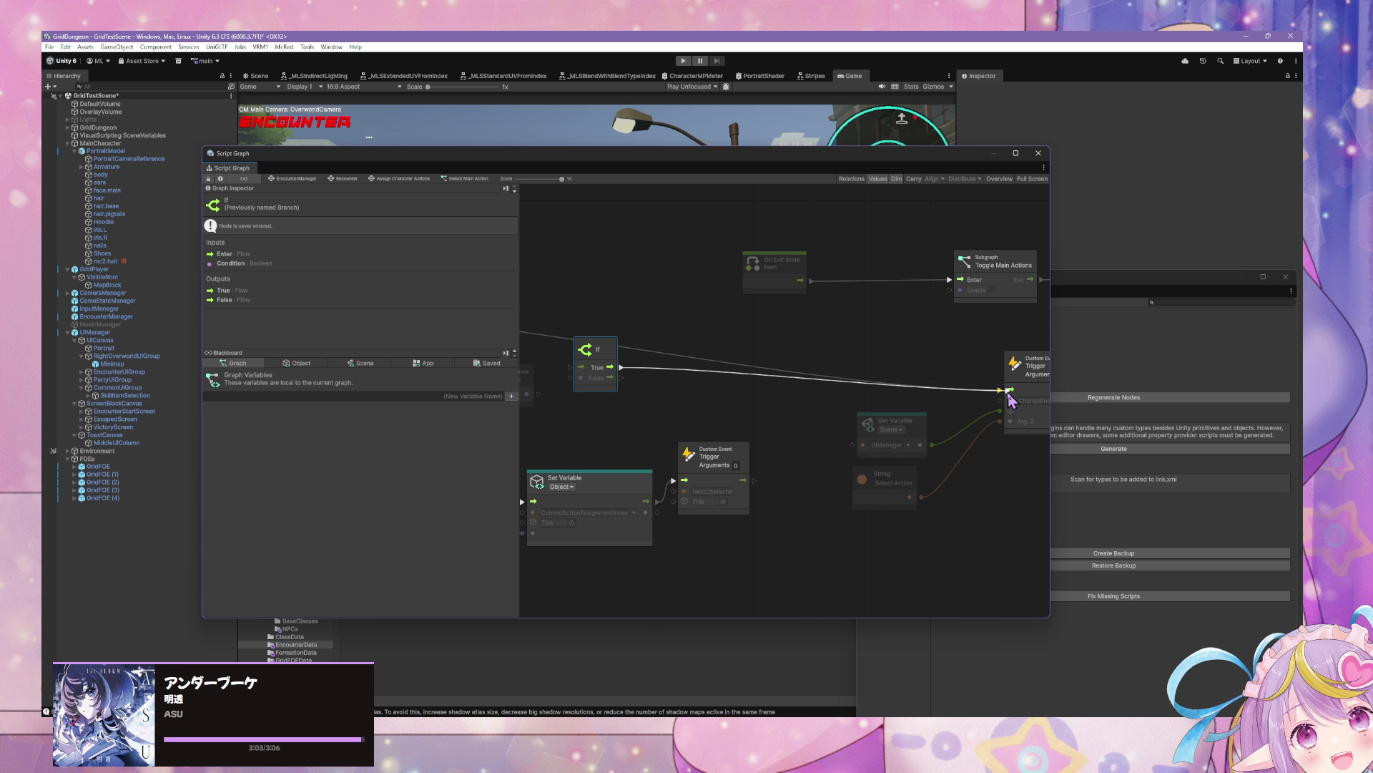
Step: Route On Enter State into the If node and its False output into Set Variable
{"action": "scroll", "coordinate": [859, 394], "scroll_direction": "left", "scroll_amount": 5}
{"action": "left_click", "coordinate": [561, 334]}
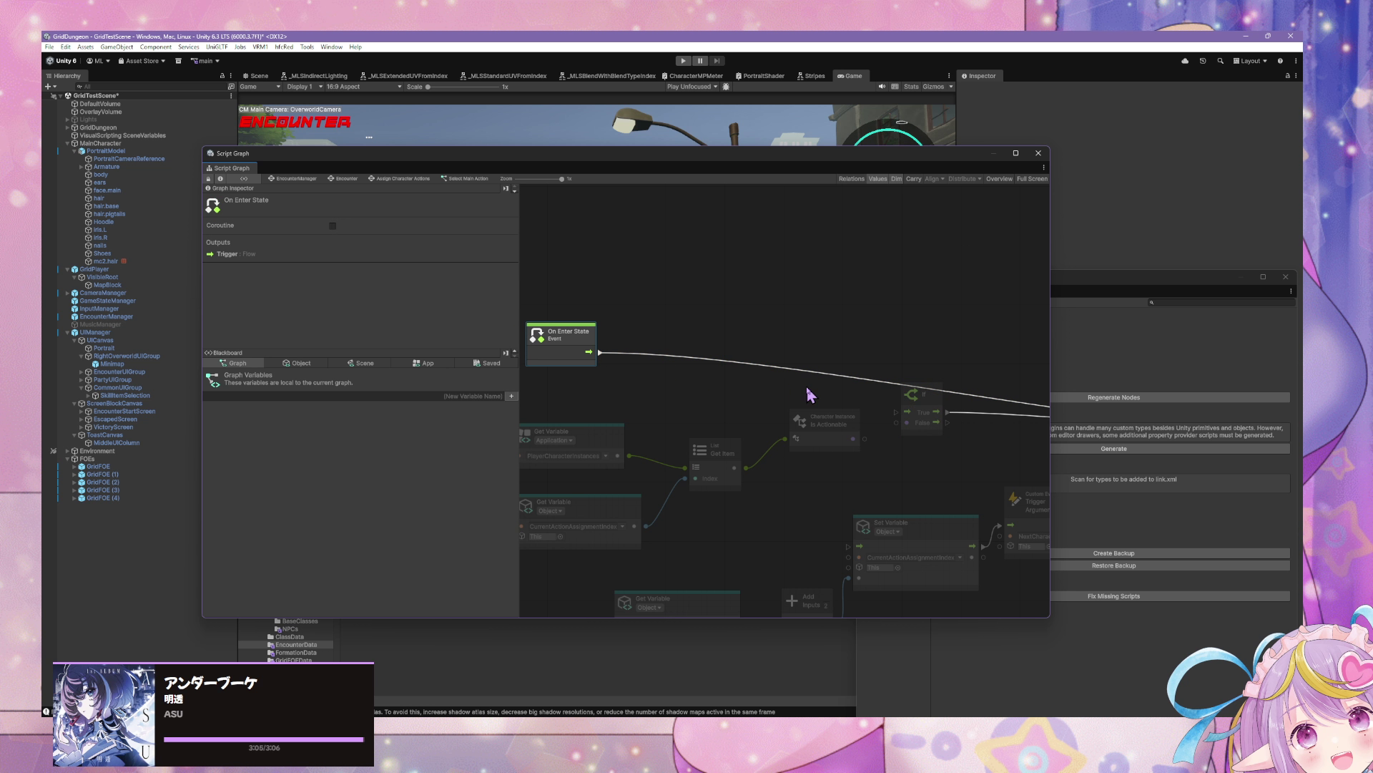
{"action": "mouse_move", "coordinate": [599, 352]}
{"action": "left_mouse_down"}
{"action": "mouse_move", "coordinate": [907, 402]}
{"action": "mouse_move", "coordinate": [819, 427]}
{"action": "mouse_move", "coordinate": [896, 423]}
{"action": "left_mouse_up"}
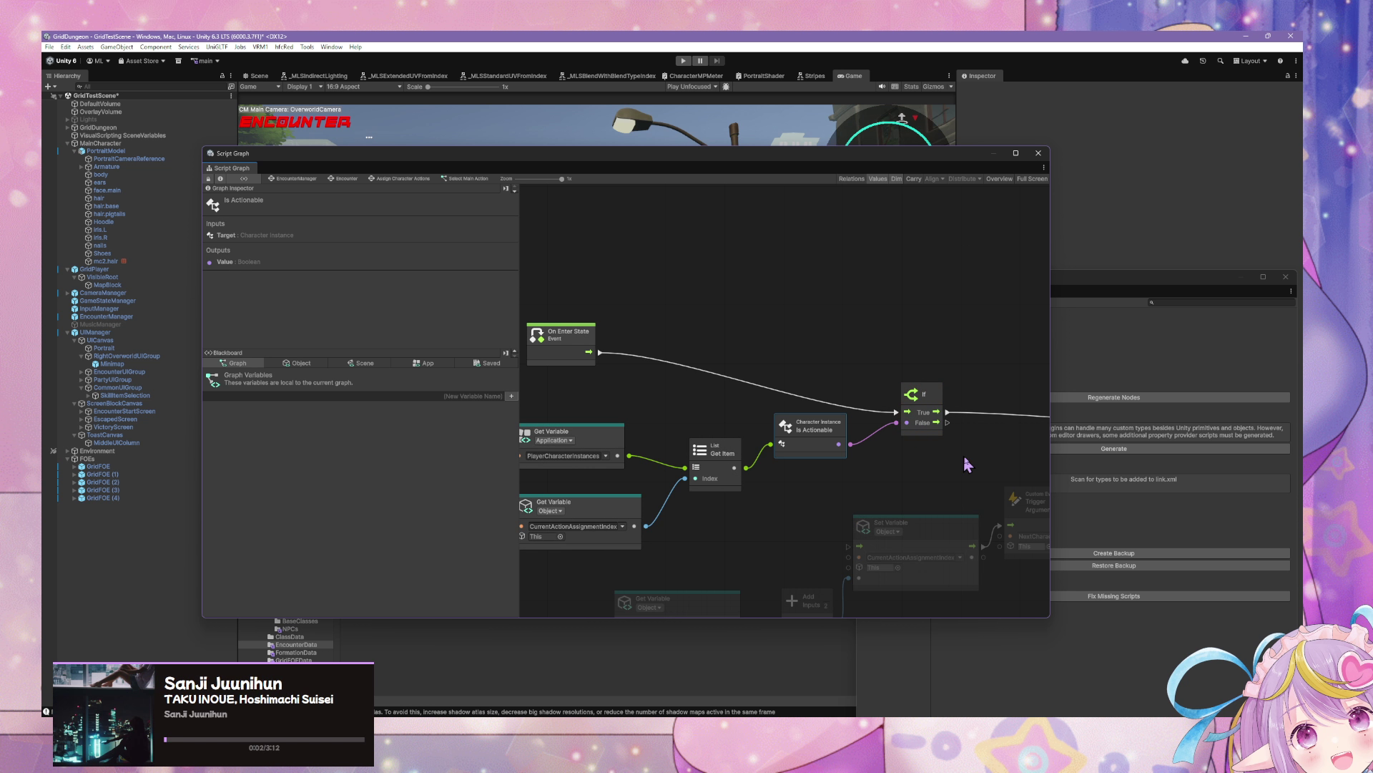
{"action": "mouse_move", "coordinate": [967, 465]}
{"action": "left_mouse_down"}
{"action": "mouse_move", "coordinate": [786, 397]}
{"action": "mouse_move", "coordinate": [877, 384]}
{"action": "left_mouse_up"}
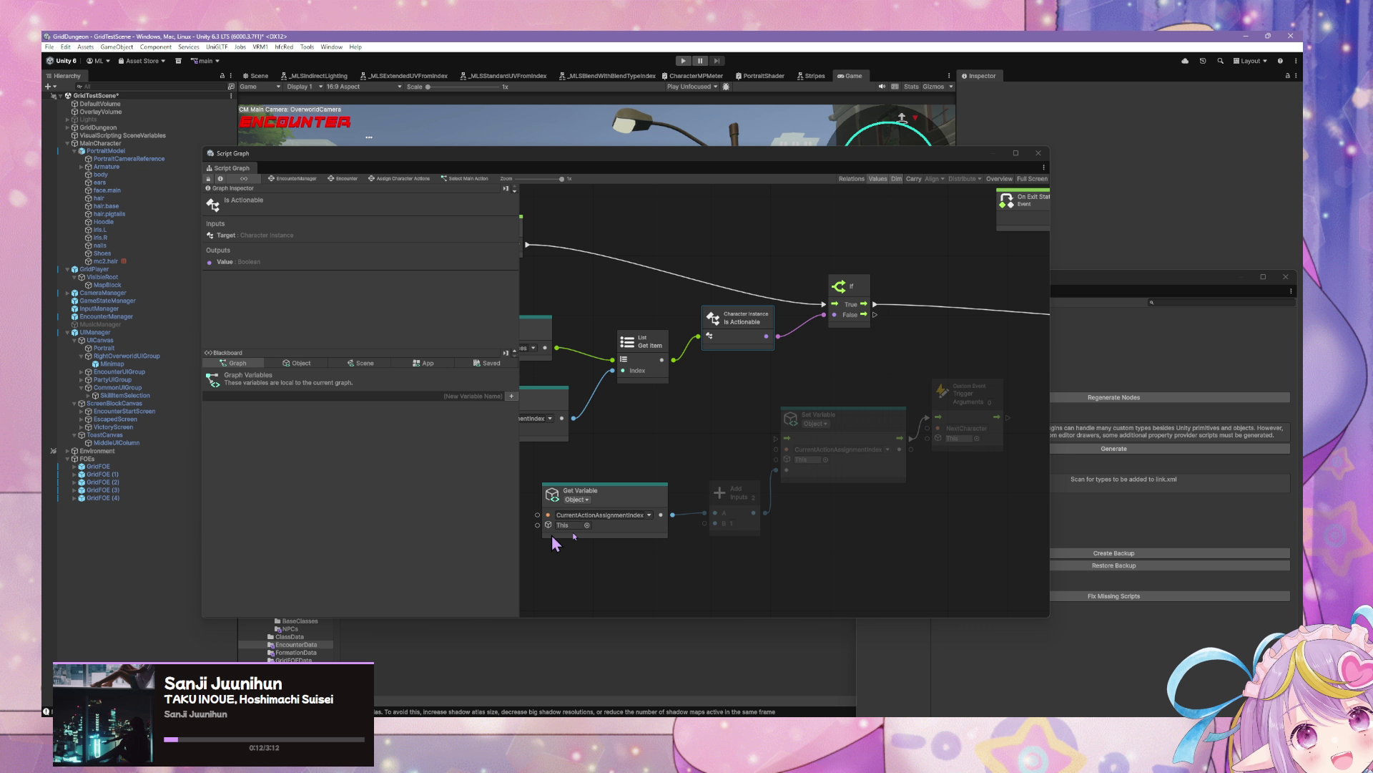
{"action": "mouse_move", "coordinate": [808, 521]}
{"action": "left_mouse_down"}
{"action": "mouse_move", "coordinate": [724, 533]}
{"action": "mouse_move", "coordinate": [705, 552]}
{"action": "mouse_move", "coordinate": [907, 488]}
{"action": "left_mouse_up"}
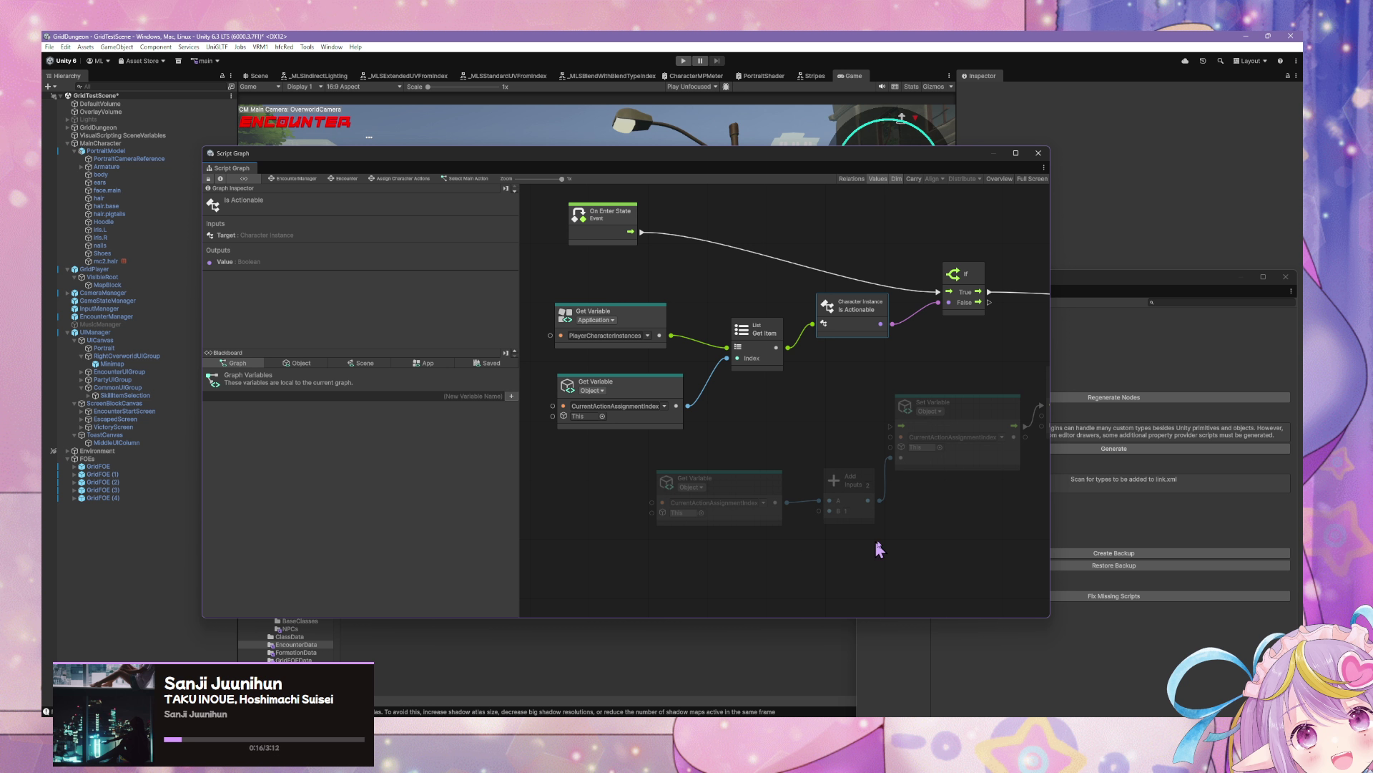
{"action": "left_click_drag", "start_coordinate": [879, 549], "coordinate": [699, 558]}
{"action": "left_click_drag", "start_coordinate": [799, 310], "coordinate": [704, 436]}
Step: Align Trigger Custom Event with Set Variable and move the graph window off the game view
{"action": "left_click_drag", "start_coordinate": [913, 515], "coordinate": [705, 527]}
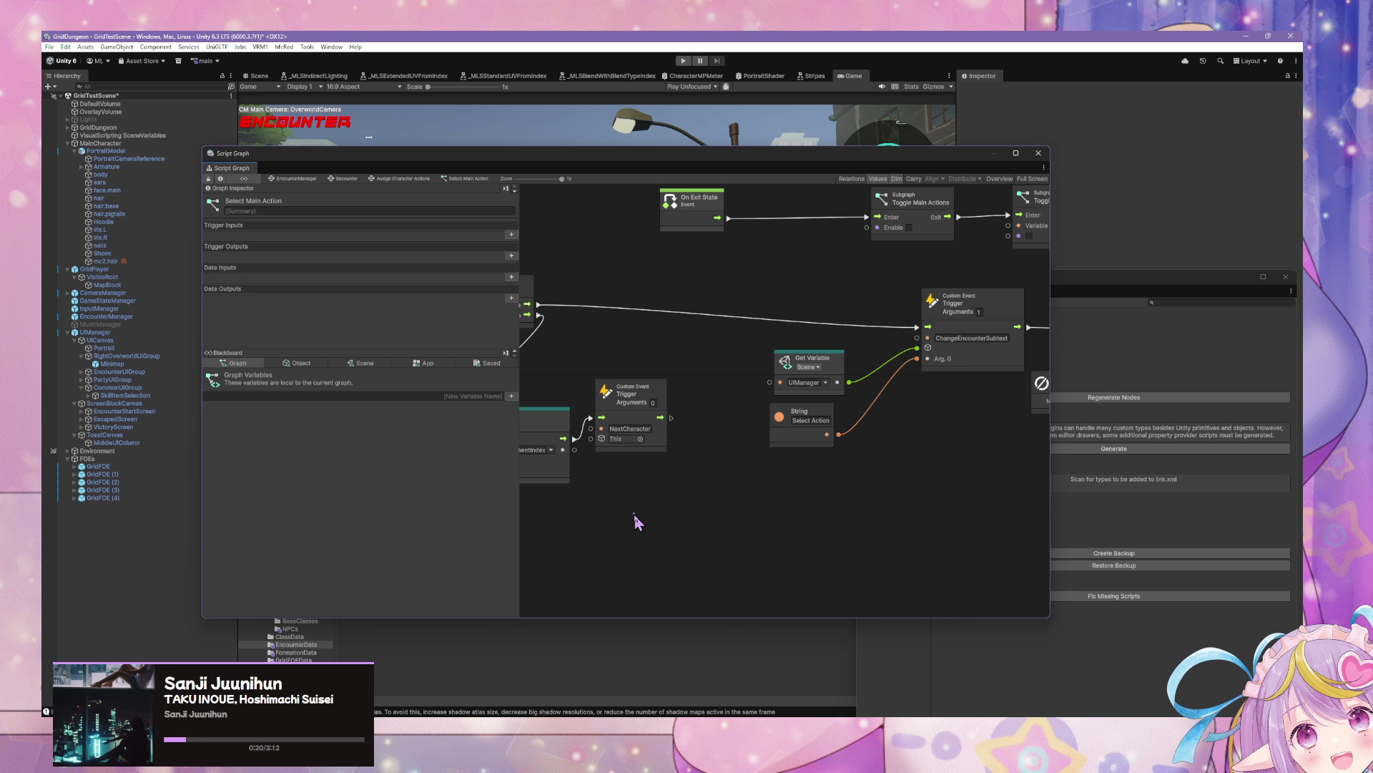
{"action": "left_click_drag", "start_coordinate": [642, 398], "coordinate": [658, 418]}
{"action": "left_click_drag", "start_coordinate": [603, 522], "coordinate": [846, 561]}
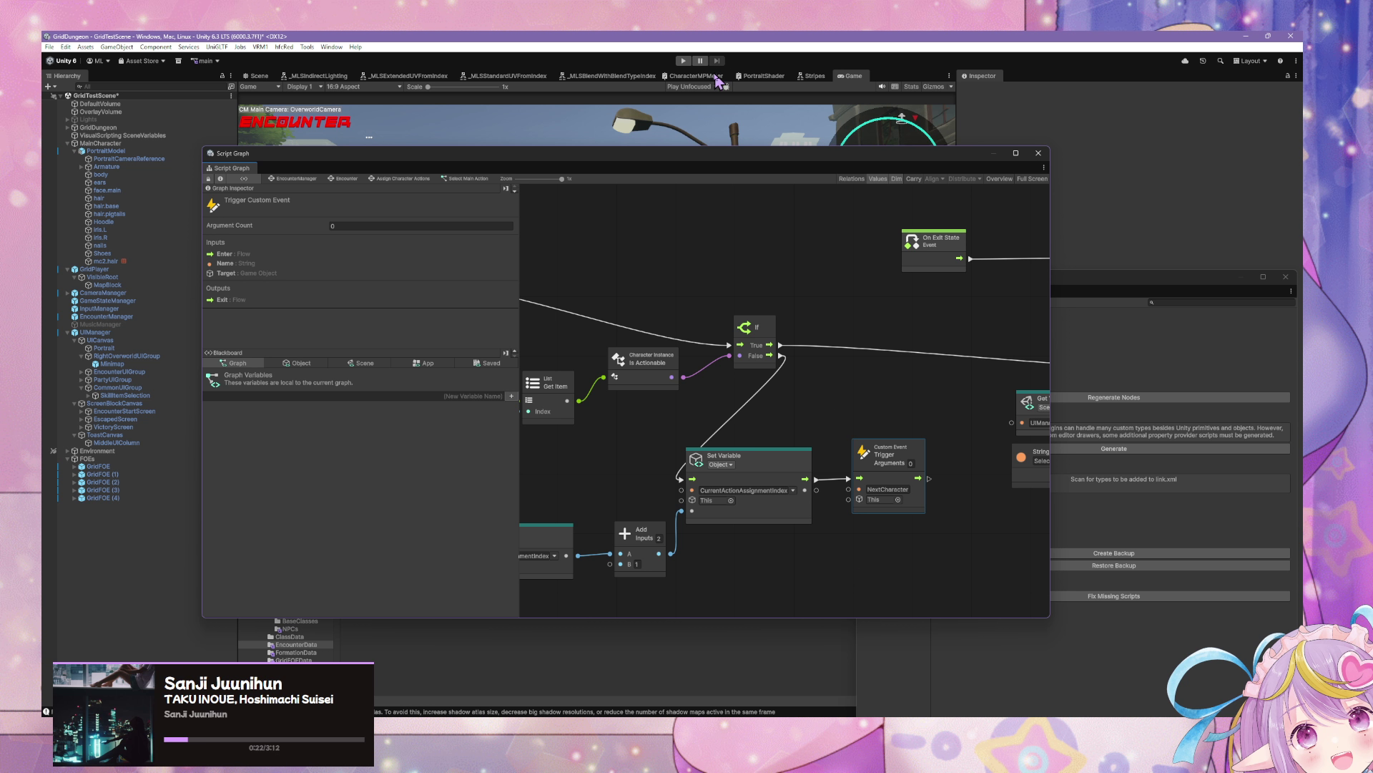
{"action": "mouse_move", "coordinate": [622, 154]}
{"action": "left_mouse_down"}
{"action": "mouse_move", "coordinate": [1119, 297]}
{"action": "mouse_move", "coordinate": [1062, 292]}
{"action": "left_mouse_up"}
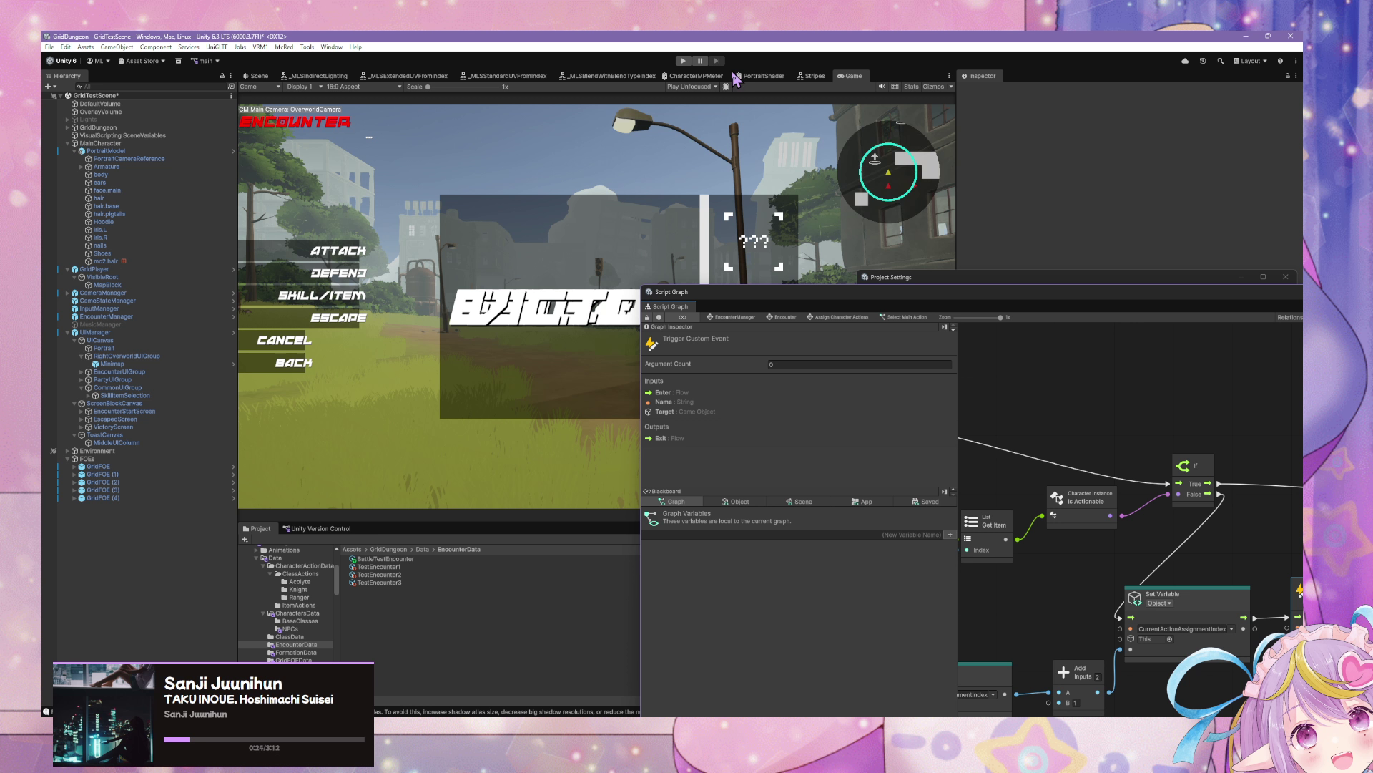
Step: Enter Play mode to test the battle with the Acolyte and Knight party
{"action": "left_click", "coordinate": [684, 62]}
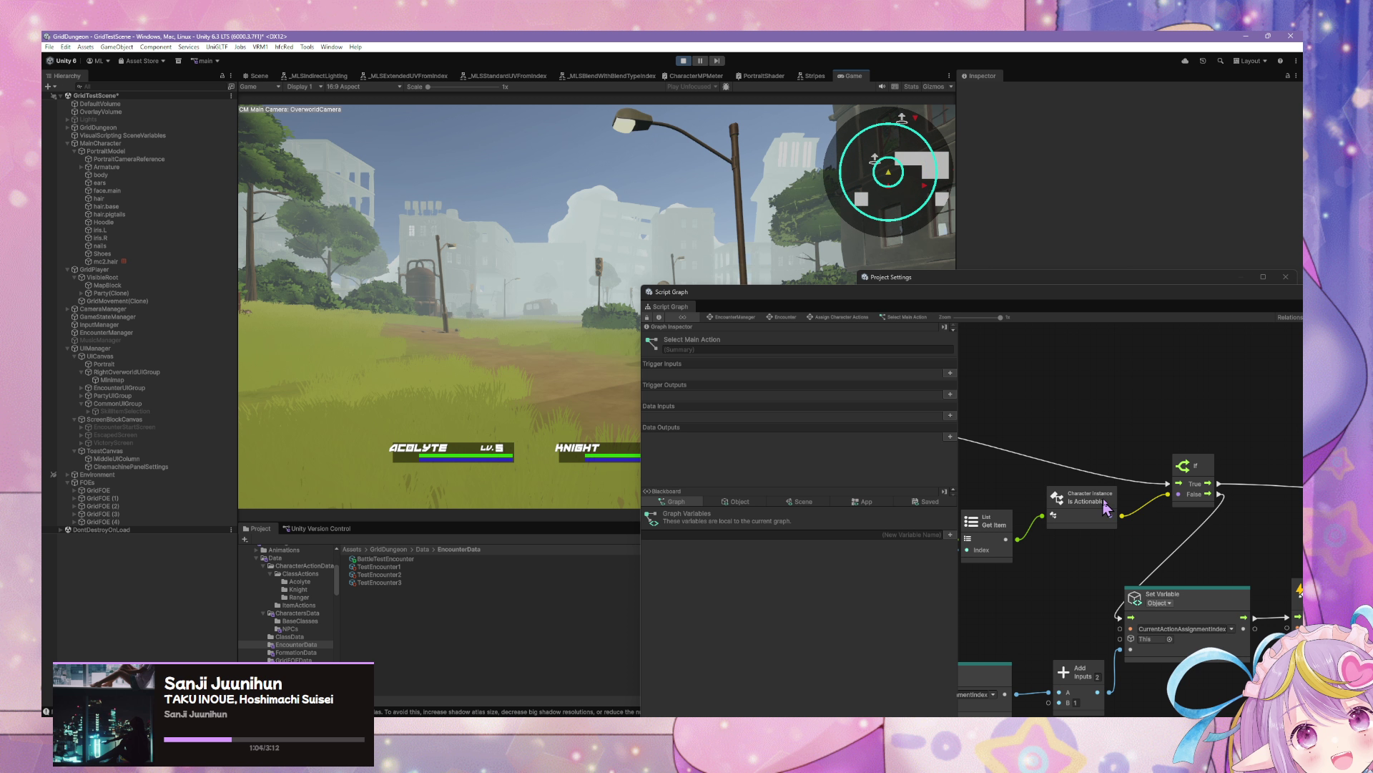
Step: Scroll to the On Enter State area and move the Script Graph window further left
{"action": "scroll", "coordinate": [1106, 508], "scroll_direction": "down", "scroll_amount": 1}
{"action": "scroll", "coordinate": [1116, 501], "scroll_direction": "left", "scroll_amount": 3}
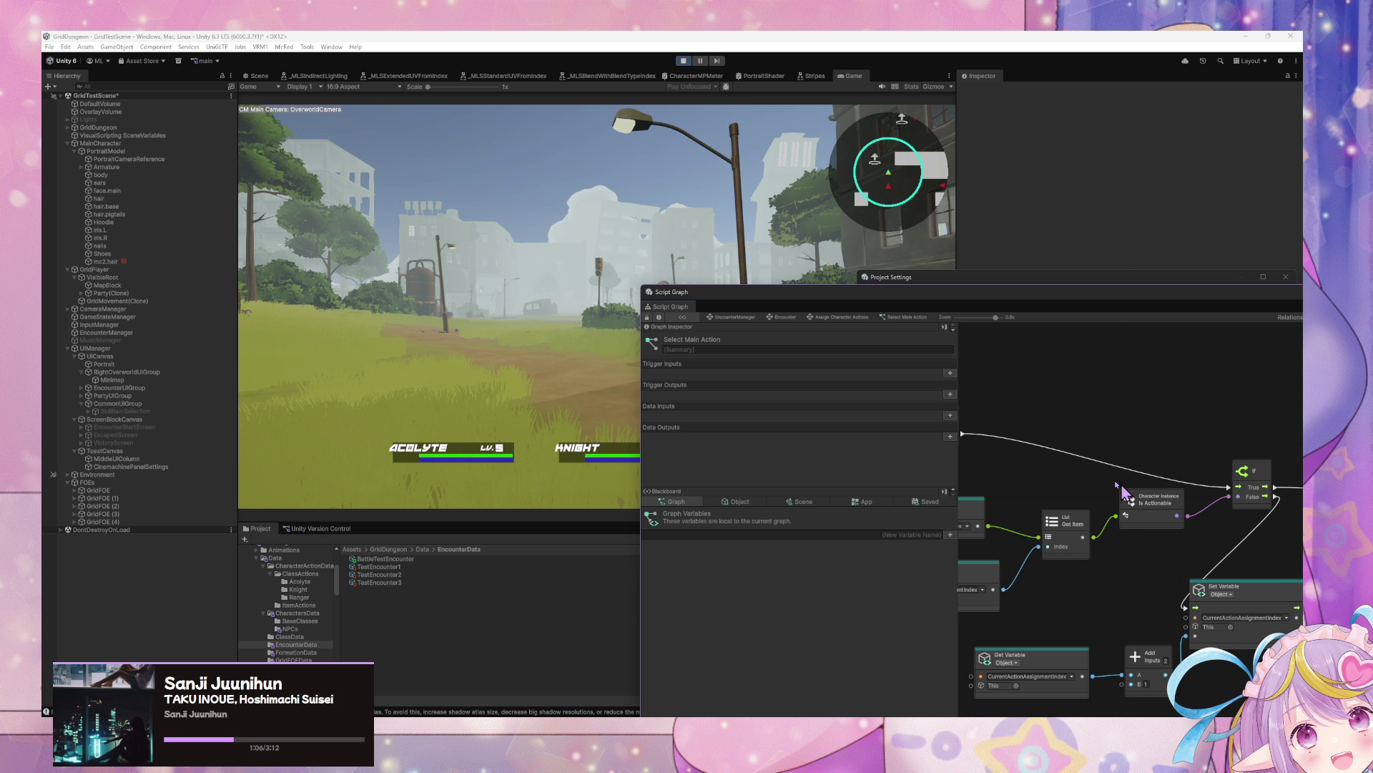
{"action": "scroll", "coordinate": [1083, 451], "scroll_direction": "left", "scroll_amount": 3}
{"action": "left_click", "coordinate": [1002, 385]}
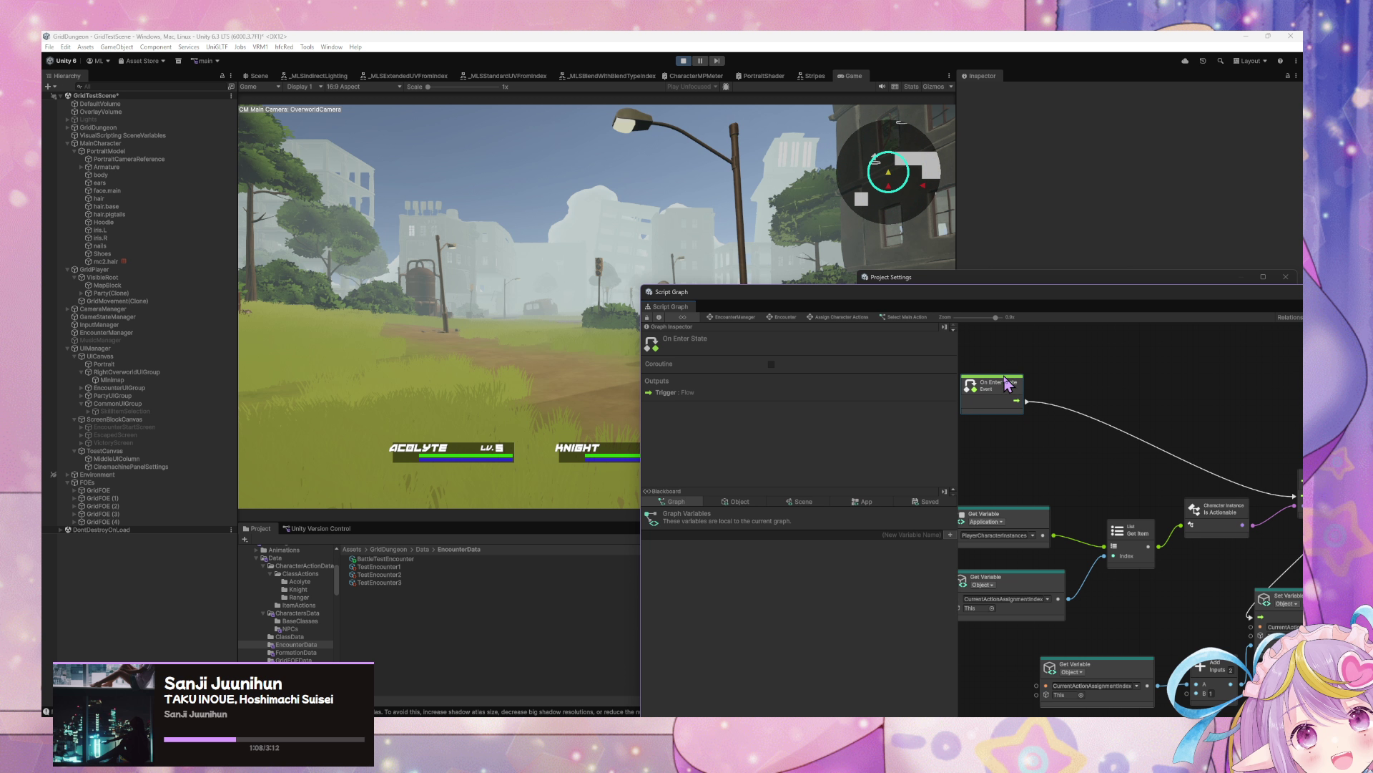
{"action": "scroll", "coordinate": [1191, 405], "scroll_direction": "down", "scroll_amount": 3}
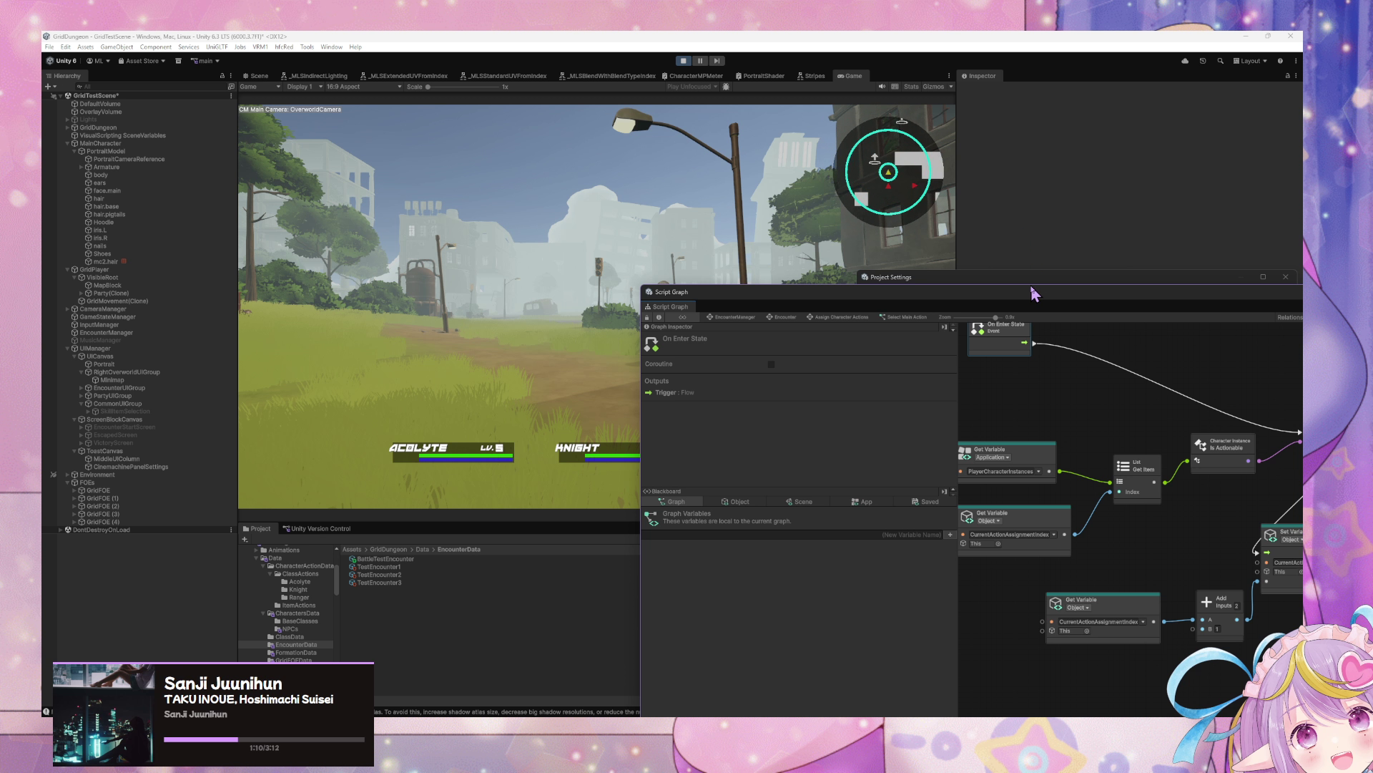
{"action": "left_click_drag", "start_coordinate": [1034, 293], "coordinate": [769, 288]}
{"action": "scroll", "coordinate": [846, 401], "scroll_direction": "left", "scroll_amount": 3}
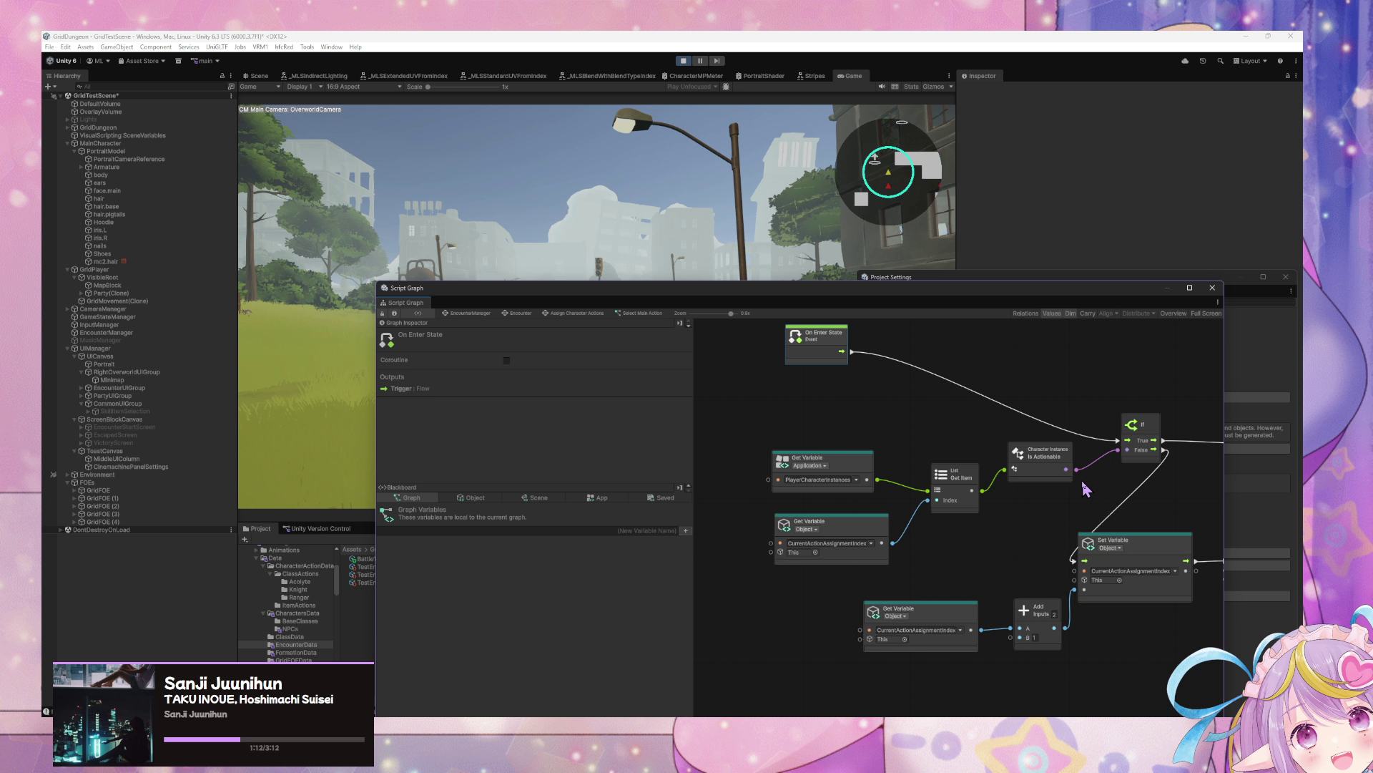
Step: Line up both Get Variable nodes, Get Item and Is Actionable in a row, then deselect
{"action": "left_click_drag", "start_coordinate": [859, 458], "coordinate": [881, 409]}
{"action": "left_click_drag", "start_coordinate": [815, 522], "coordinate": [824, 457]}
{"action": "left_click_drag", "start_coordinate": [968, 474], "coordinate": [967, 423]}
{"action": "left_click_drag", "start_coordinate": [1044, 452], "coordinate": [1035, 423]}
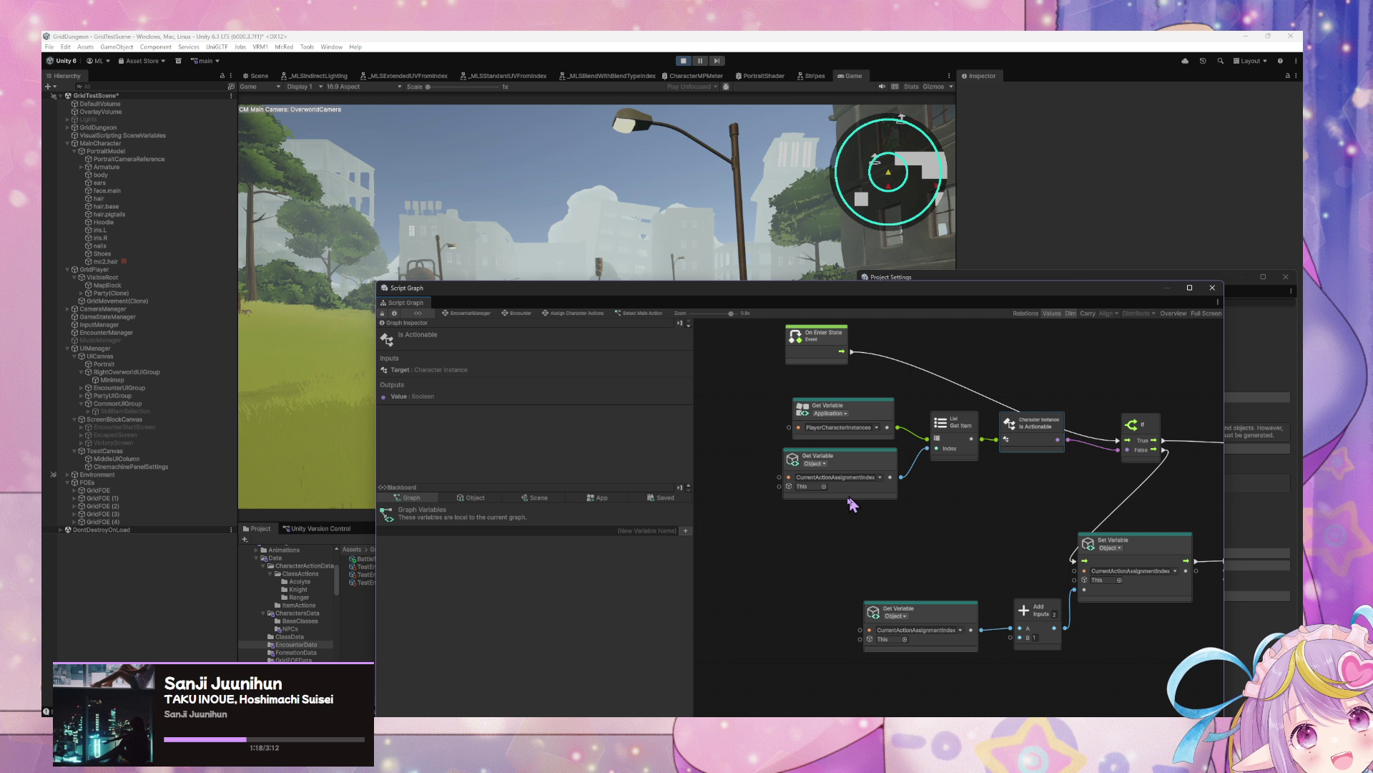
{"action": "mouse_move", "coordinate": [814, 523]}
{"action": "left_mouse_down"}
{"action": "mouse_move", "coordinate": [987, 412]}
{"action": "mouse_move", "coordinate": [1159, 412]}
{"action": "mouse_move", "coordinate": [963, 441]}
{"action": "left_mouse_up"}
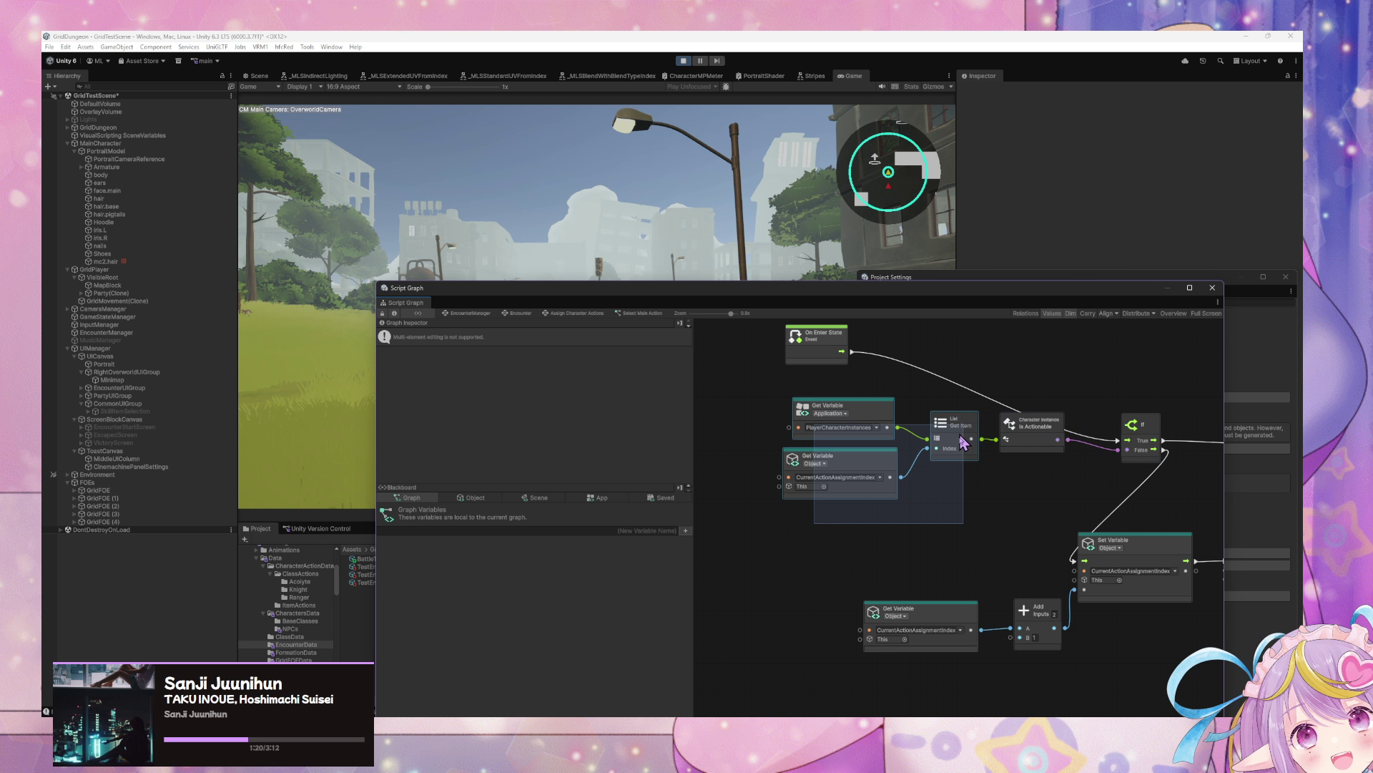
{"action": "mouse_move", "coordinate": [855, 500]}
{"action": "left_mouse_down"}
{"action": "mouse_move", "coordinate": [1023, 411]}
{"action": "mouse_move", "coordinate": [1116, 405]}
{"action": "mouse_move", "coordinate": [1135, 419]}
{"action": "left_mouse_up"}
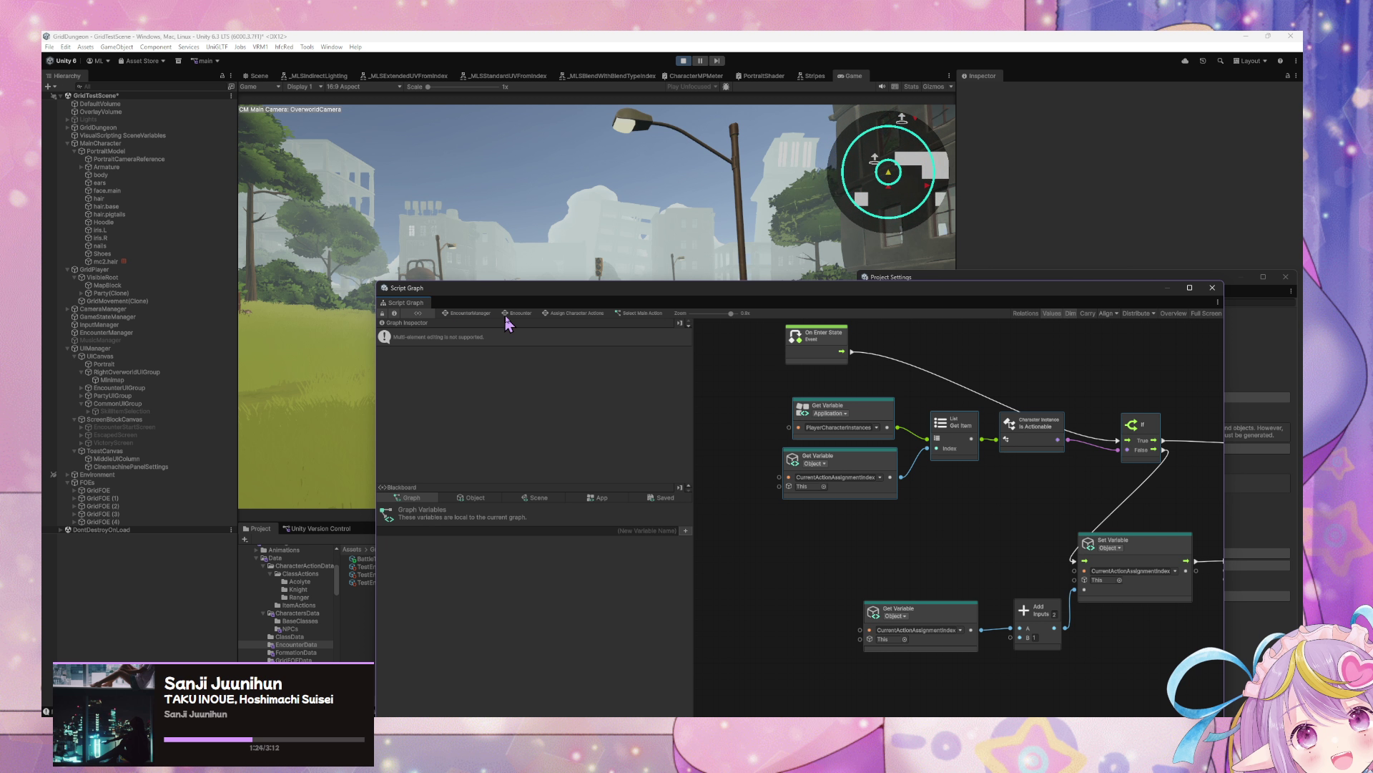
{"action": "left_click", "coordinate": [1002, 478]}
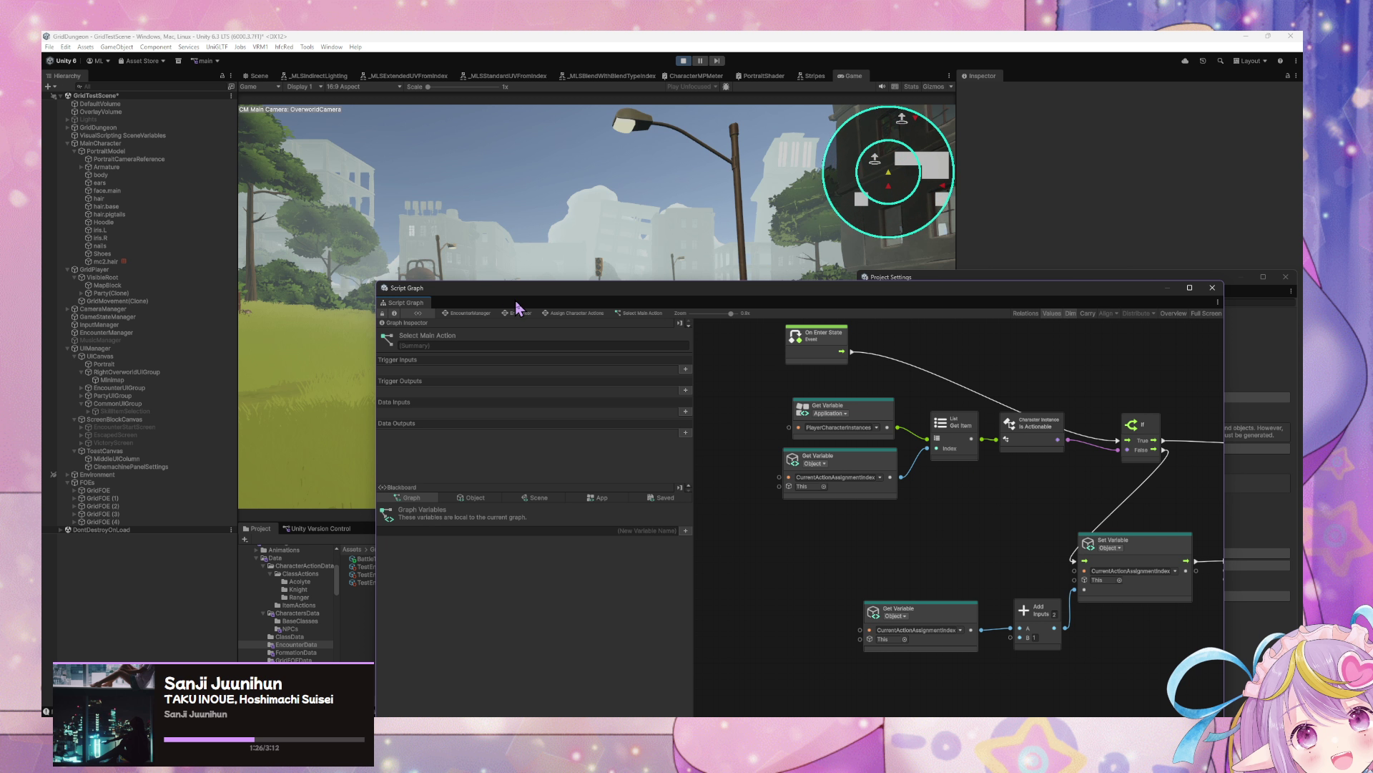
Step: Go up from Select Main Action to the Assign Character Actions state graph
{"action": "left_click", "coordinate": [573, 313]}
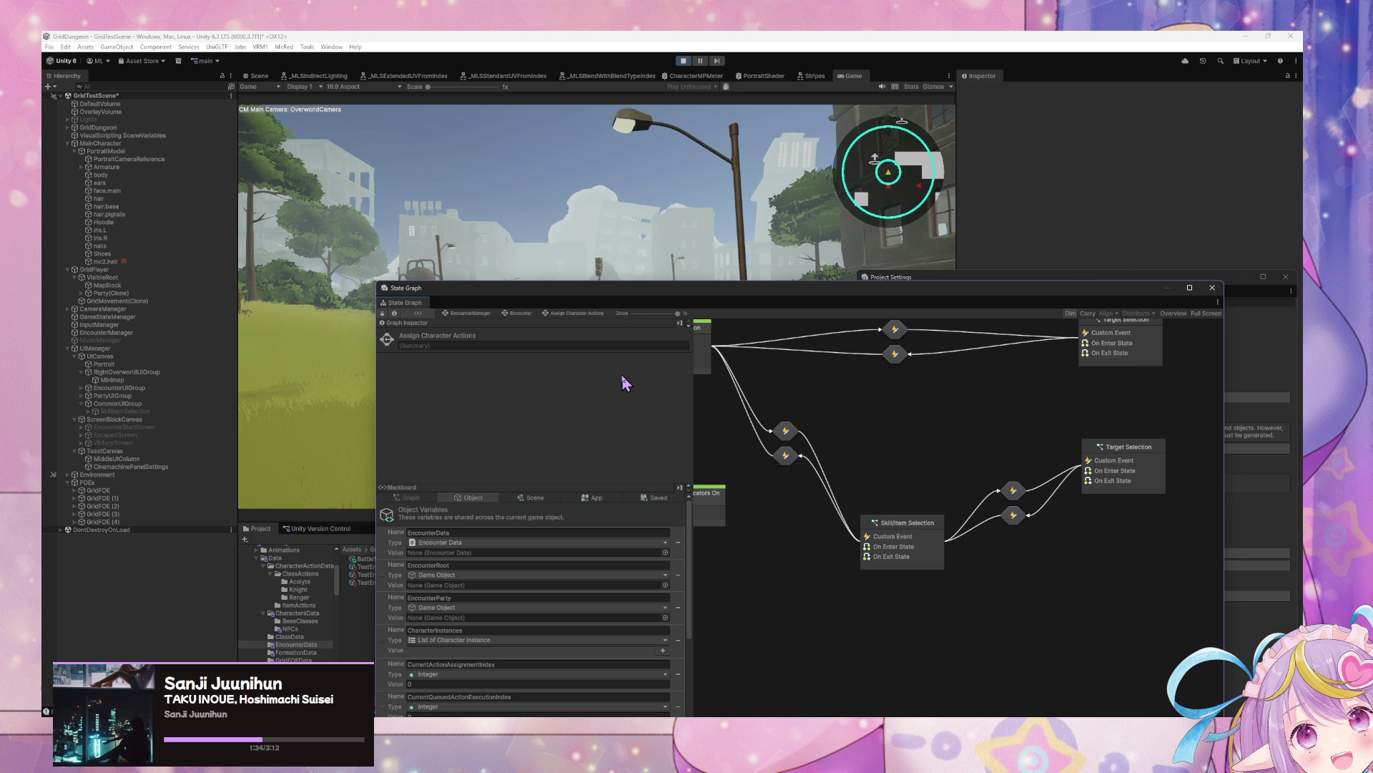
Step: Go up to the Encounter graph and open the Assign Enemy Action script graph
{"action": "left_click", "coordinate": [520, 314]}
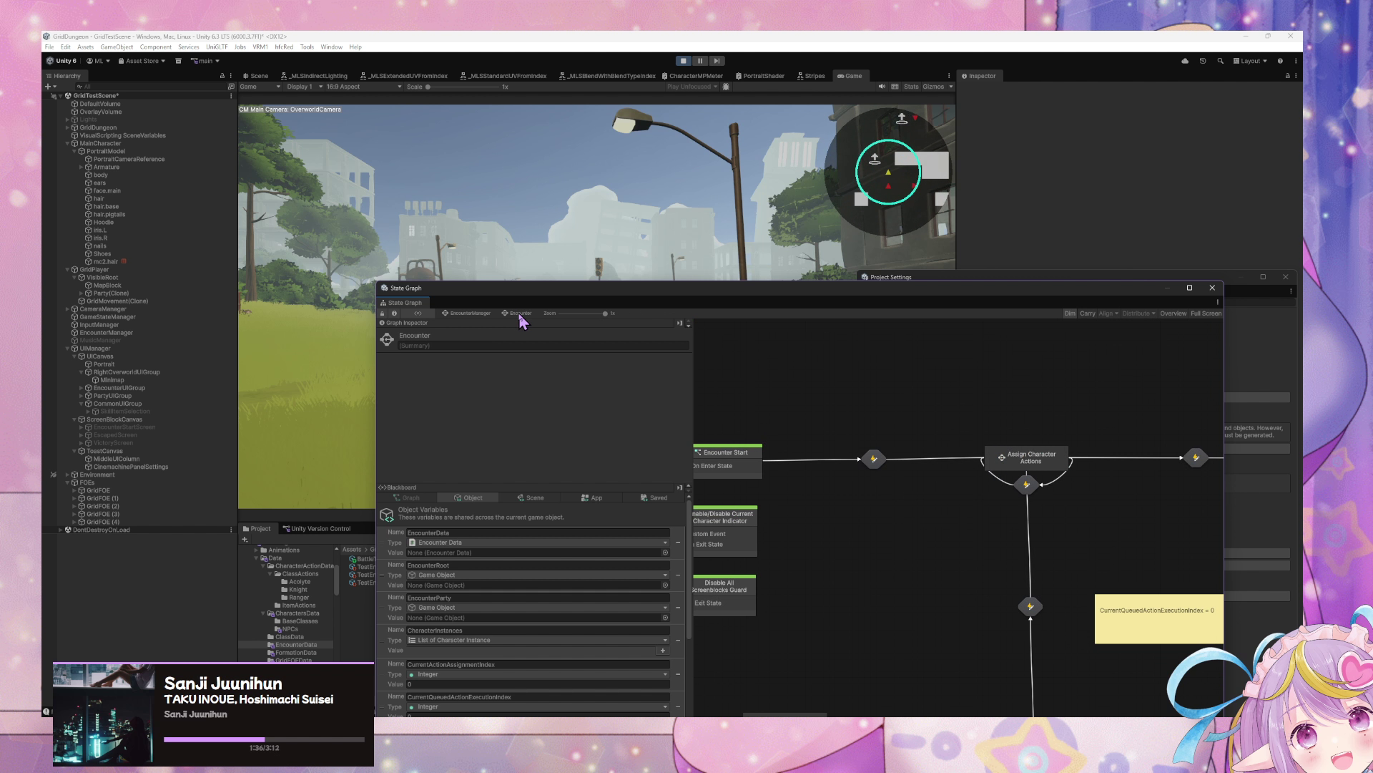
{"action": "left_click_drag", "start_coordinate": [1083, 458], "coordinate": [699, 425]}
{"action": "double_click", "coordinate": [981, 436]}
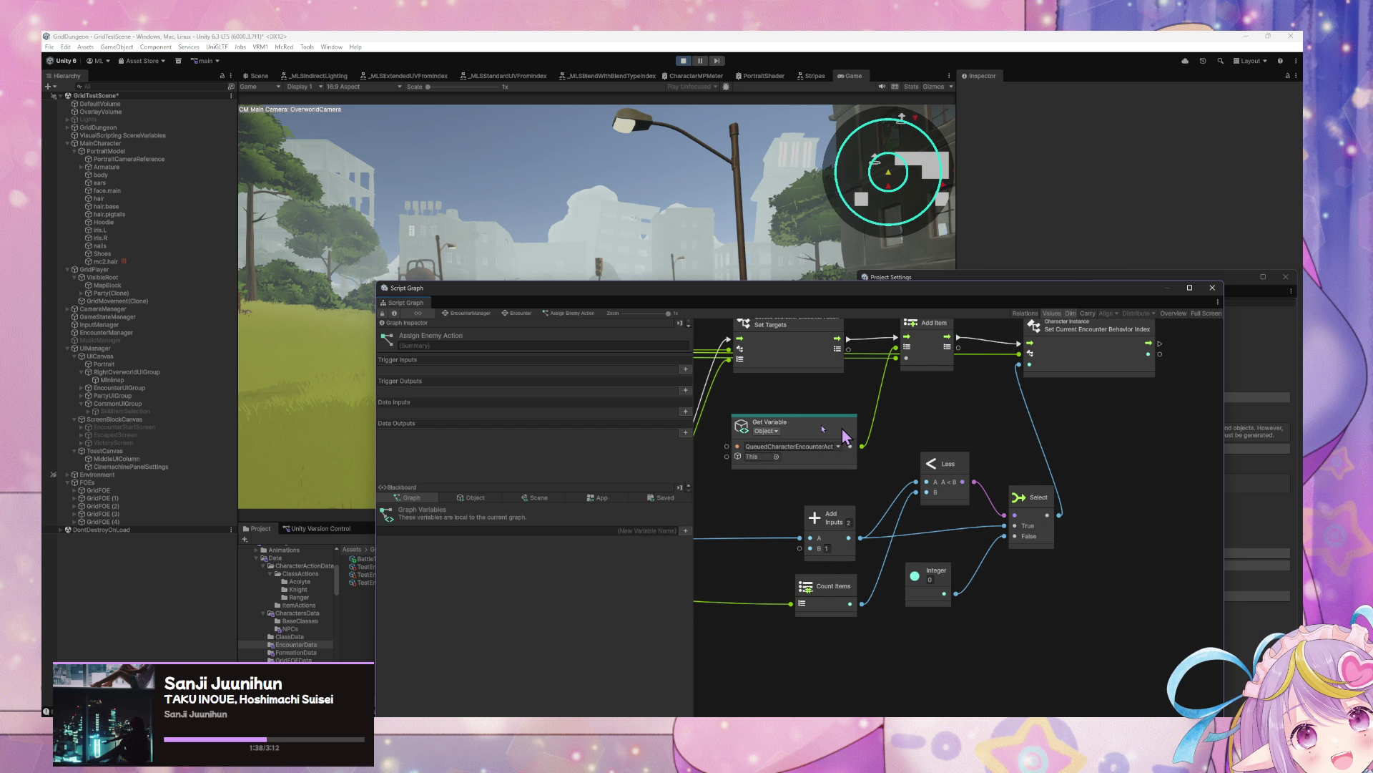
Step: Shift On Enter State and Get Variable about 150 px left of the For Each Loop
{"action": "mouse_move", "coordinate": [1090, 429]}
{"action": "left_mouse_down"}
{"action": "mouse_move", "coordinate": [929, 422]}
{"action": "mouse_move", "coordinate": [1103, 415]}
{"action": "mouse_move", "coordinate": [803, 360]}
{"action": "mouse_move", "coordinate": [997, 414]}
{"action": "mouse_move", "coordinate": [772, 420]}
{"action": "mouse_move", "coordinate": [932, 404]}
{"action": "mouse_move", "coordinate": [934, 460]}
{"action": "left_mouse_up"}
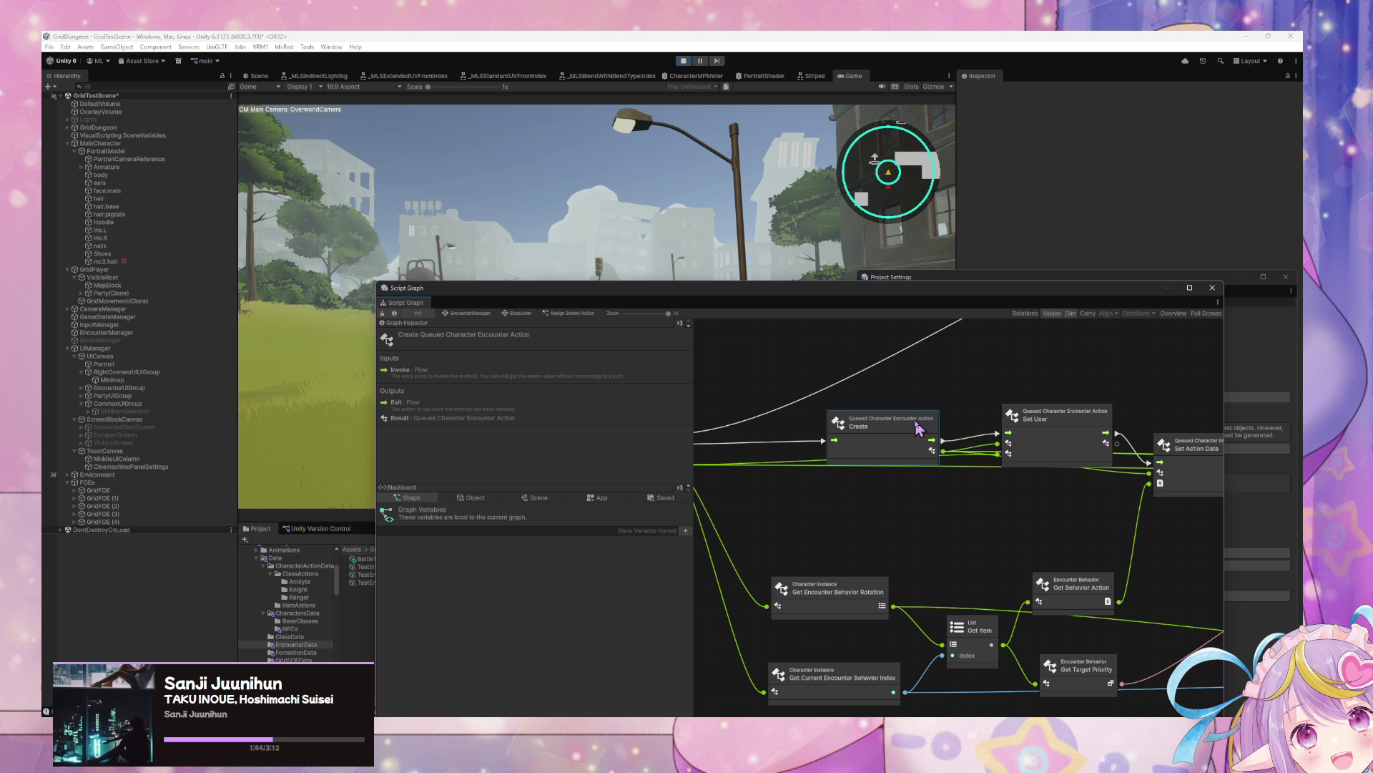
{"action": "mouse_move", "coordinate": [844, 440]}
{"action": "left_mouse_down"}
{"action": "mouse_move", "coordinate": [1069, 458]}
{"action": "mouse_move", "coordinate": [992, 395]}
{"action": "left_mouse_up"}
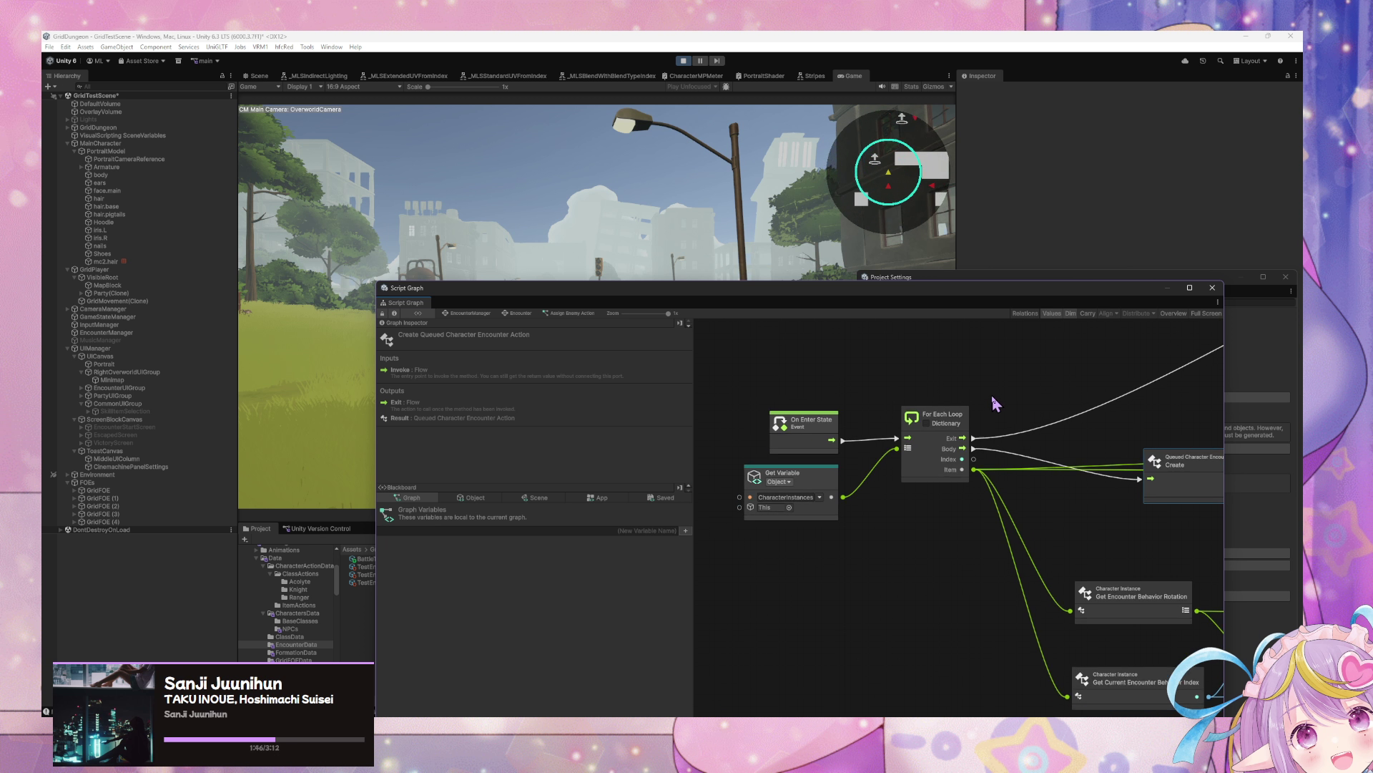
{"action": "left_click_drag", "start_coordinate": [935, 505], "coordinate": [801, 423]}
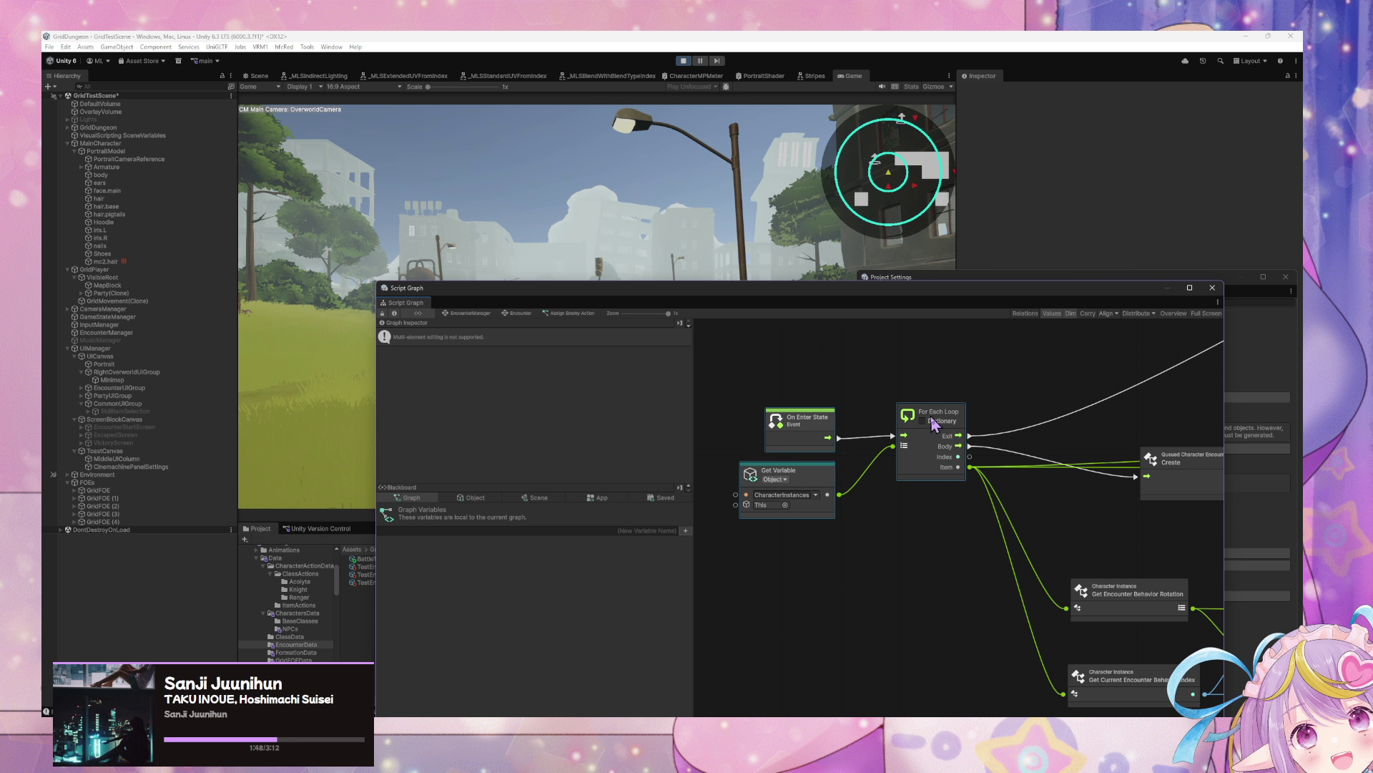
{"action": "mouse_move", "coordinate": [933, 414]}
{"action": "left_mouse_down"}
{"action": "mouse_move", "coordinate": [830, 410]}
{"action": "mouse_move", "coordinate": [851, 407]}
{"action": "left_mouse_up"}
{"action": "scroll", "coordinate": [852, 408], "scroll_direction": "down", "scroll_amount": 3}
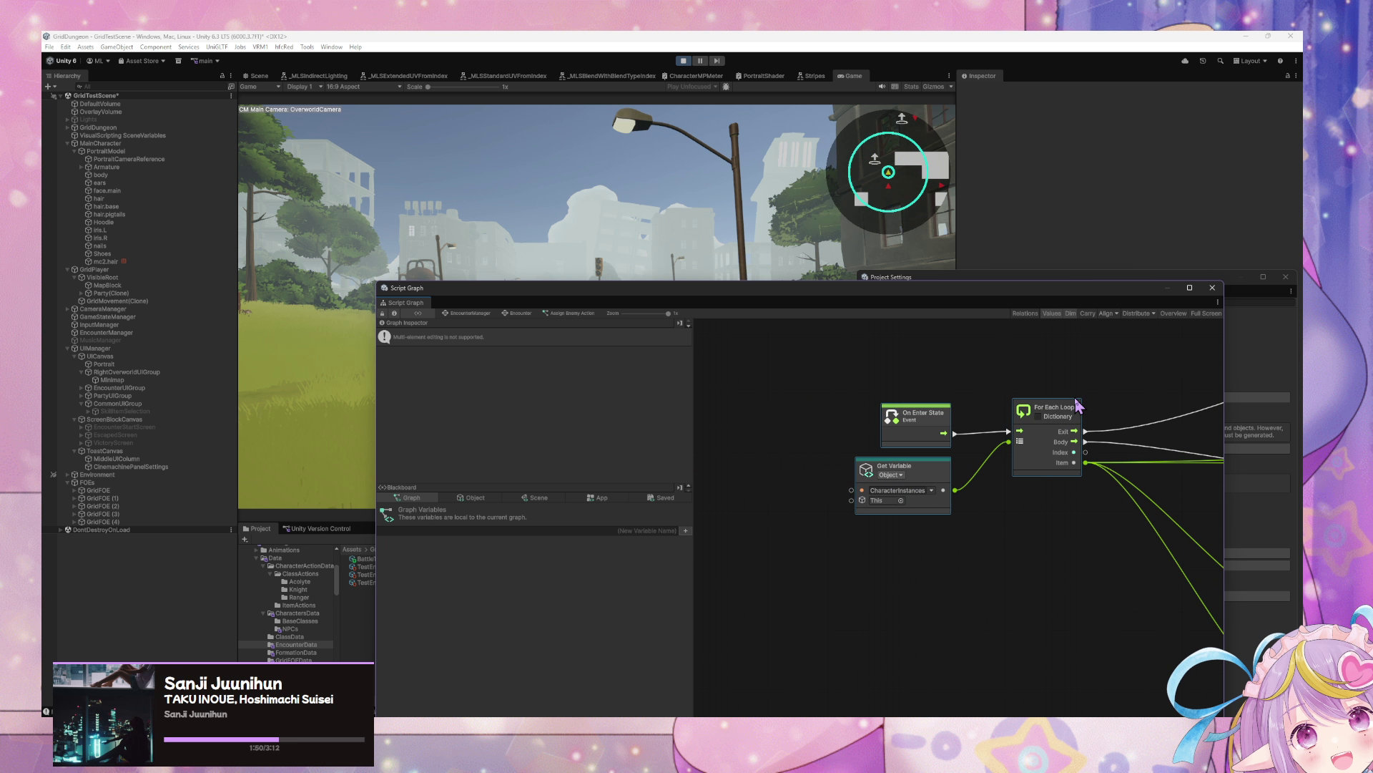
{"action": "scroll", "coordinate": [944, 404], "scroll_direction": "down", "scroll_amount": 3}
{"action": "scroll", "coordinate": [877, 413], "scroll_direction": "up", "scroll_amount": 4}
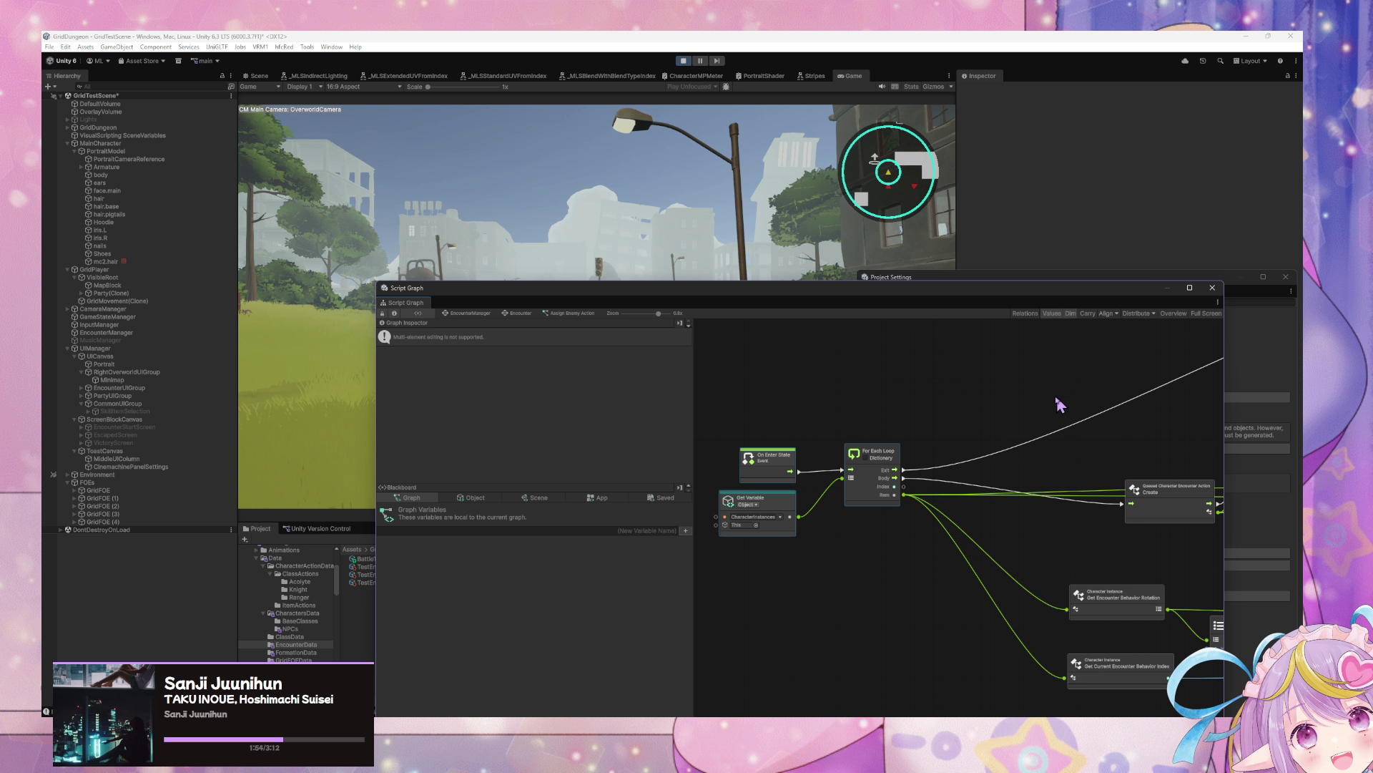
{"action": "mouse_move", "coordinate": [1012, 439]}
{"action": "left_mouse_down"}
{"action": "mouse_move", "coordinate": [849, 398]}
{"action": "mouse_move", "coordinate": [873, 405]}
{"action": "left_mouse_up"}
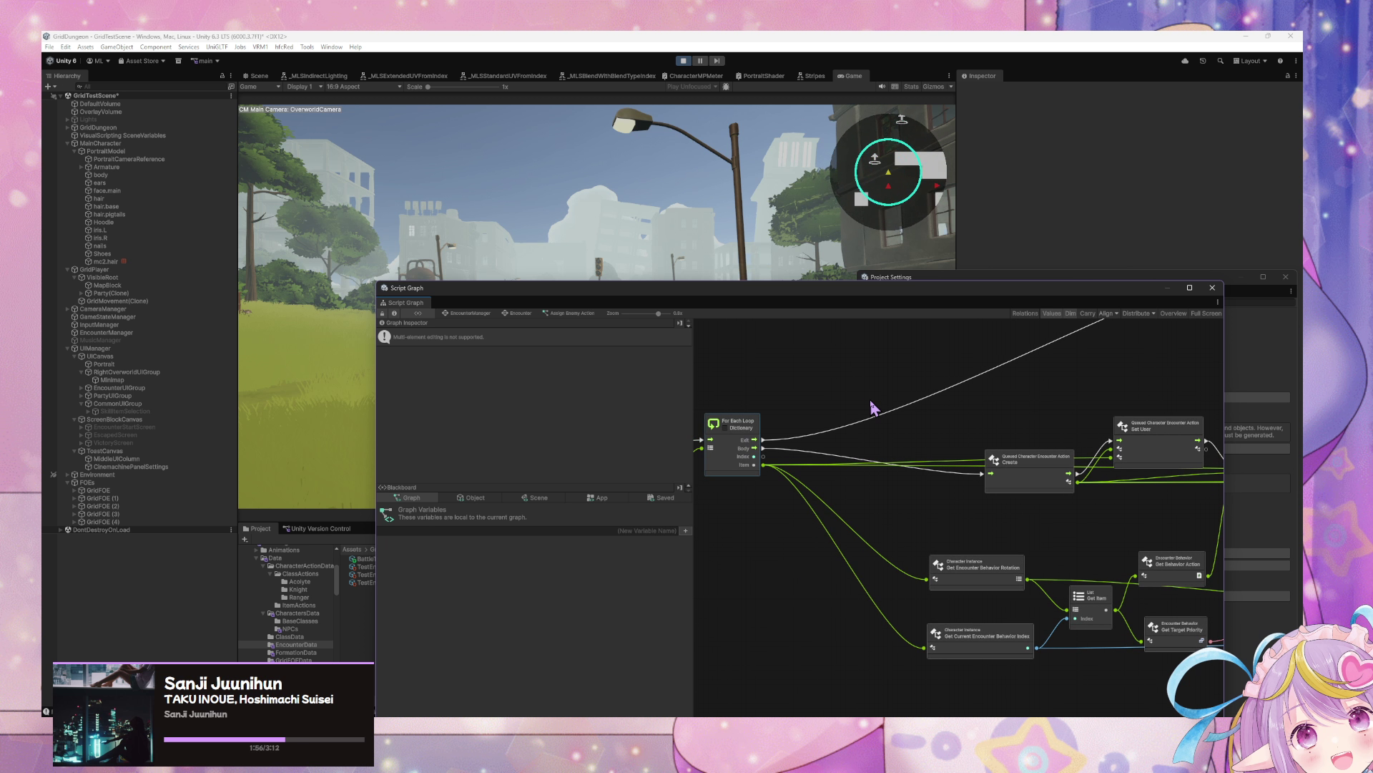
{"action": "scroll", "coordinate": [873, 408], "scroll_direction": "up", "scroll_amount": 1}
{"action": "scroll", "coordinate": [866, 410], "scroll_direction": "up", "scroll_amount": 1}
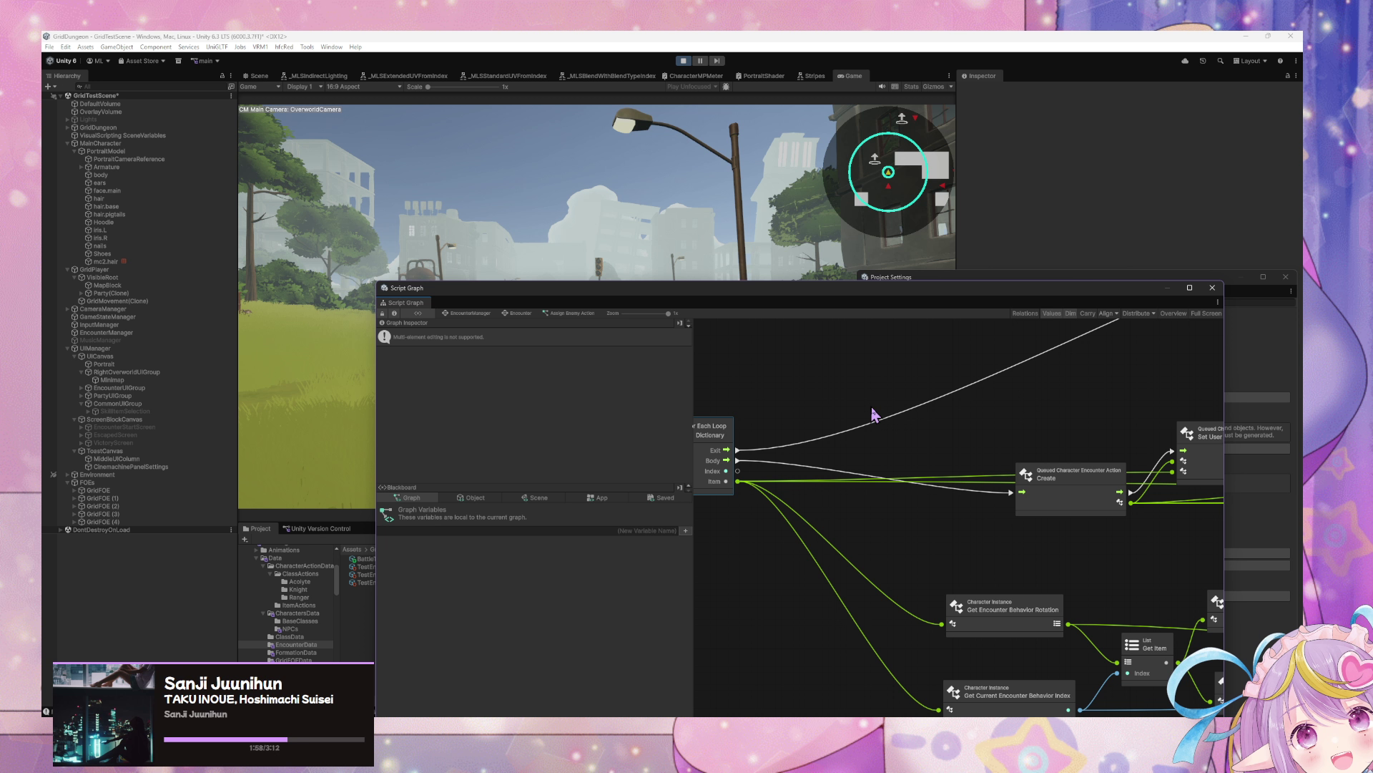
Step: Add a Character Instance Is Actionable node fed by the loop's Item output
{"action": "right_click", "coordinate": [841, 510]}
{"action": "left_click", "coordinate": [869, 515]}
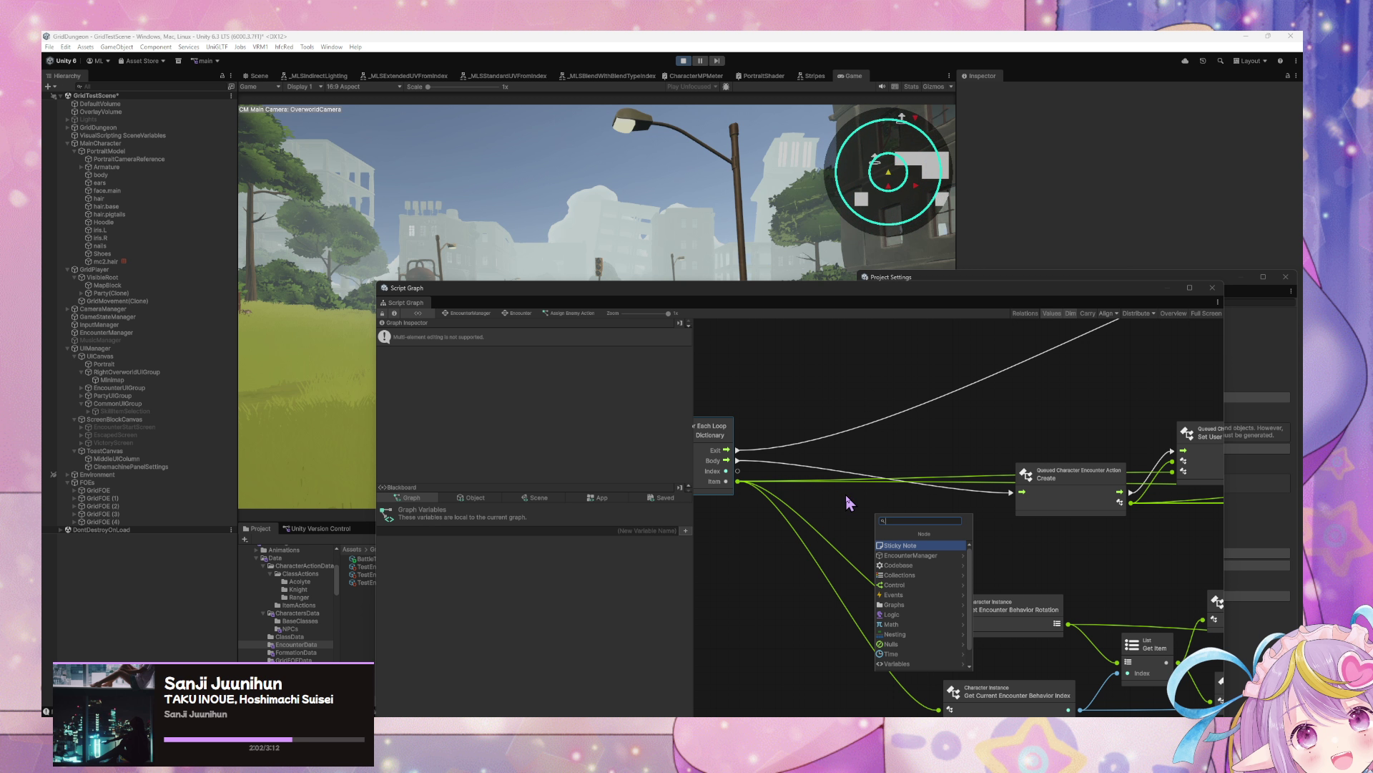
{"action": "type", "text": "ble"}
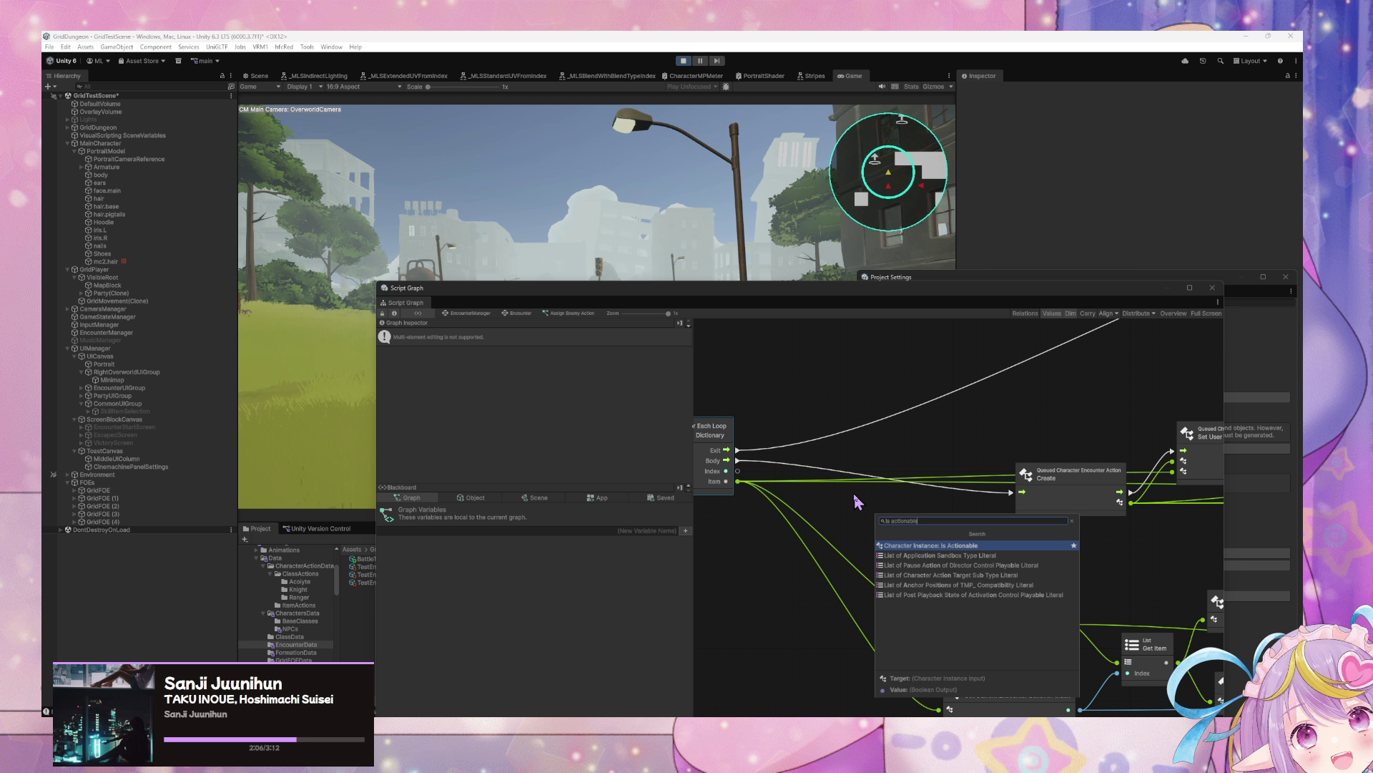
{"action": "key", "text": "Return"}
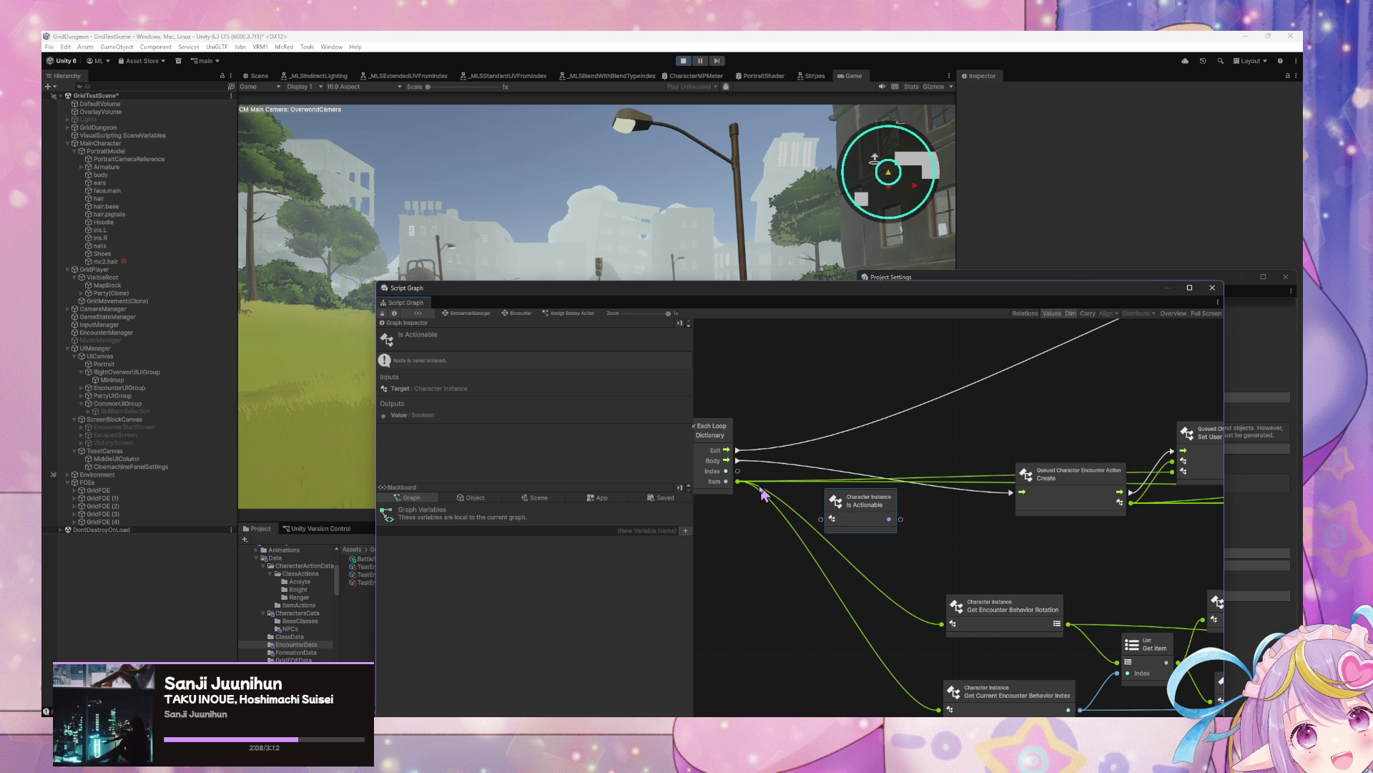
{"action": "left_click_drag", "start_coordinate": [738, 481], "coordinate": [820, 519]}
Step: Add an If node conditioned on Is Actionable and run the loop body through it
{"action": "right_click", "coordinate": [921, 447]}
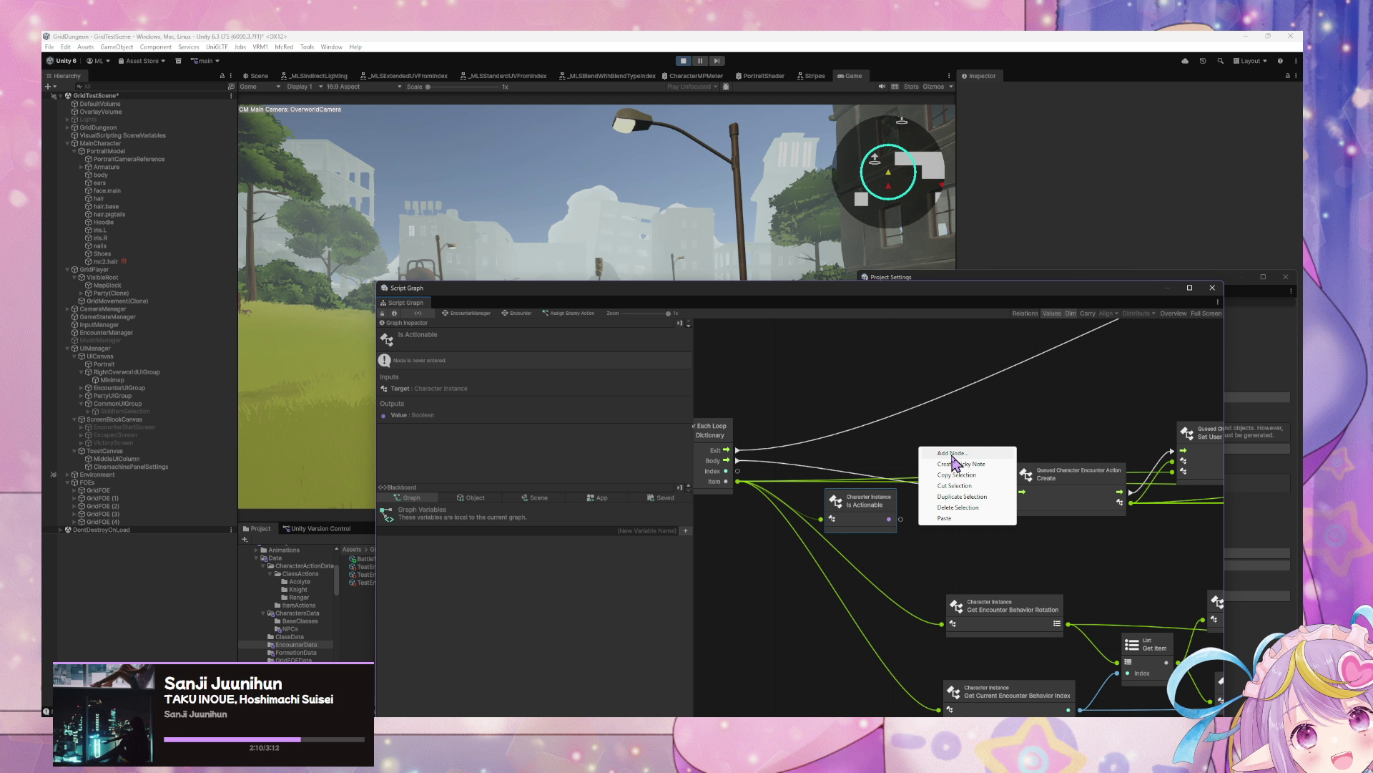
{"action": "left_click", "coordinate": [954, 453]}
{"action": "type", "text": "I"}
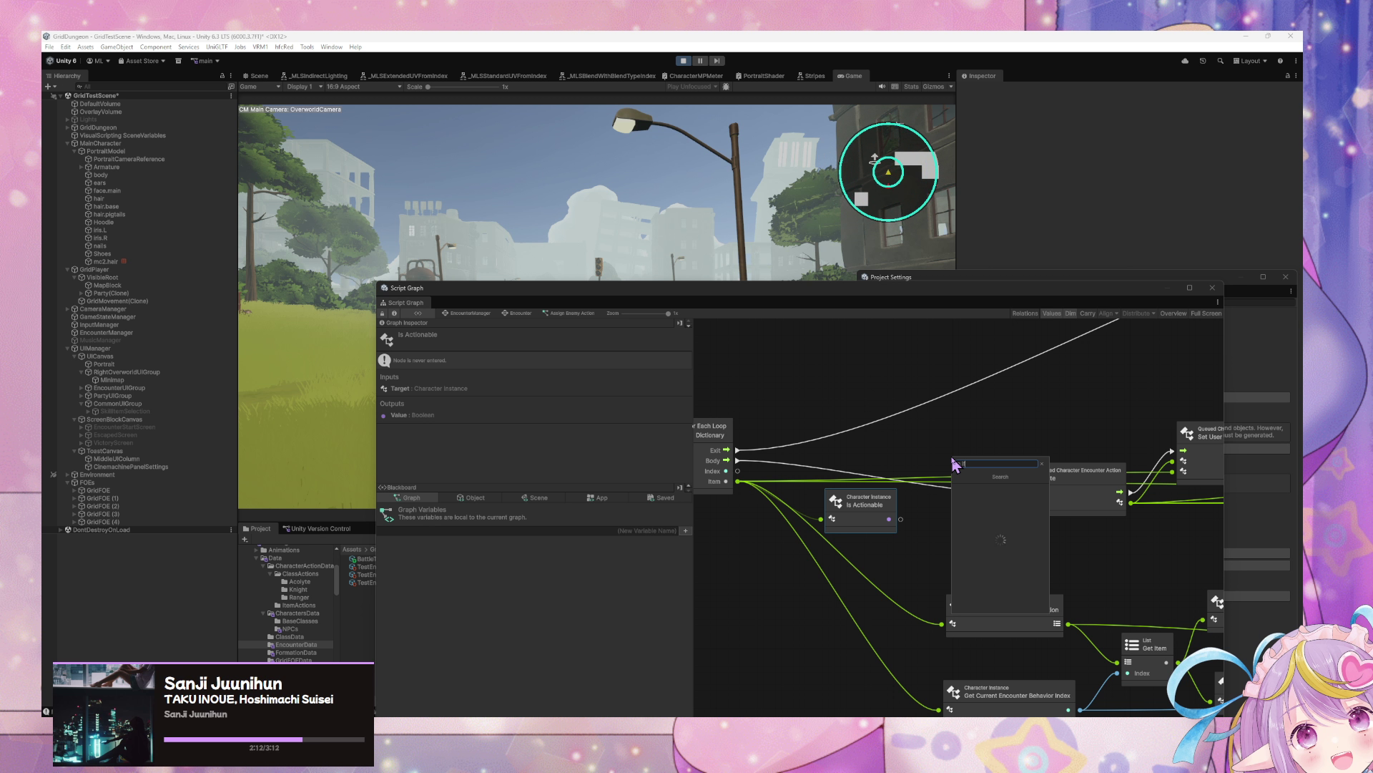
{"action": "type", "text": "f"}
{"action": "key", "text": "Return"}
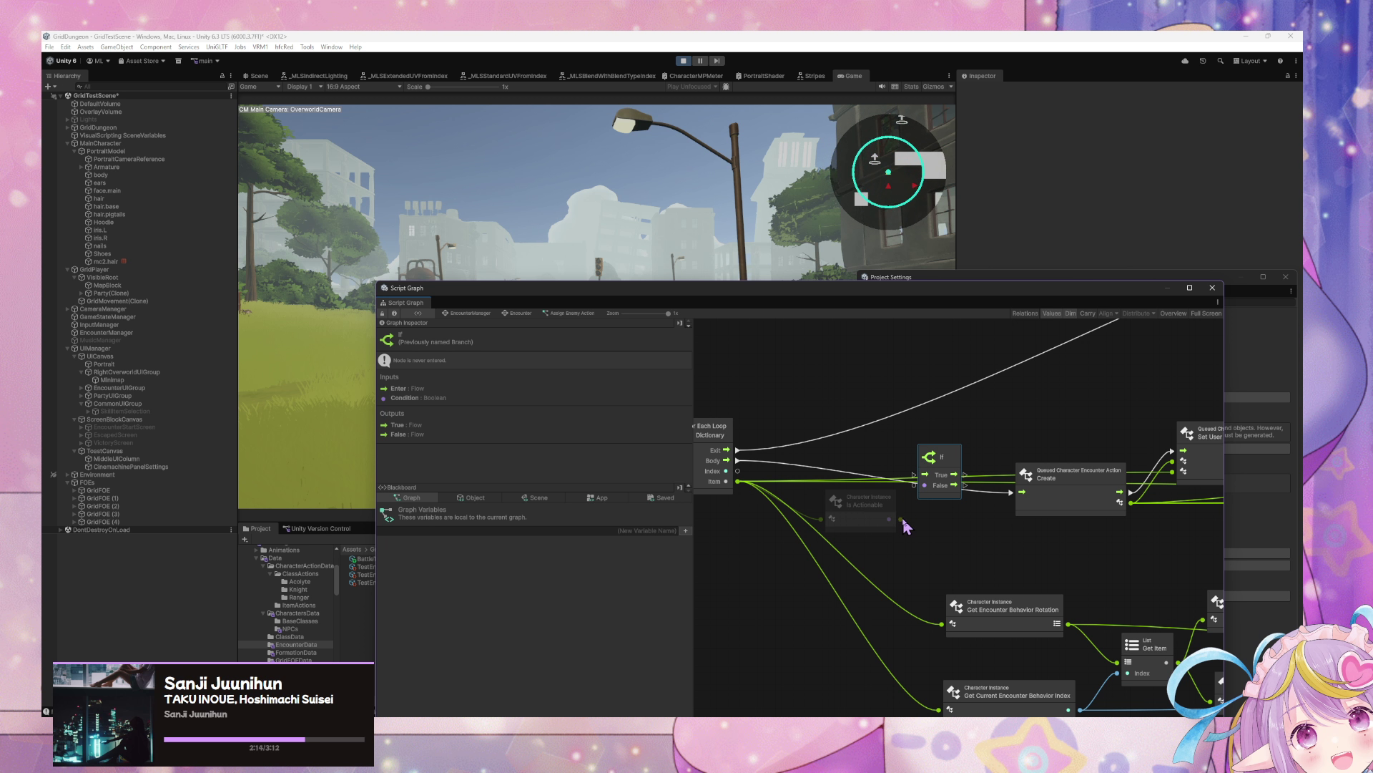
{"action": "left_click_drag", "start_coordinate": [901, 520], "coordinate": [914, 486]}
{"action": "mouse_move", "coordinate": [741, 466]}
{"action": "left_mouse_down"}
{"action": "mouse_move", "coordinate": [924, 474]}
{"action": "mouse_move", "coordinate": [949, 446]}
{"action": "mouse_move", "coordinate": [1011, 492]}
{"action": "left_mouse_up"}
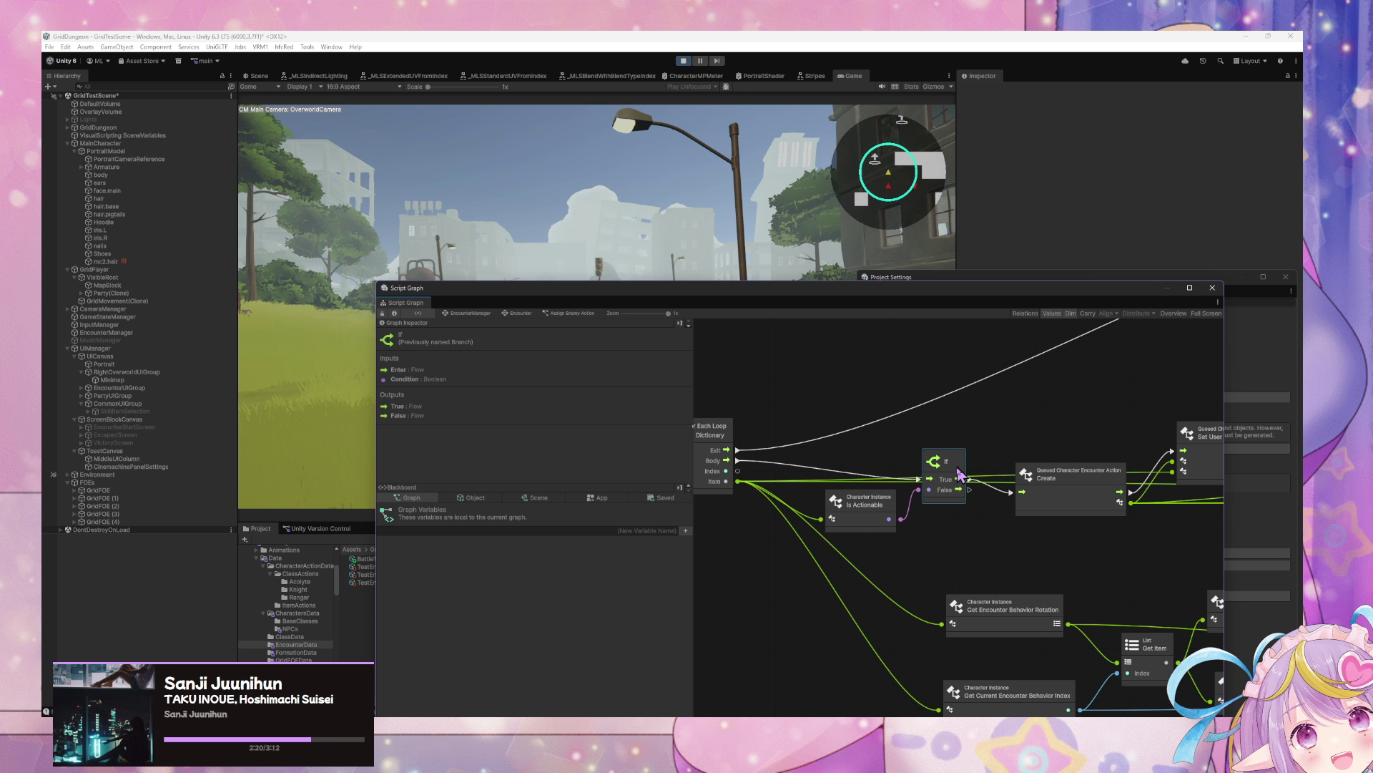
Step: Arrange the Is Actionable and If nodes beside the targeting nodes and move the graph window aside
{"action": "scroll", "coordinate": [1023, 463], "scroll_direction": "down", "scroll_amount": 5}
{"action": "mouse_move", "coordinate": [1049, 448]}
{"action": "left_mouse_down"}
{"action": "mouse_move", "coordinate": [1019, 435]}
{"action": "mouse_move", "coordinate": [912, 442]}
{"action": "left_mouse_up"}
{"action": "mouse_move", "coordinate": [998, 439]}
{"action": "left_mouse_down"}
{"action": "mouse_move", "coordinate": [806, 399]}
{"action": "mouse_move", "coordinate": [1083, 408]}
{"action": "mouse_move", "coordinate": [784, 393]}
{"action": "mouse_move", "coordinate": [832, 424]}
{"action": "mouse_move", "coordinate": [978, 463]}
{"action": "mouse_move", "coordinate": [937, 464]}
{"action": "left_mouse_up"}
{"action": "left_click_drag", "start_coordinate": [1079, 459], "coordinate": [1061, 423]}
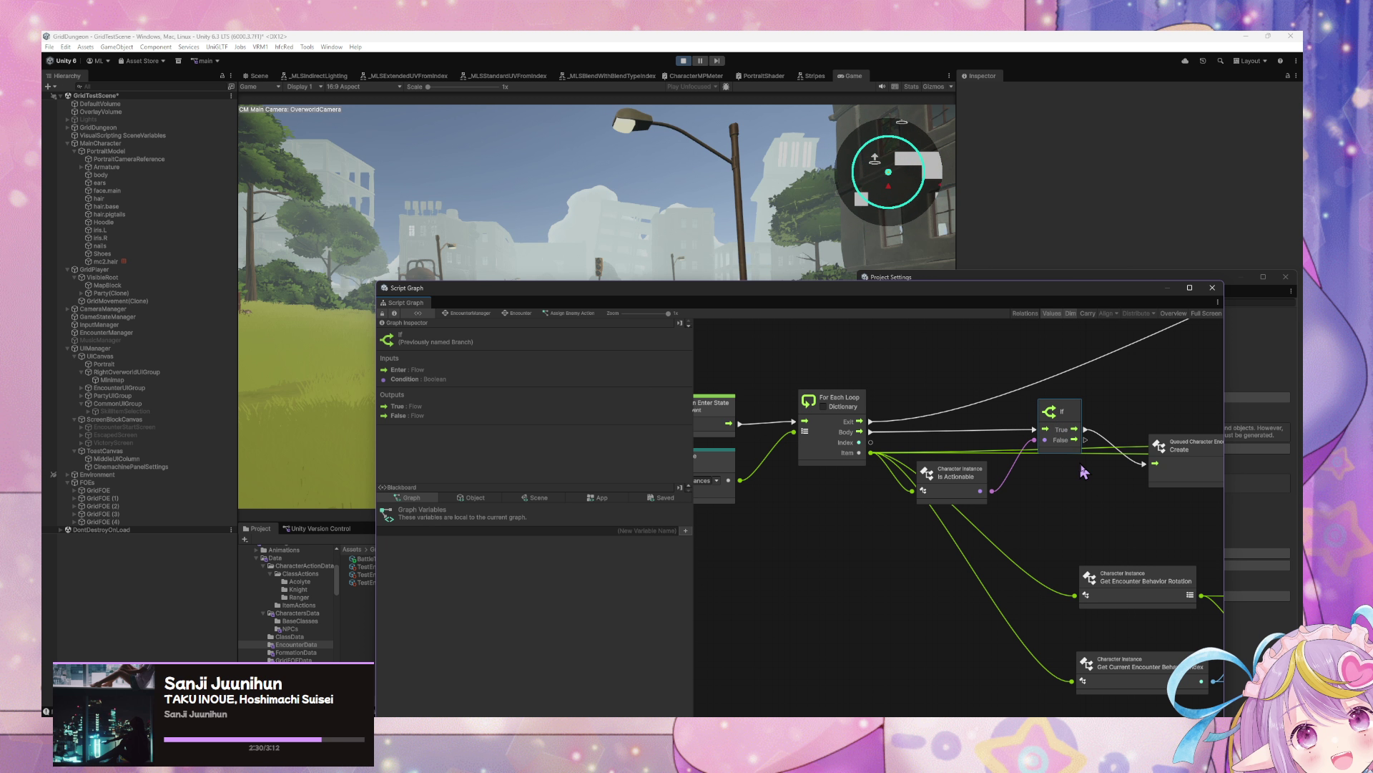
{"action": "mouse_move", "coordinate": [725, 282]}
{"action": "left_mouse_down"}
{"action": "mouse_move", "coordinate": [802, 284]}
{"action": "mouse_move", "coordinate": [1027, 349]}
{"action": "left_mouse_up"}
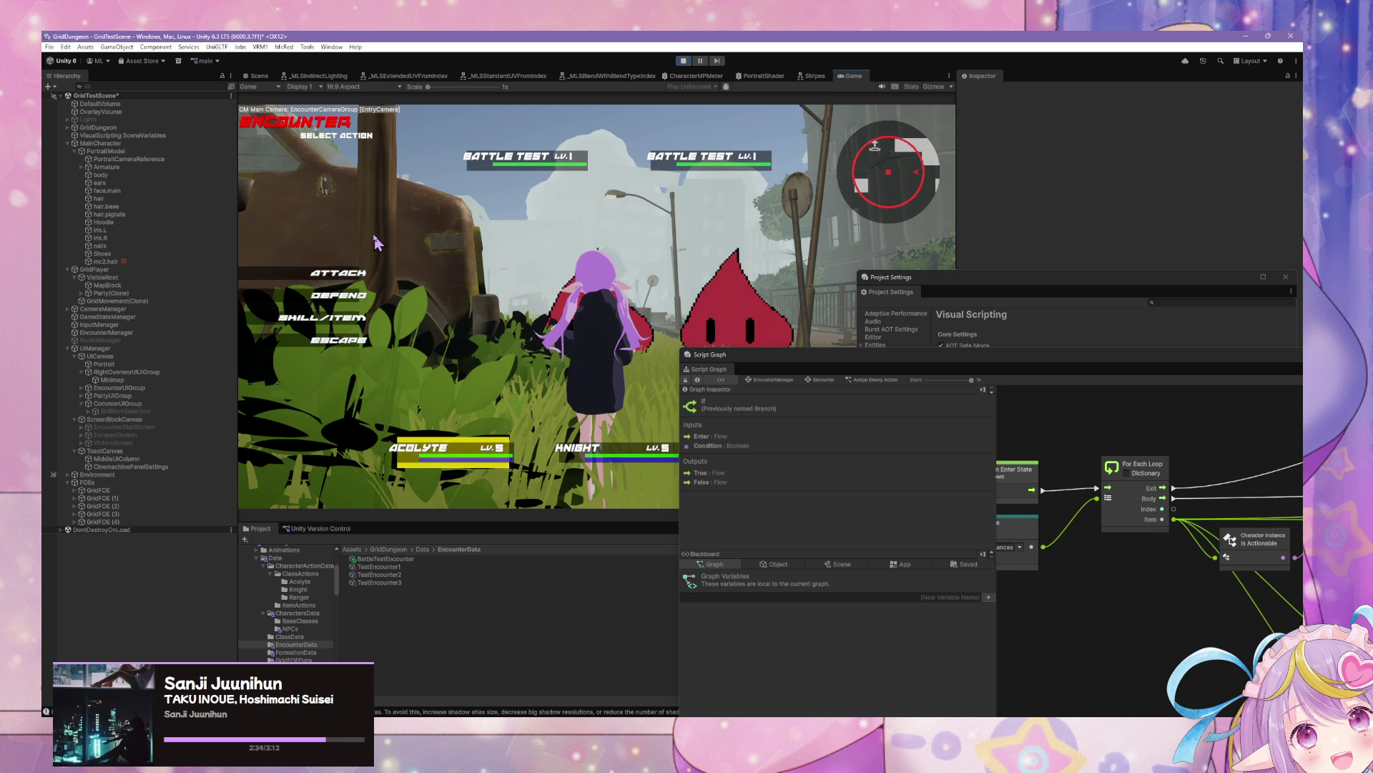
Step: Advance the battle to target selection and inspect the ArgumentOutOfRangeException stack trace in the Console
{"action": "key", "text": "Return"}
{"action": "key", "text": "Return"}
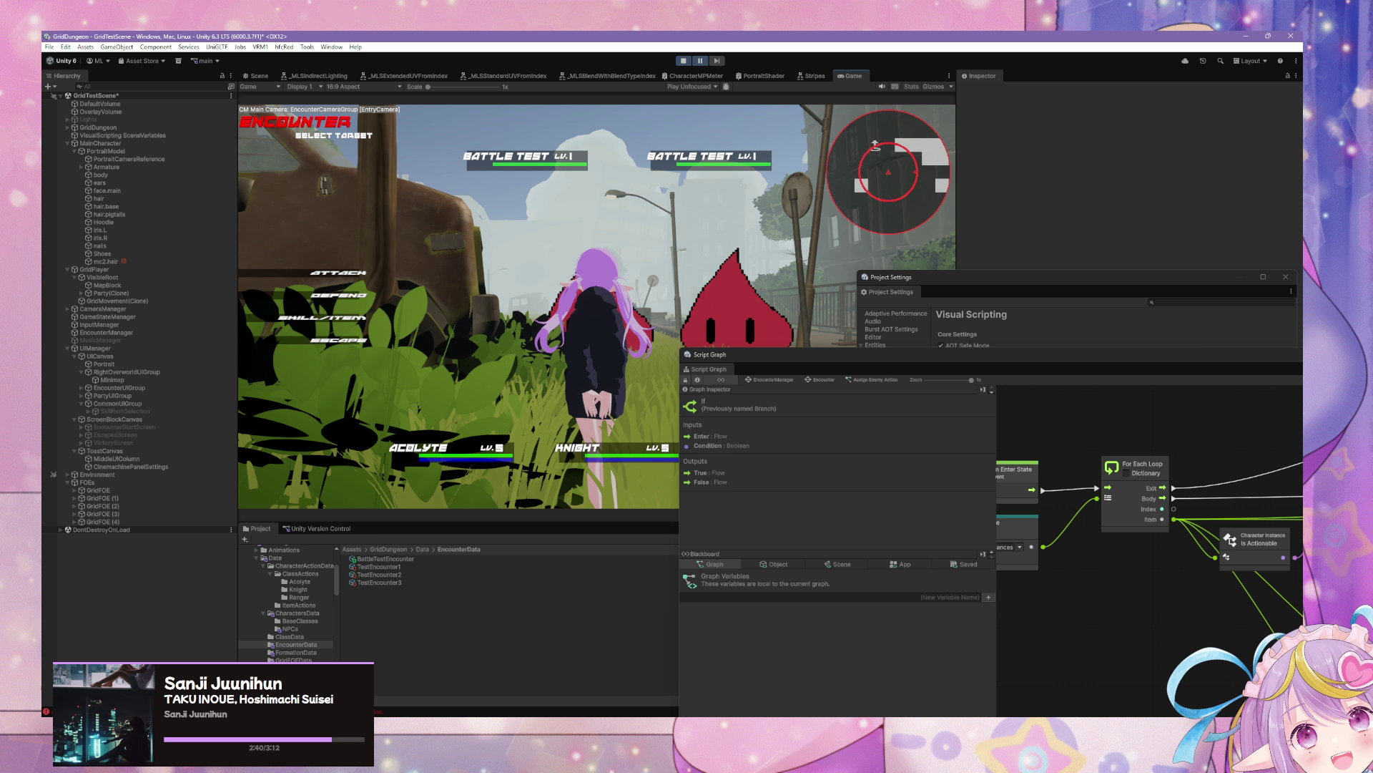
{"action": "key", "text": "ctrl+shift+c"}
{"action": "left_click", "coordinate": [446, 340]}
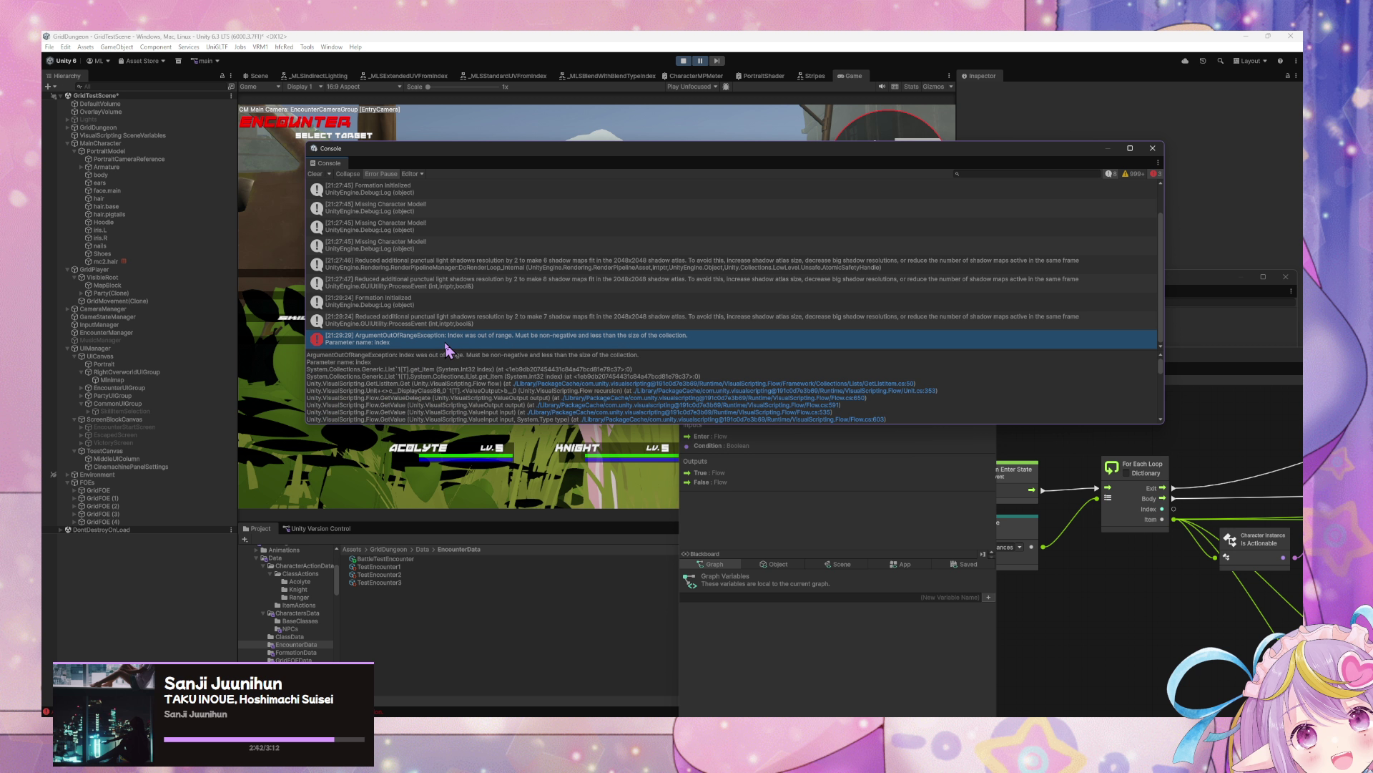
{"action": "left_click", "coordinate": [1136, 641]}
{"action": "mouse_move", "coordinate": [869, 349]}
{"action": "left_mouse_down"}
{"action": "mouse_move", "coordinate": [555, 284]}
{"action": "mouse_move", "coordinate": [714, 260]}
{"action": "mouse_move", "coordinate": [704, 250]}
{"action": "left_mouse_up"}
Step: Go up to the EncounterManager graph and drill into Assign Character Actions, then Select Main Action
{"action": "left_click", "coordinate": [172, 332]}
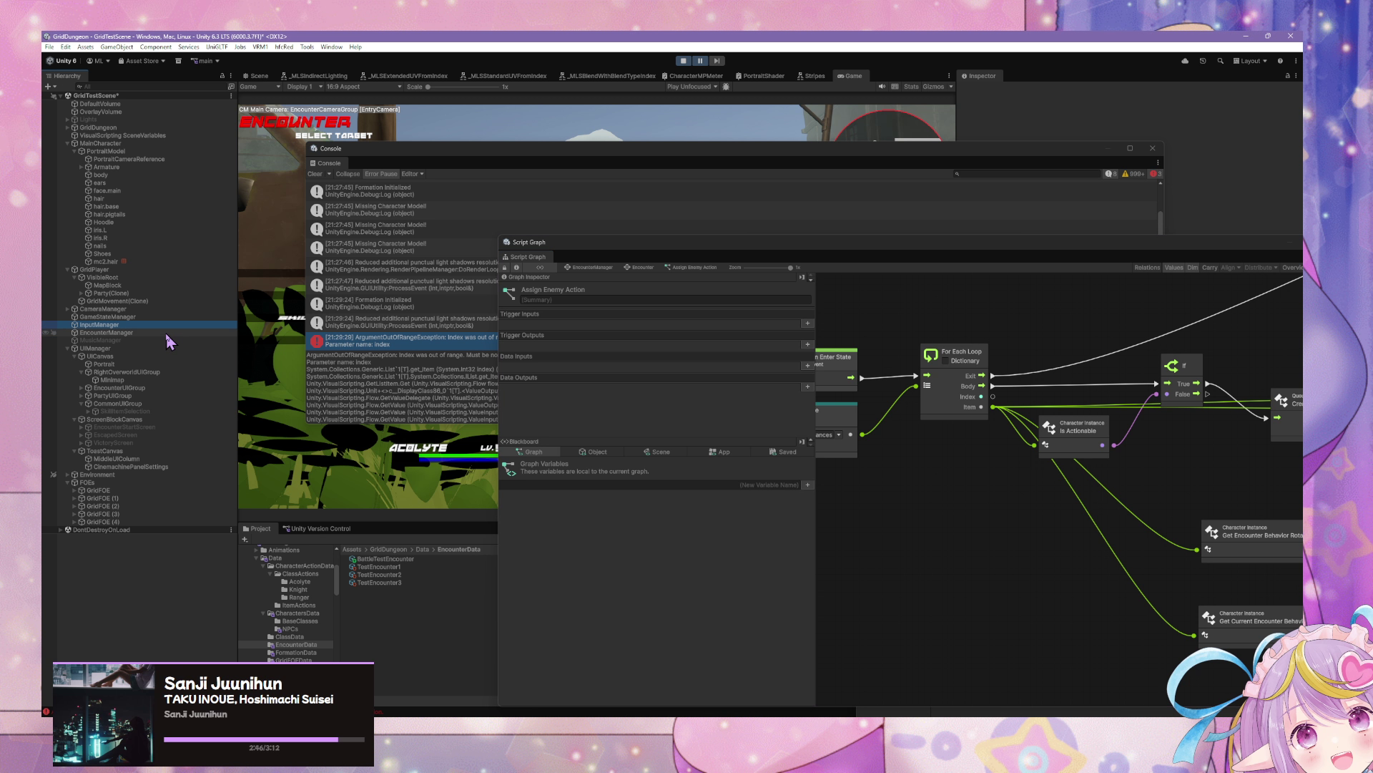
{"action": "left_click", "coordinate": [585, 269]}
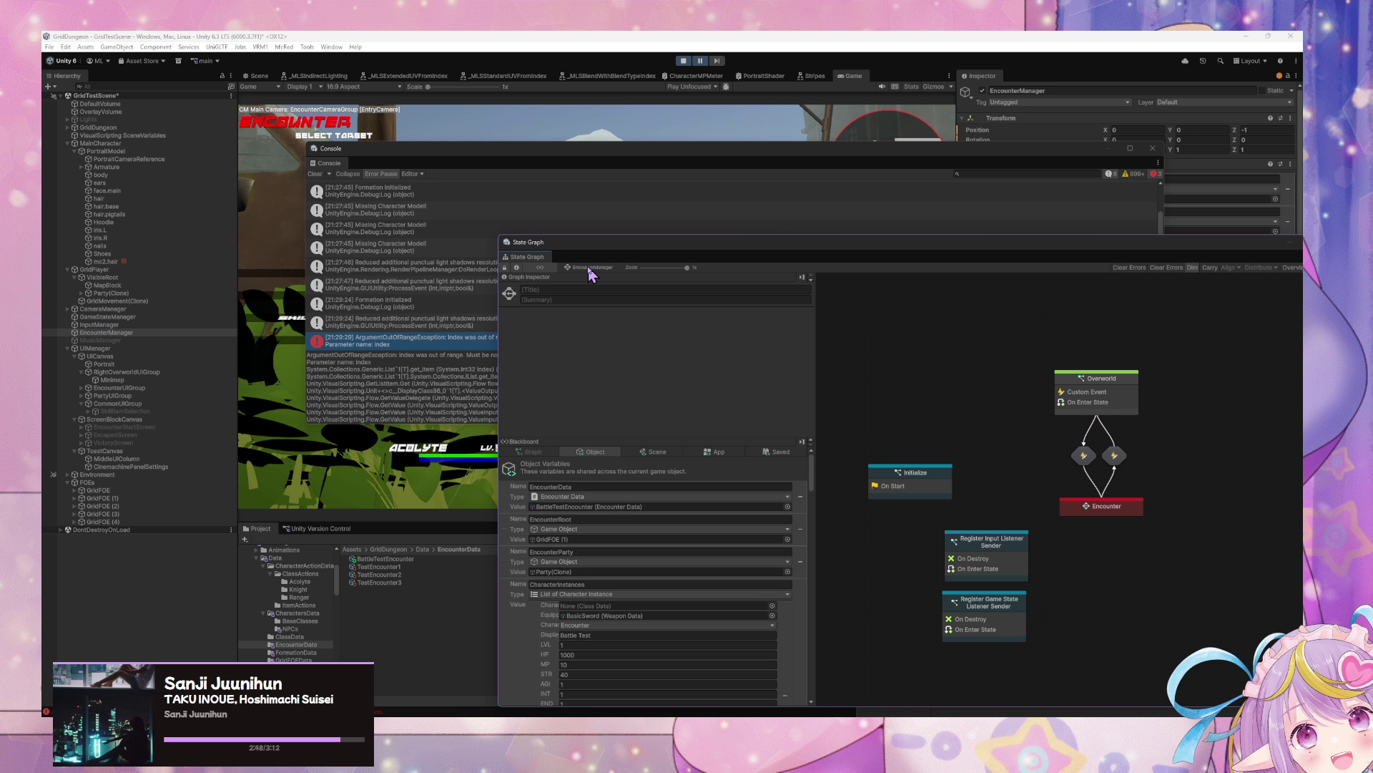
{"action": "mouse_move", "coordinate": [890, 444]}
{"action": "left_mouse_down"}
{"action": "mouse_move", "coordinate": [1235, 398]}
{"action": "mouse_move", "coordinate": [1112, 460]}
{"action": "left_mouse_up"}
{"action": "double_click", "coordinate": [1070, 444]}
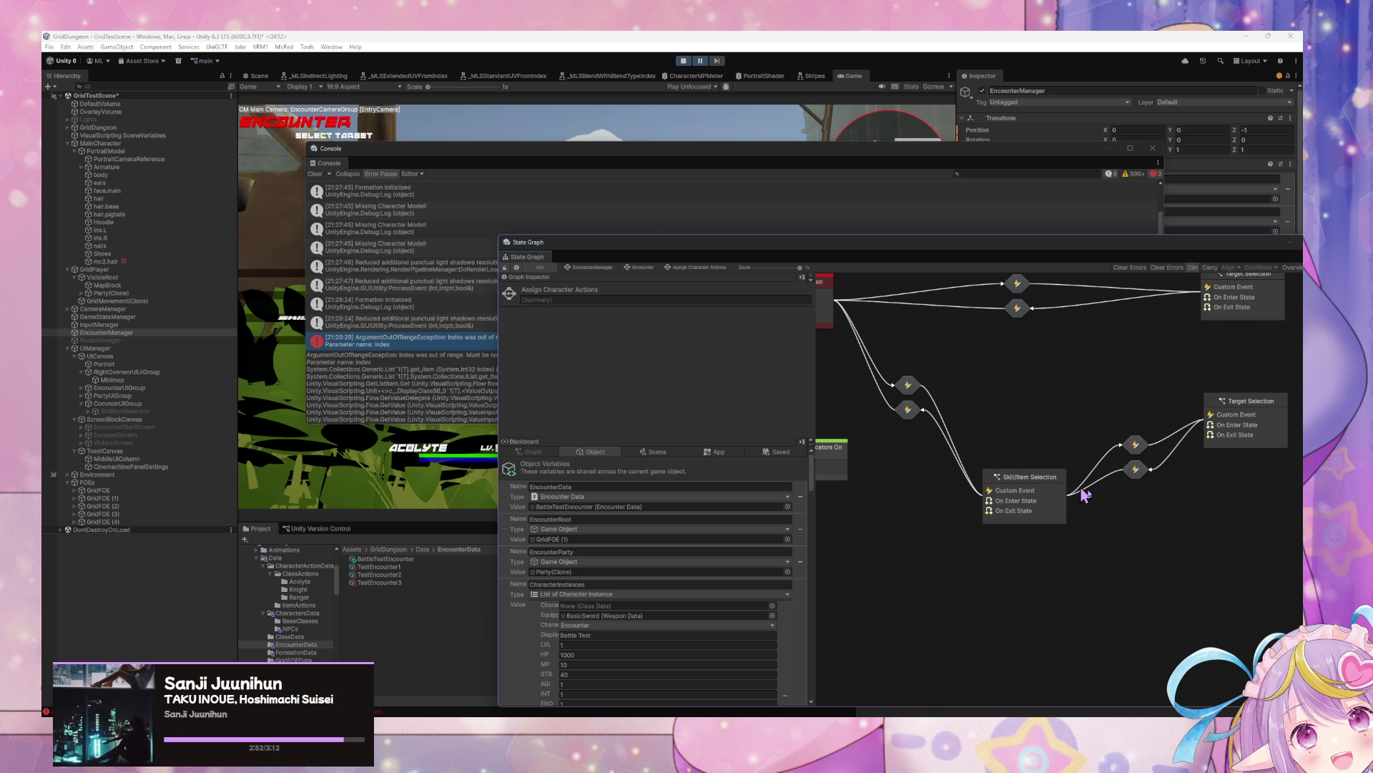
{"action": "double_click", "coordinate": [1061, 422]}
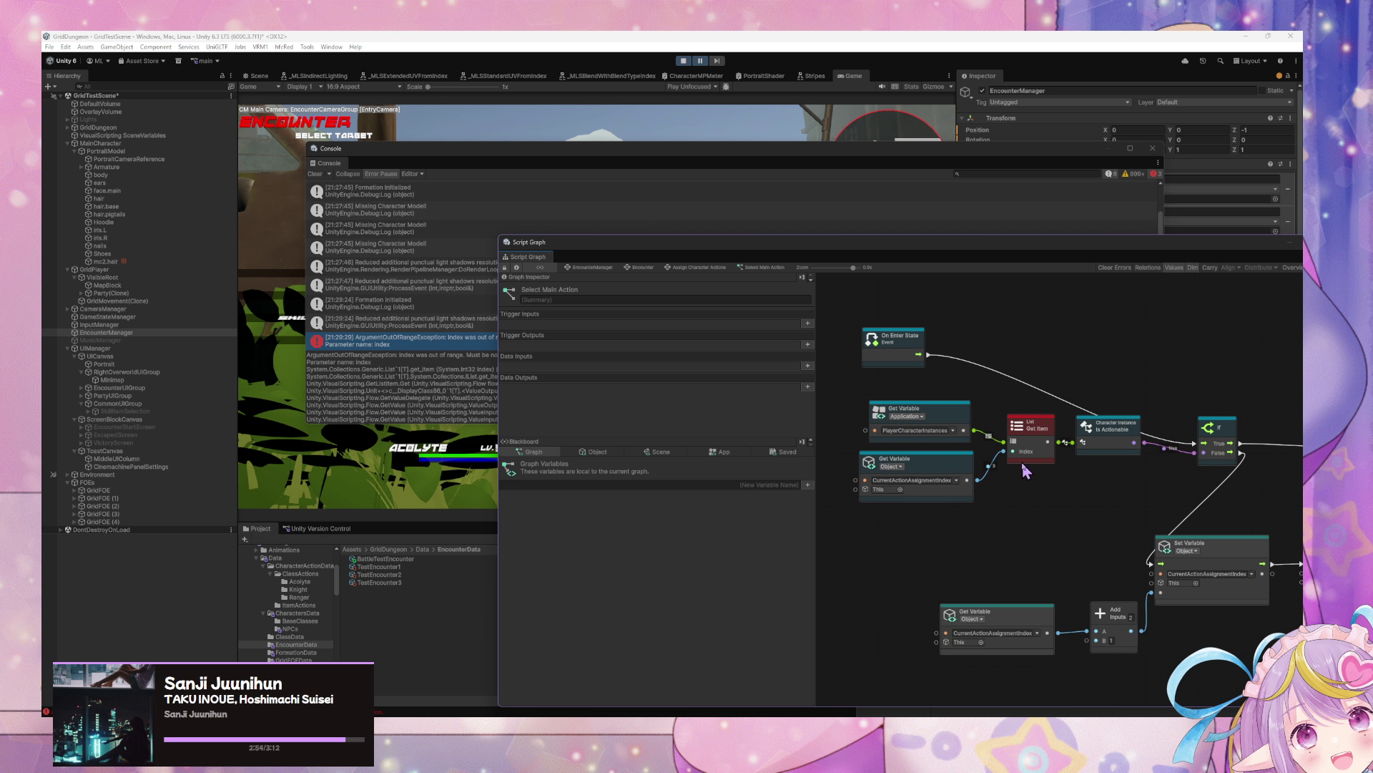
Step: Pan around the Select Main Action graph to view its nodes
{"action": "scroll", "coordinate": [1060, 466], "scroll_direction": "down", "scroll_amount": 5}
{"action": "scroll", "coordinate": [1061, 466], "scroll_direction": "right", "scroll_amount": 8}
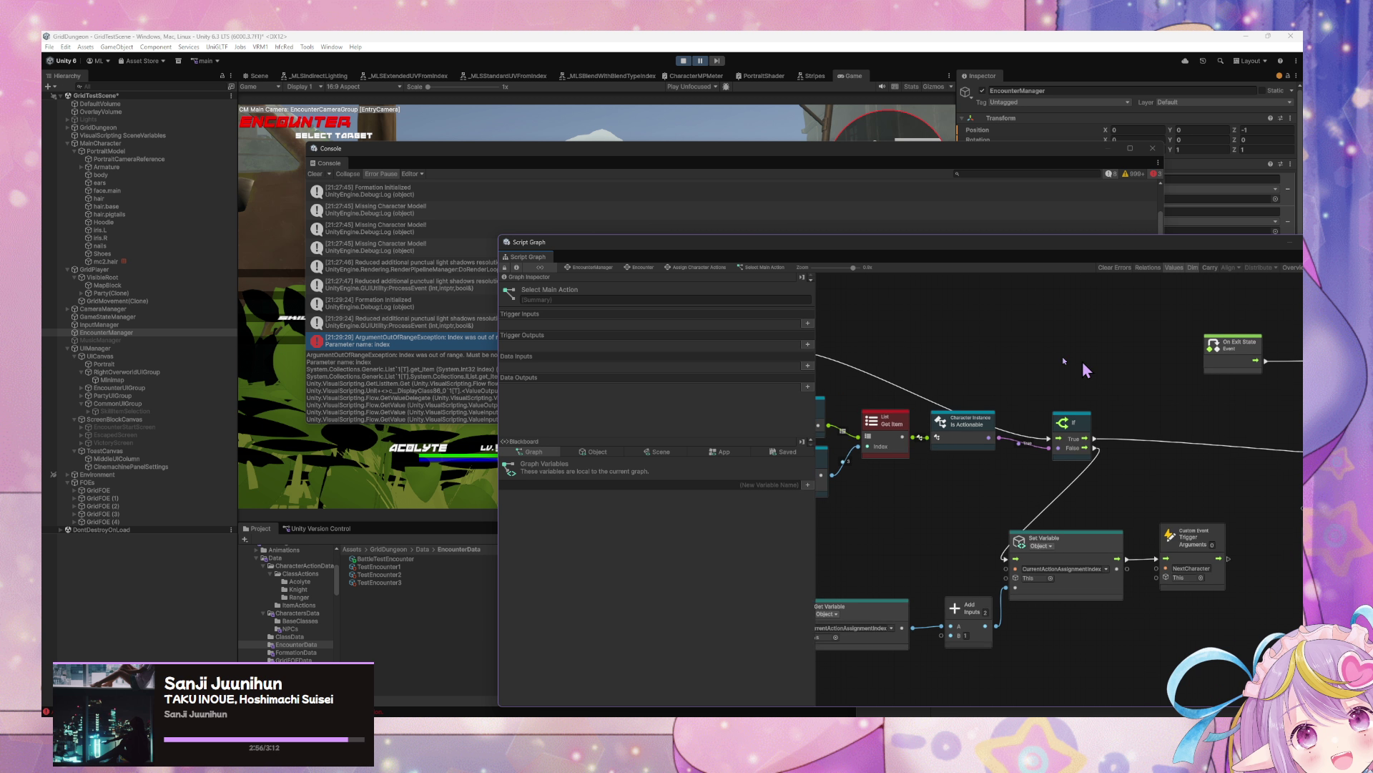
{"action": "scroll", "coordinate": [1199, 437], "scroll_direction": "right", "scroll_amount": 10}
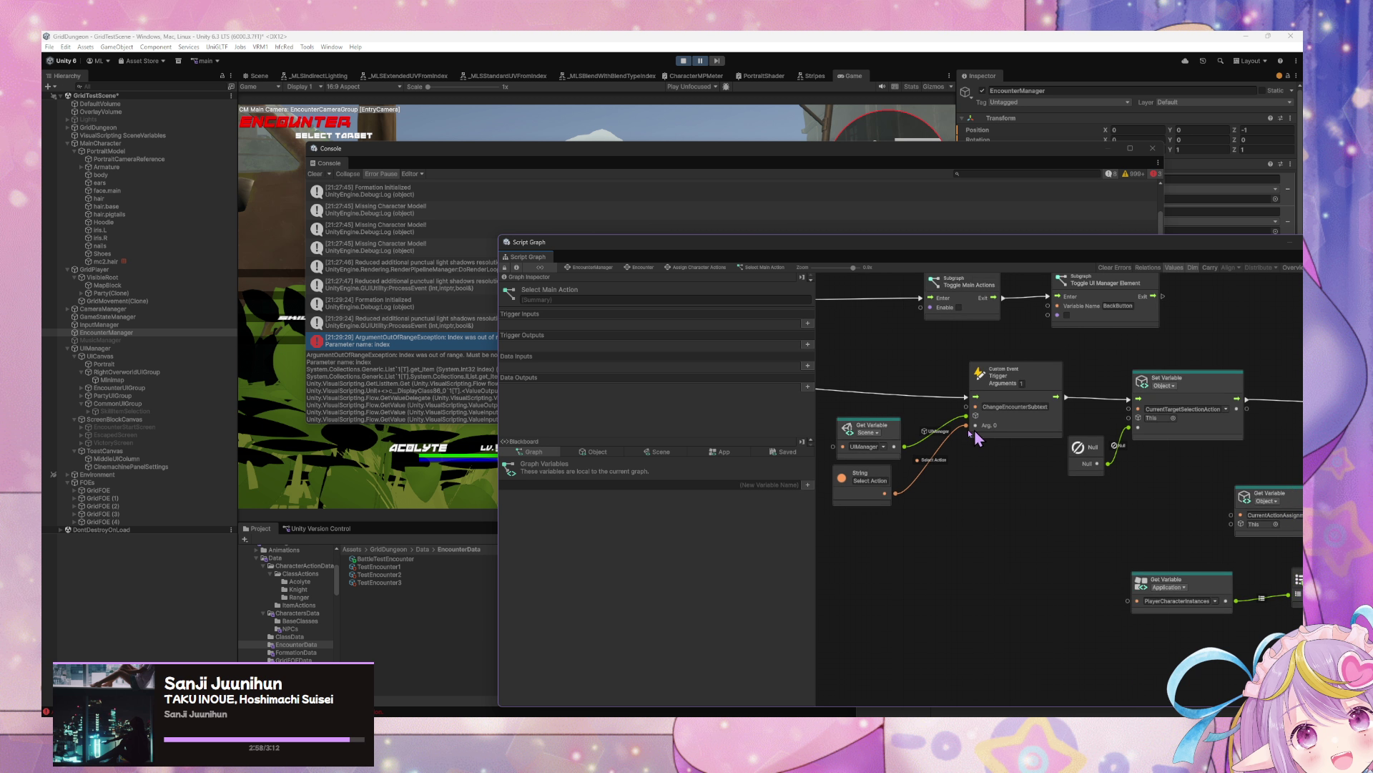
{"action": "left_click_drag", "start_coordinate": [1192, 455], "coordinate": [1080, 442]}
{"action": "scroll", "coordinate": [903, 405], "scroll_direction": "left", "scroll_amount": 7}
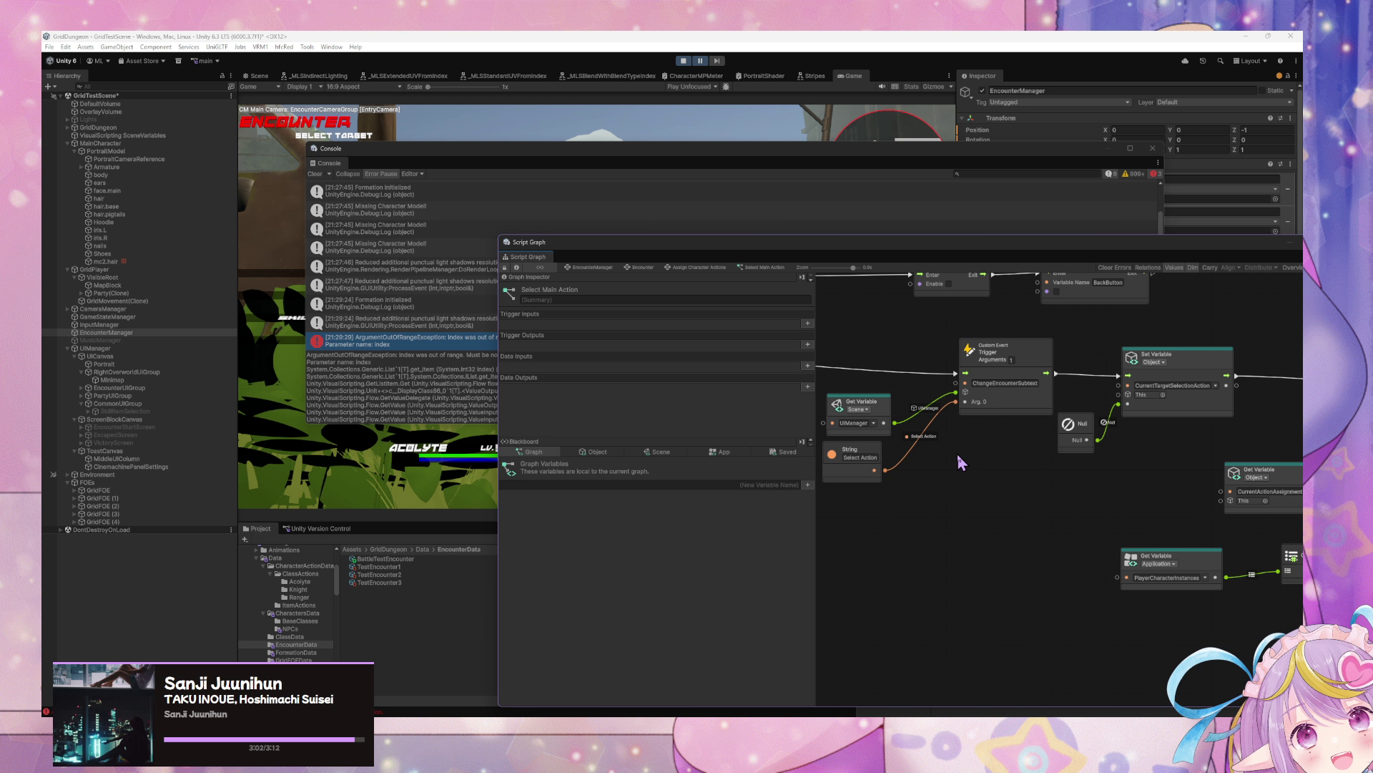
{"action": "scroll", "coordinate": [933, 436], "scroll_direction": "down", "scroll_amount": 5}
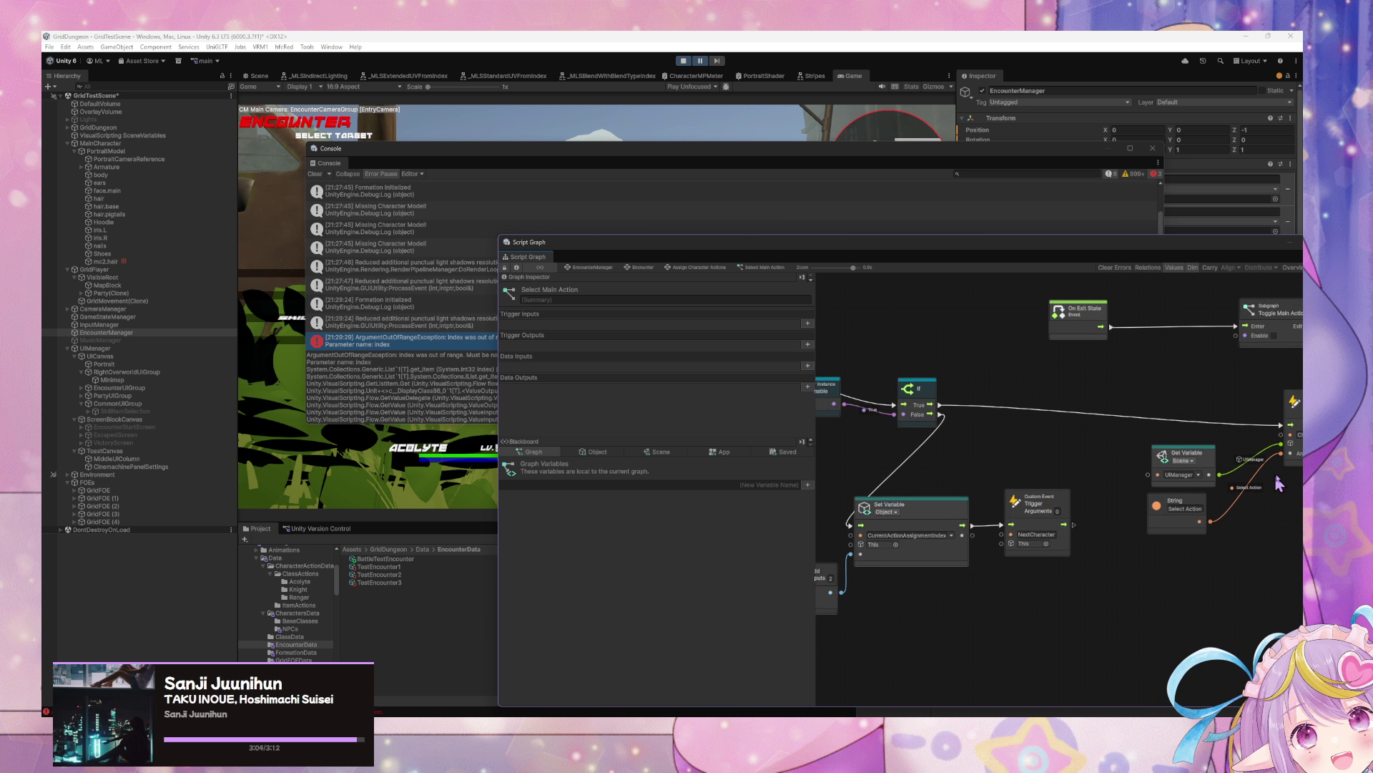
{"action": "scroll", "coordinate": [934, 436], "scroll_direction": "right", "scroll_amount": 8}
{"action": "scroll", "coordinate": [1171, 582], "scroll_direction": "down", "scroll_amount": 5}
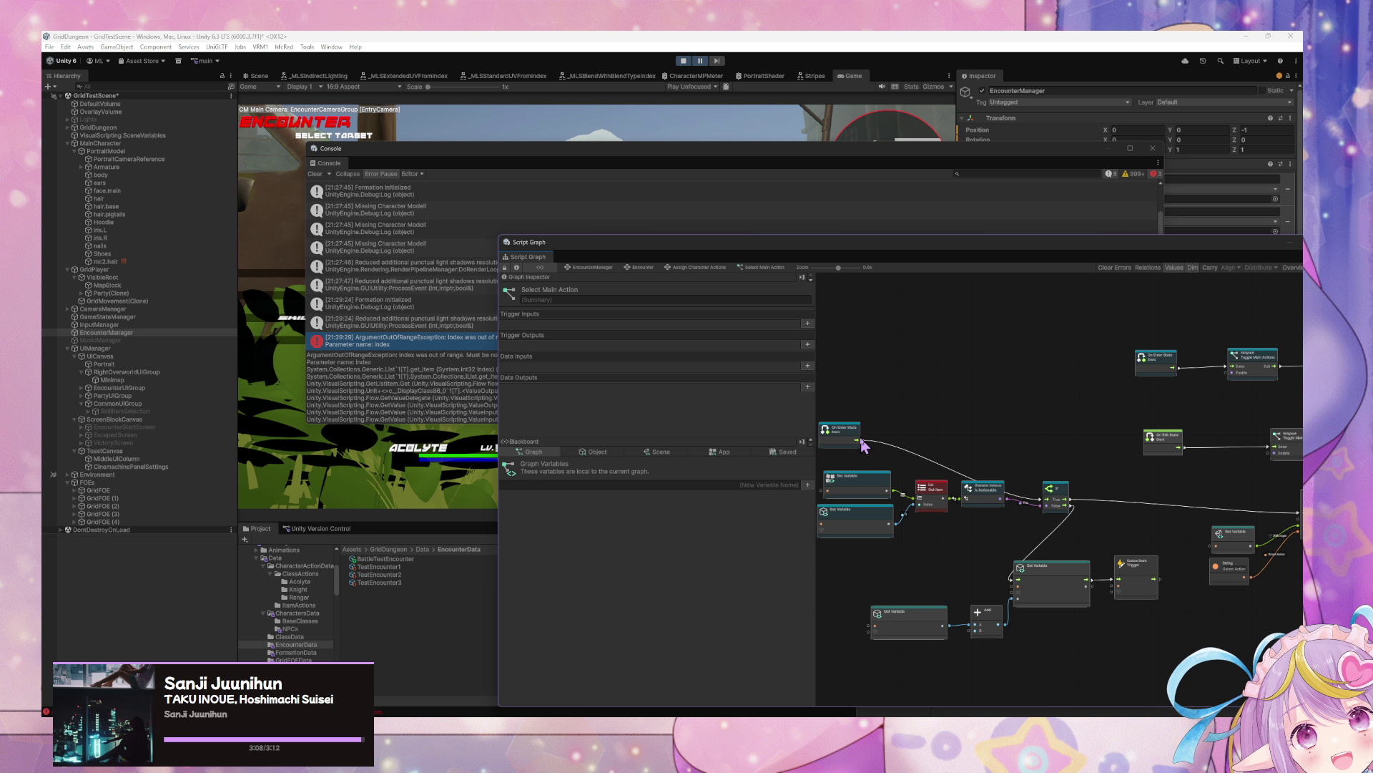
Step: Box-select the list and variable nodes, cancel a stray connection wire, and deselect the nodes
{"action": "mouse_move", "coordinate": [863, 444]}
{"action": "left_mouse_down"}
{"action": "mouse_move", "coordinate": [1158, 475]}
{"action": "mouse_move", "coordinate": [1298, 515]}
{"action": "left_mouse_up"}
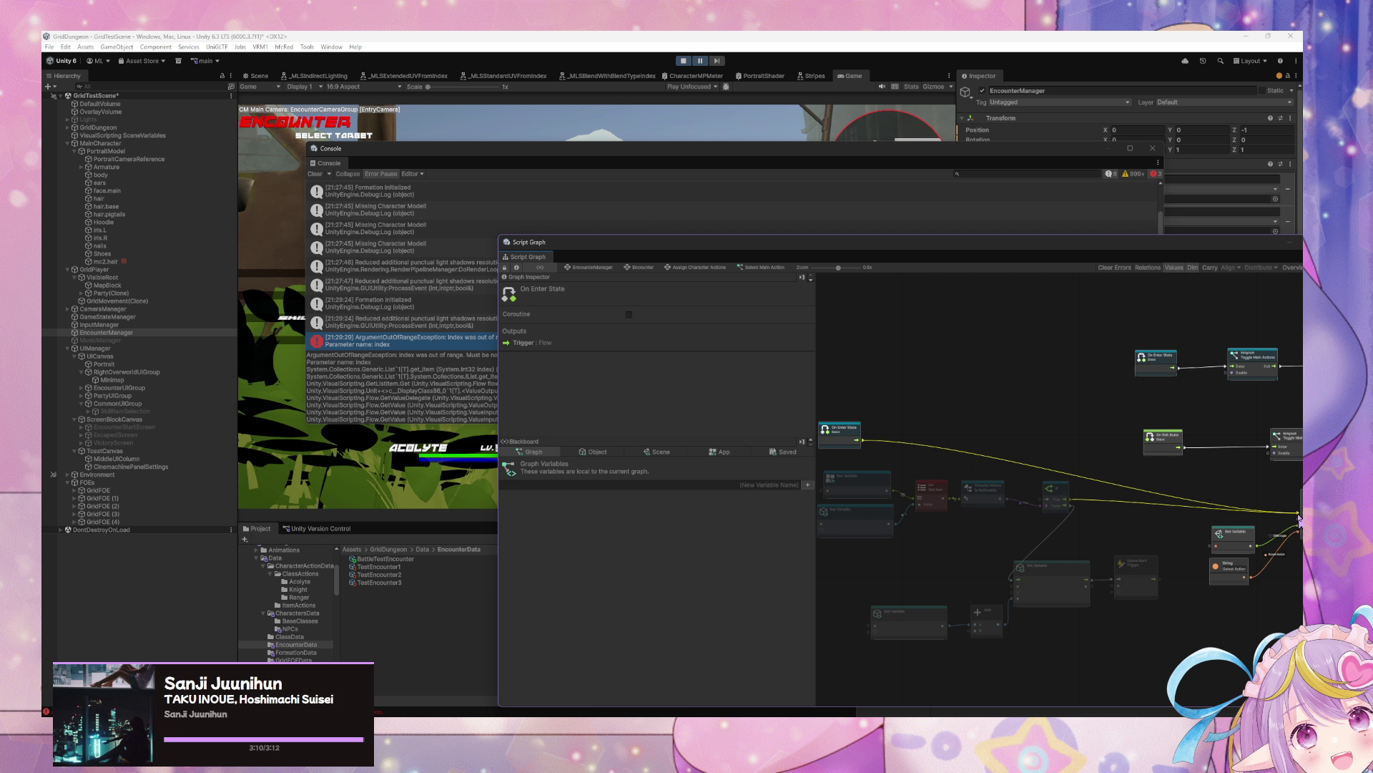
{"action": "mouse_move", "coordinate": [1145, 649]}
{"action": "left_mouse_down"}
{"action": "mouse_move", "coordinate": [823, 476]}
{"action": "mouse_move", "coordinate": [852, 498]}
{"action": "left_mouse_up"}
{"action": "right_click", "coordinate": [1073, 504]}
{"action": "left_click_drag", "start_coordinate": [1153, 640], "coordinate": [852, 480]}
{"action": "scroll", "coordinate": [1076, 508], "scroll_direction": "up", "scroll_amount": 2}
{"action": "left_click_drag", "start_coordinate": [1088, 500], "coordinate": [880, 397]}
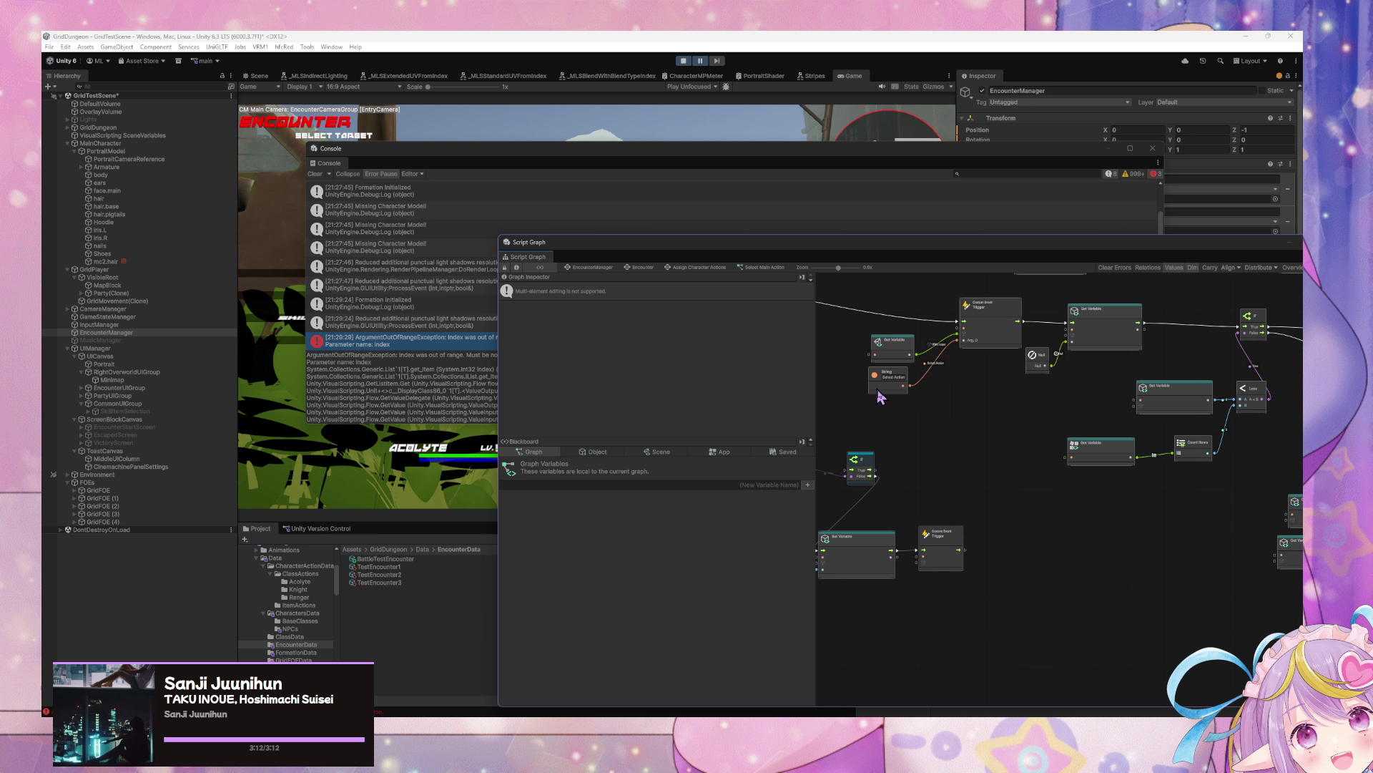
{"action": "scroll", "coordinate": [844, 465], "scroll_direction": "down", "scroll_amount": 3}
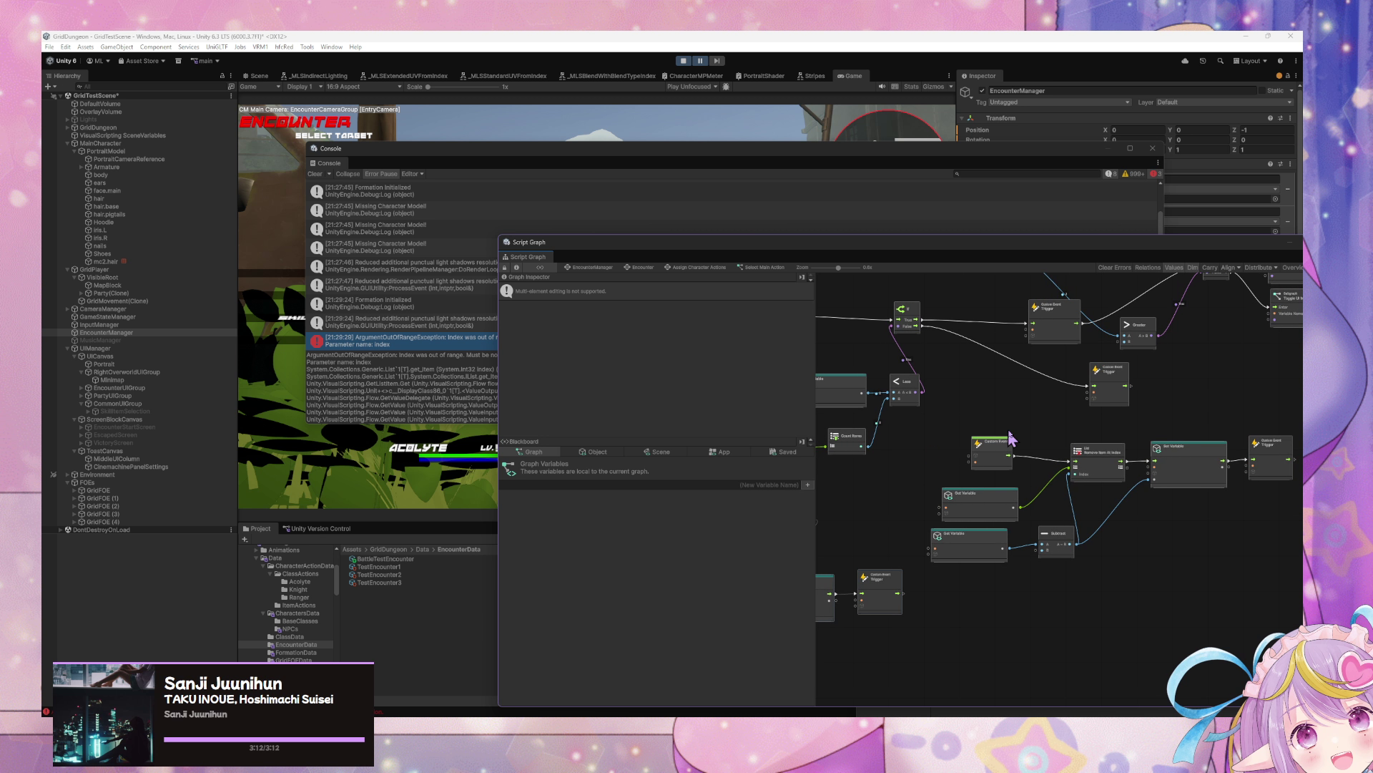
{"action": "scroll", "coordinate": [1023, 476], "scroll_direction": "up", "scroll_amount": 3}
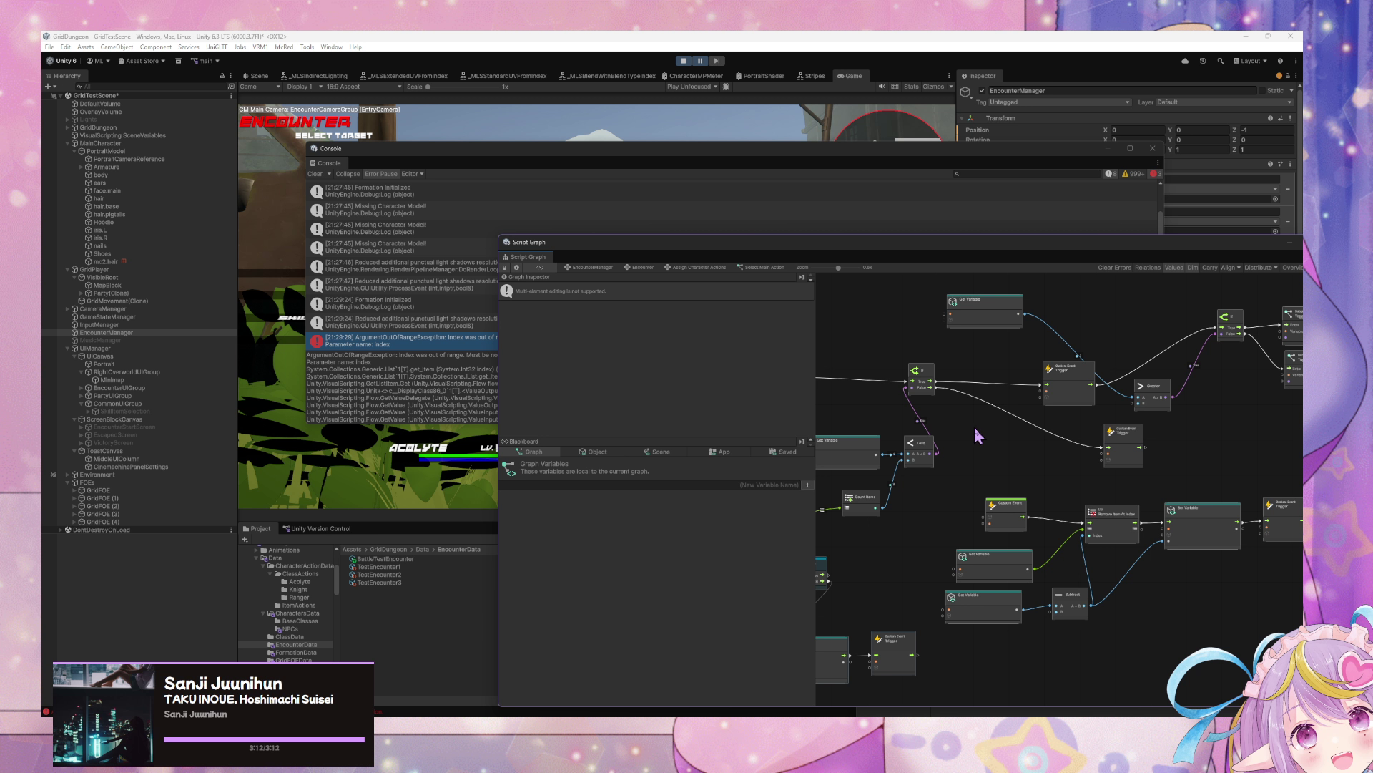
{"action": "left_click", "coordinate": [1076, 463]}
{"action": "key", "text": "super"}
{"action": "key", "text": "super"}
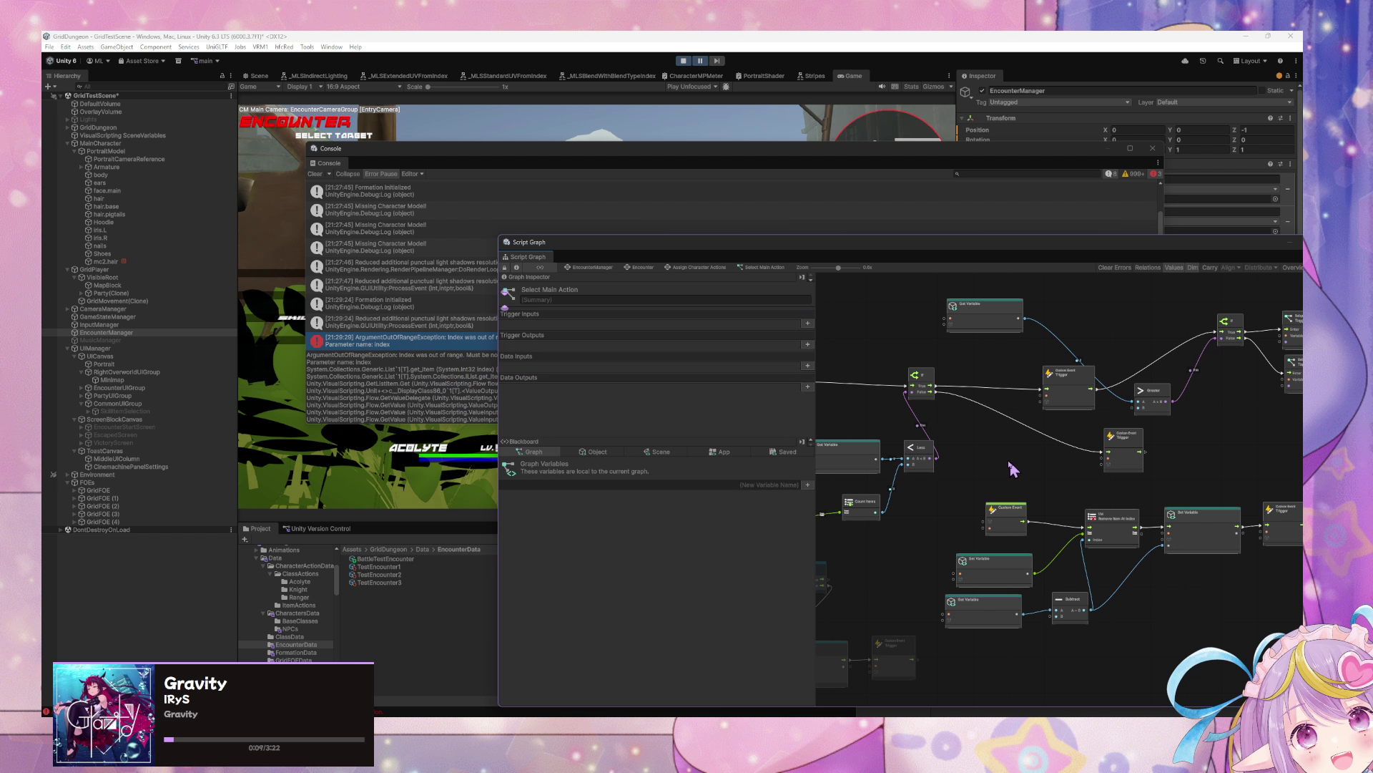
Step: Select a group of nodes and move the On Enter State node down and to the left
{"action": "scroll", "coordinate": [1009, 468], "scroll_direction": "up", "scroll_amount": 2}
{"action": "scroll", "coordinate": [1010, 468], "scroll_direction": "down", "scroll_amount": 2}
{"action": "mouse_move", "coordinate": [1005, 465]}
{"action": "left_mouse_down"}
{"action": "mouse_move", "coordinate": [941, 460]}
{"action": "mouse_move", "coordinate": [1100, 485]}
{"action": "left_mouse_up"}
{"action": "scroll", "coordinate": [1073, 488], "scroll_direction": "left", "scroll_amount": 5}
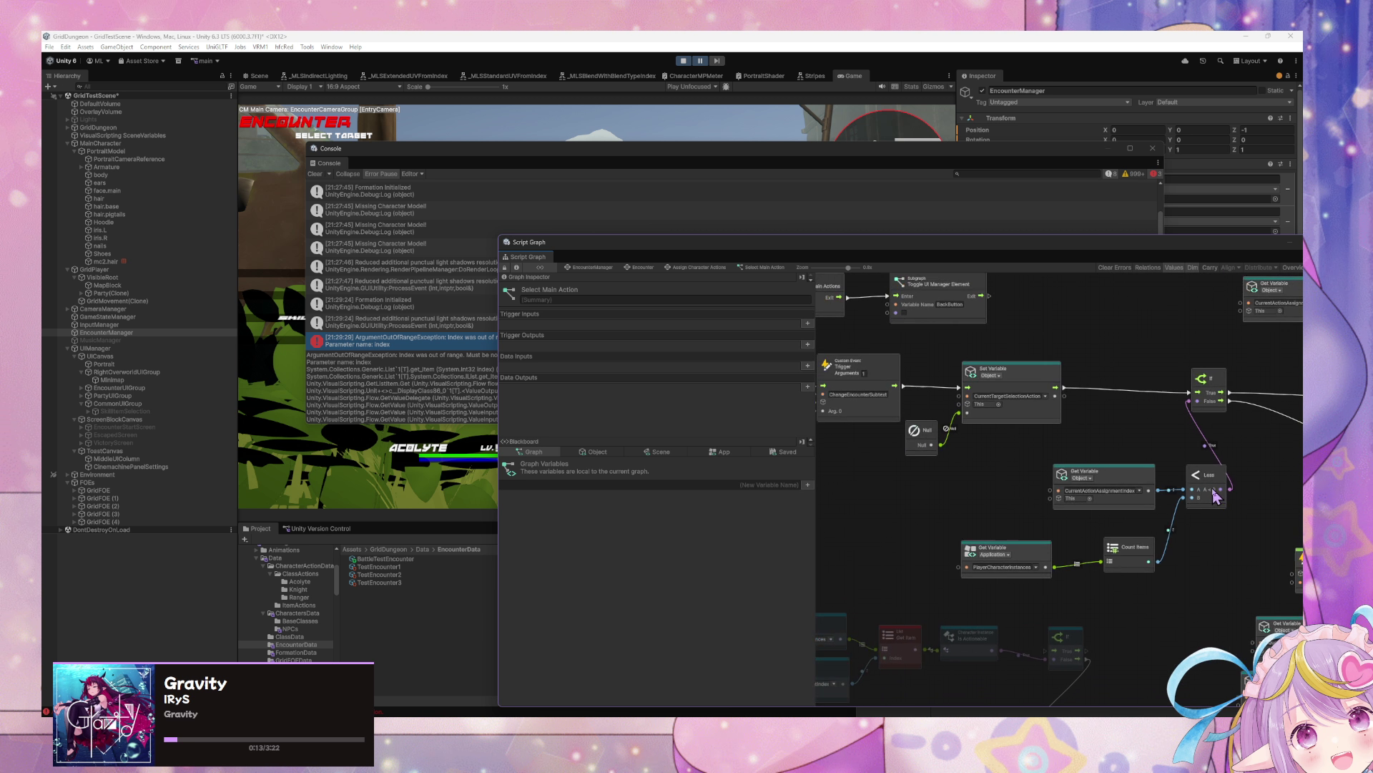
{"action": "scroll", "coordinate": [1073, 447], "scroll_direction": "down", "scroll_amount": 5}
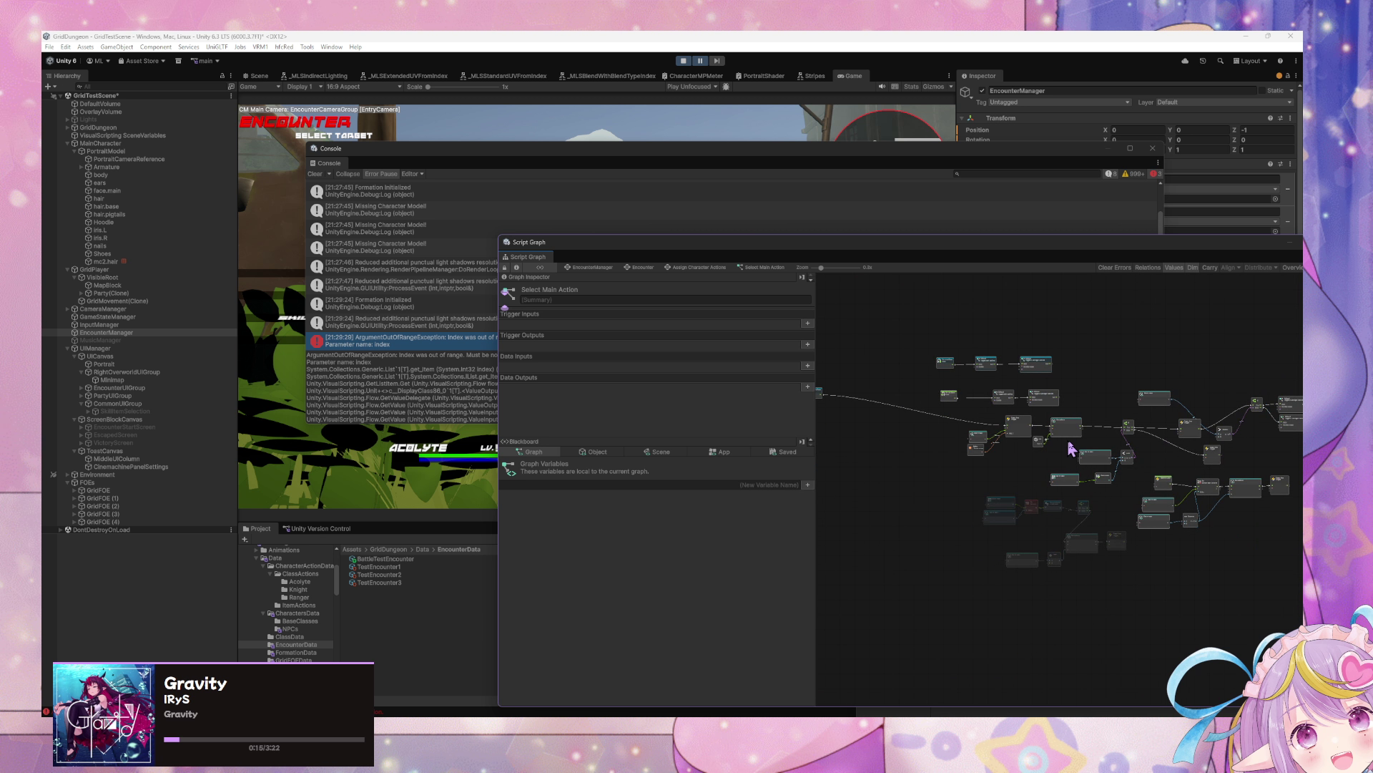
{"action": "mouse_move", "coordinate": [1128, 493]}
{"action": "left_mouse_down"}
{"action": "mouse_move", "coordinate": [950, 405]}
{"action": "mouse_move", "coordinate": [937, 430]}
{"action": "mouse_move", "coordinate": [889, 422]}
{"action": "mouse_move", "coordinate": [944, 417]}
{"action": "mouse_move", "coordinate": [919, 440]}
{"action": "left_mouse_up"}
{"action": "left_click", "coordinate": [943, 417]}
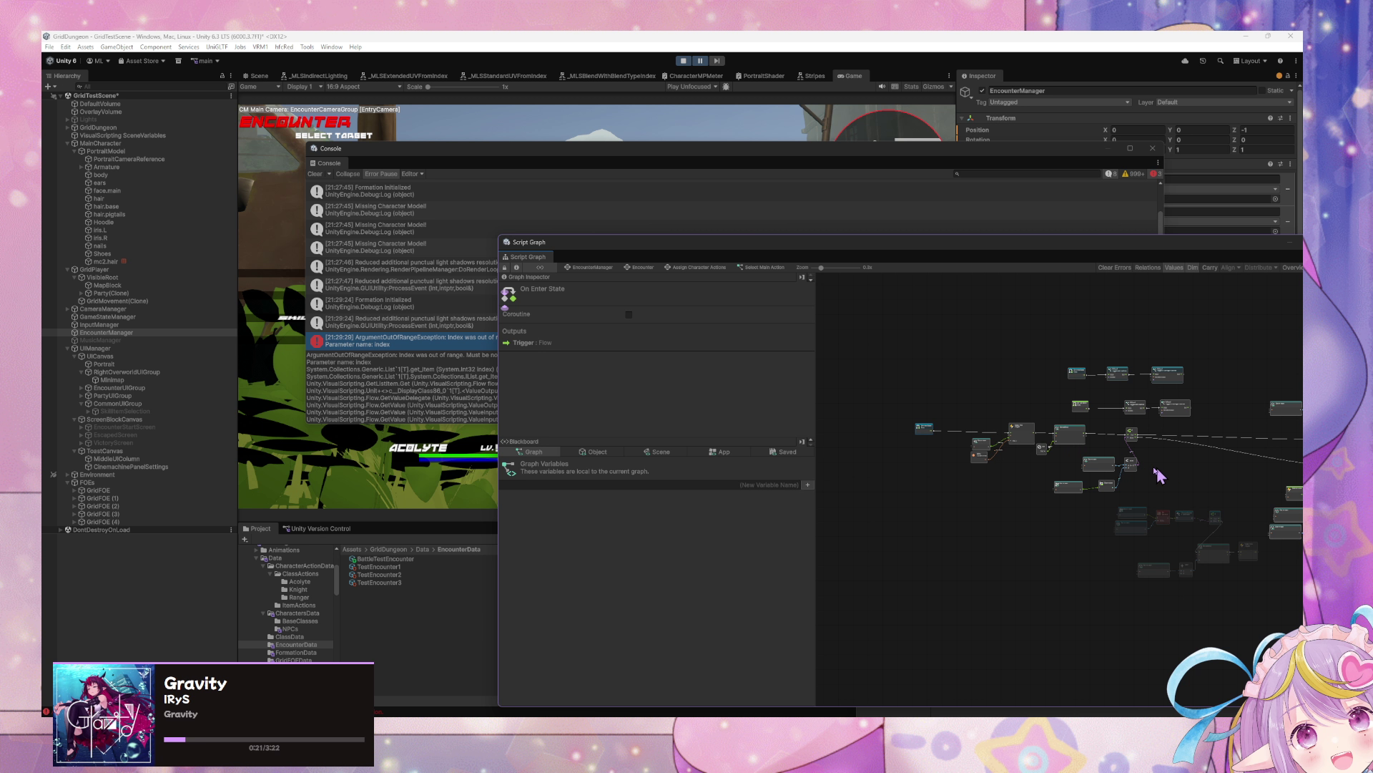
{"action": "key", "text": "Home"}
Step: Select another node group, pan across the Set Variable and Subgraph nodes, and move the graph editor aside
{"action": "mouse_move", "coordinate": [1047, 476]}
{"action": "left_mouse_down"}
{"action": "mouse_move", "coordinate": [1148, 481]}
{"action": "mouse_move", "coordinate": [881, 406]}
{"action": "left_mouse_up"}
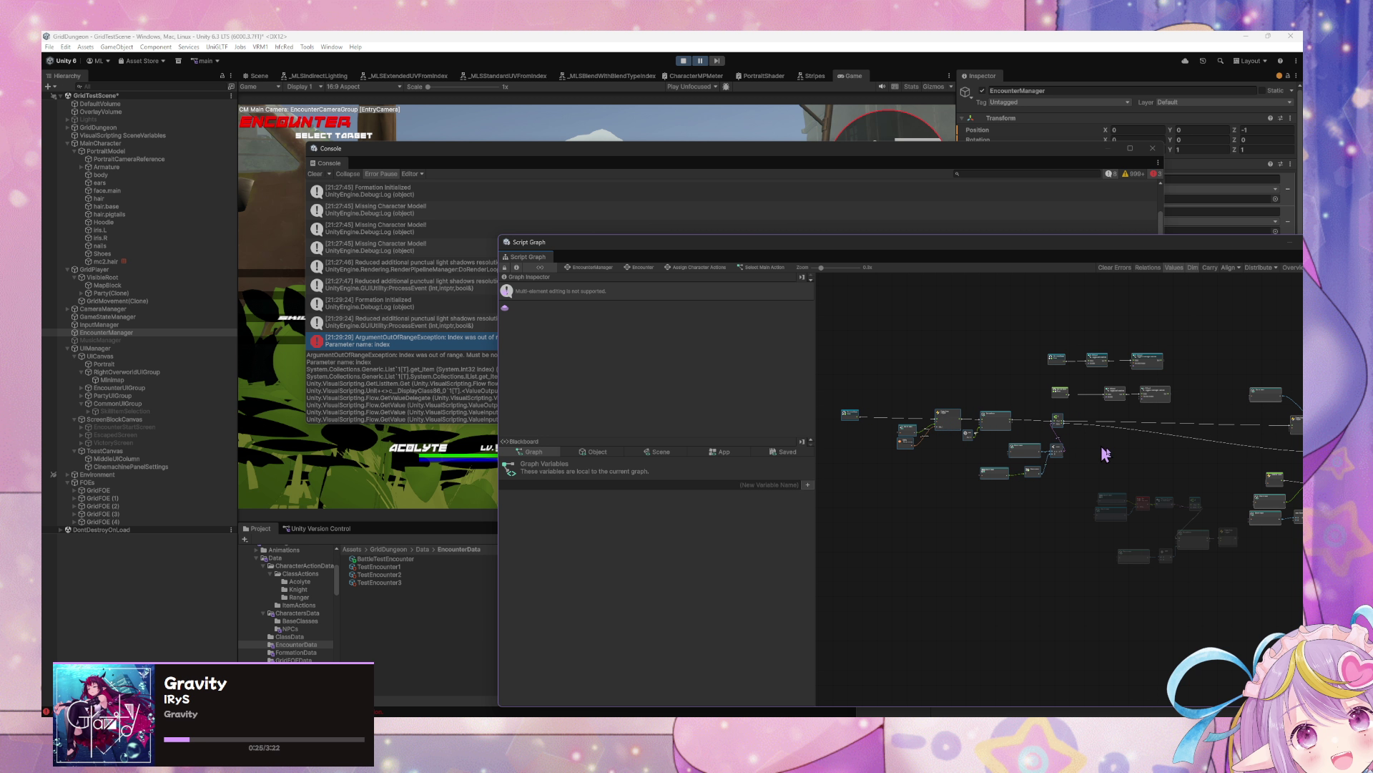
{"action": "scroll", "coordinate": [1135, 470], "scroll_direction": "up", "scroll_amount": 5}
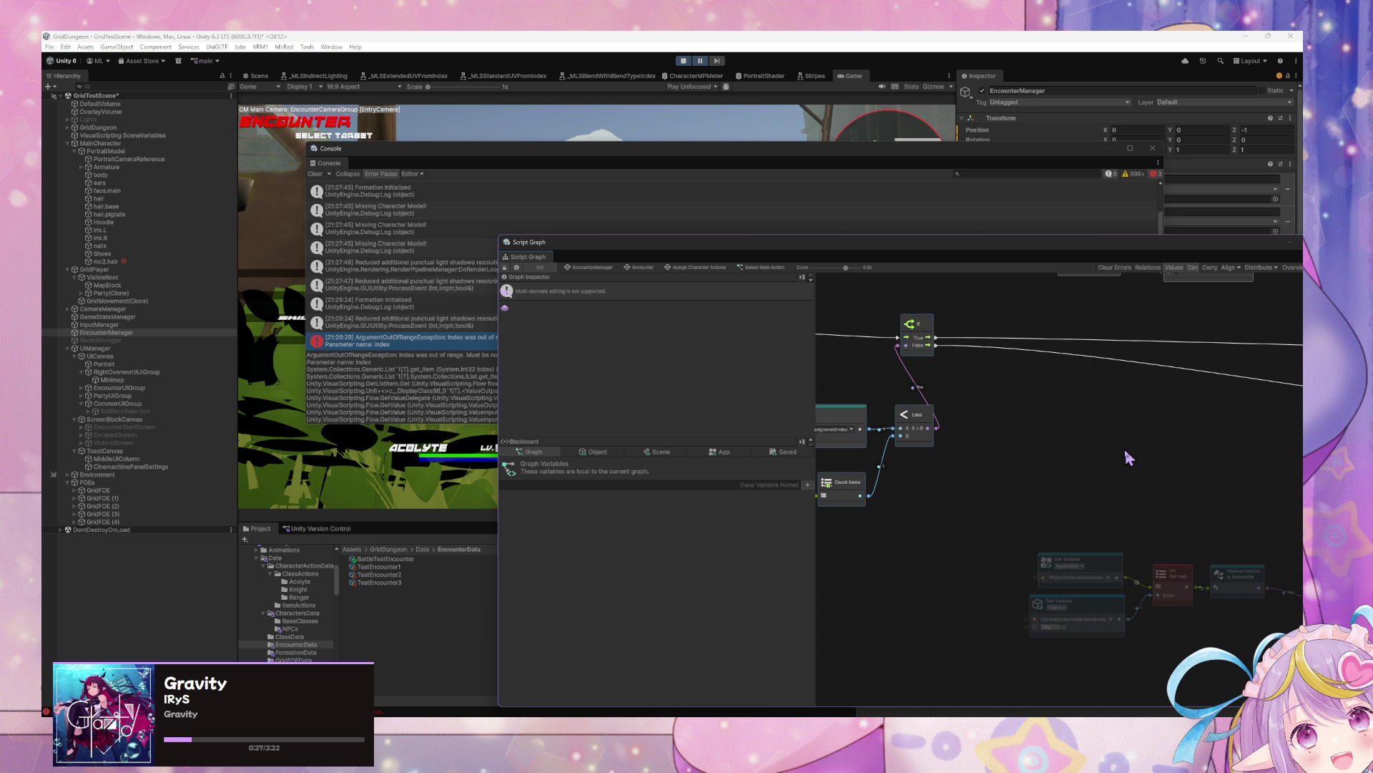
{"action": "mouse_move", "coordinate": [1125, 453]}
{"action": "left_mouse_down"}
{"action": "mouse_move", "coordinate": [1119, 500]}
{"action": "mouse_move", "coordinate": [1216, 461]}
{"action": "mouse_move", "coordinate": [910, 436]}
{"action": "mouse_move", "coordinate": [1070, 328]}
{"action": "mouse_move", "coordinate": [1148, 420]}
{"action": "left_mouse_up"}
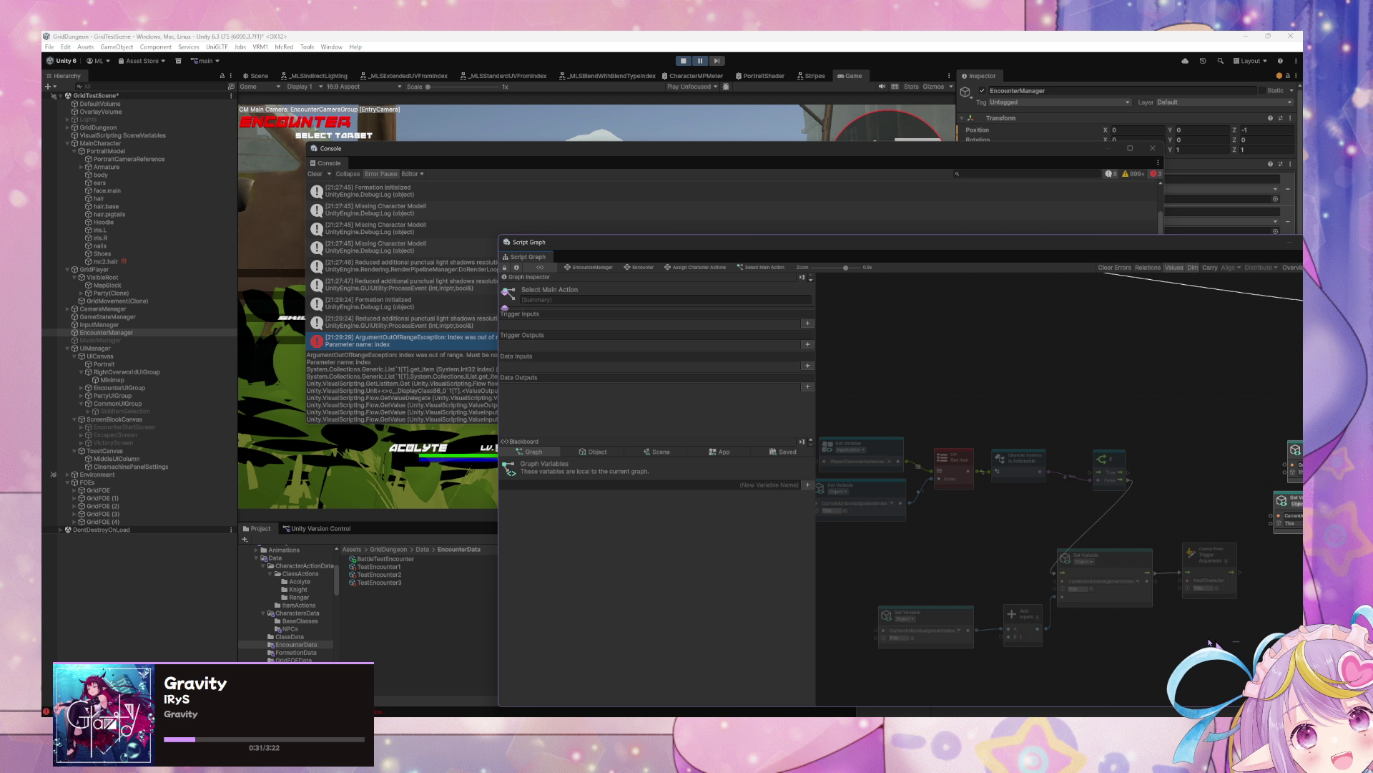
{"action": "mouse_move", "coordinate": [1032, 533]}
{"action": "left_mouse_down"}
{"action": "mouse_move", "coordinate": [1086, 389]}
{"action": "mouse_move", "coordinate": [1073, 505]}
{"action": "mouse_move", "coordinate": [963, 495]}
{"action": "left_mouse_up"}
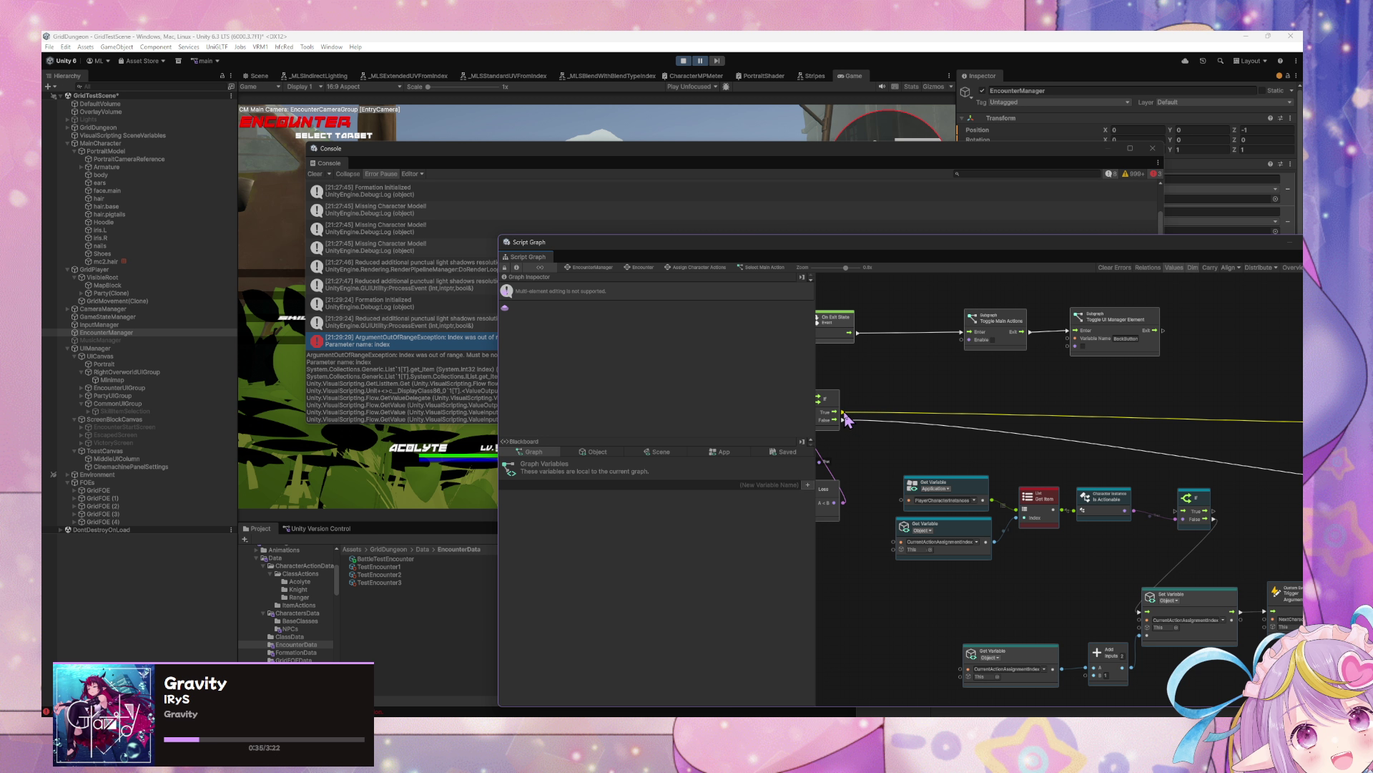
{"action": "mouse_move", "coordinate": [1180, 513]}
{"action": "left_mouse_down"}
{"action": "mouse_move", "coordinate": [1027, 500]}
{"action": "mouse_move", "coordinate": [974, 540]}
{"action": "left_mouse_up"}
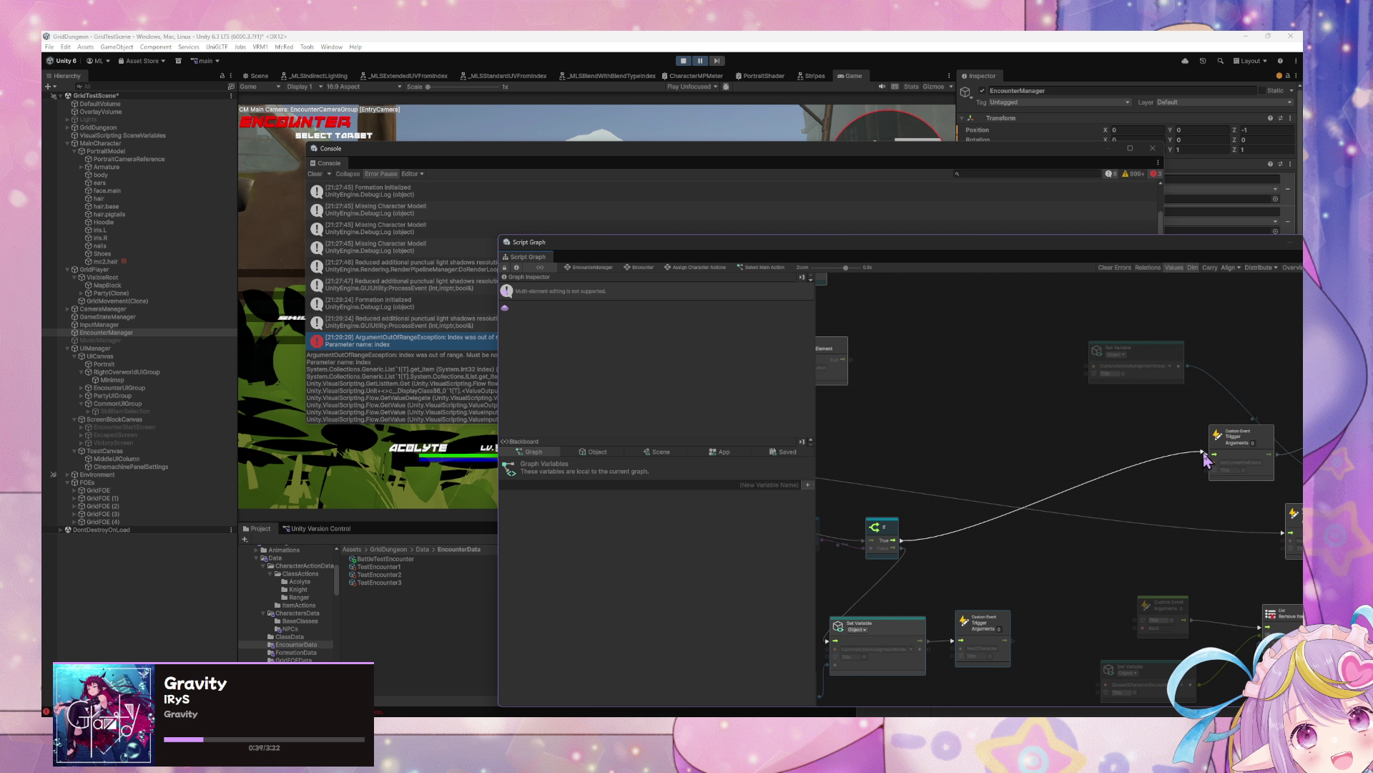
{"action": "left_click_drag", "start_coordinate": [984, 492], "coordinate": [1071, 445]}
{"action": "scroll", "coordinate": [1073, 444], "scroll_direction": "right", "scroll_amount": 5}
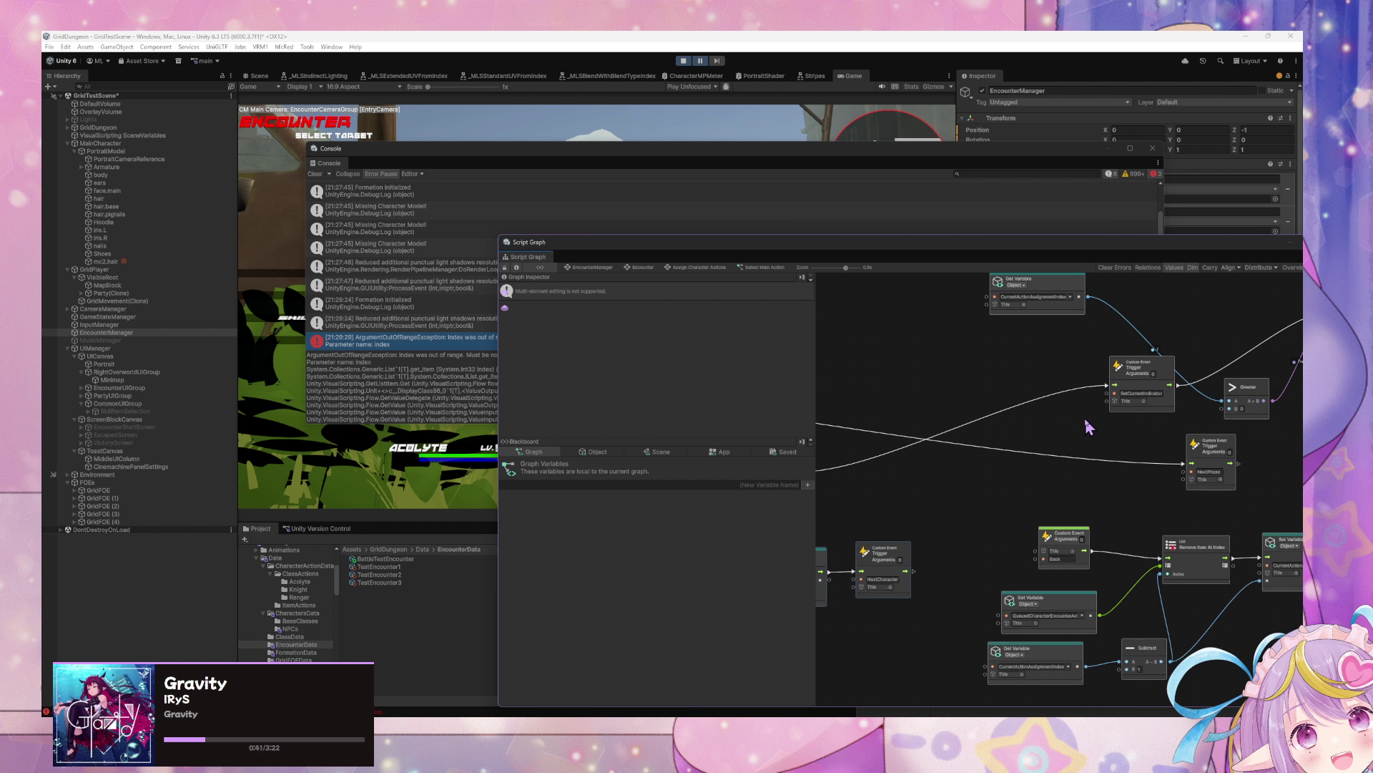
{"action": "left_click_drag", "start_coordinate": [812, 247], "coordinate": [935, 285]}
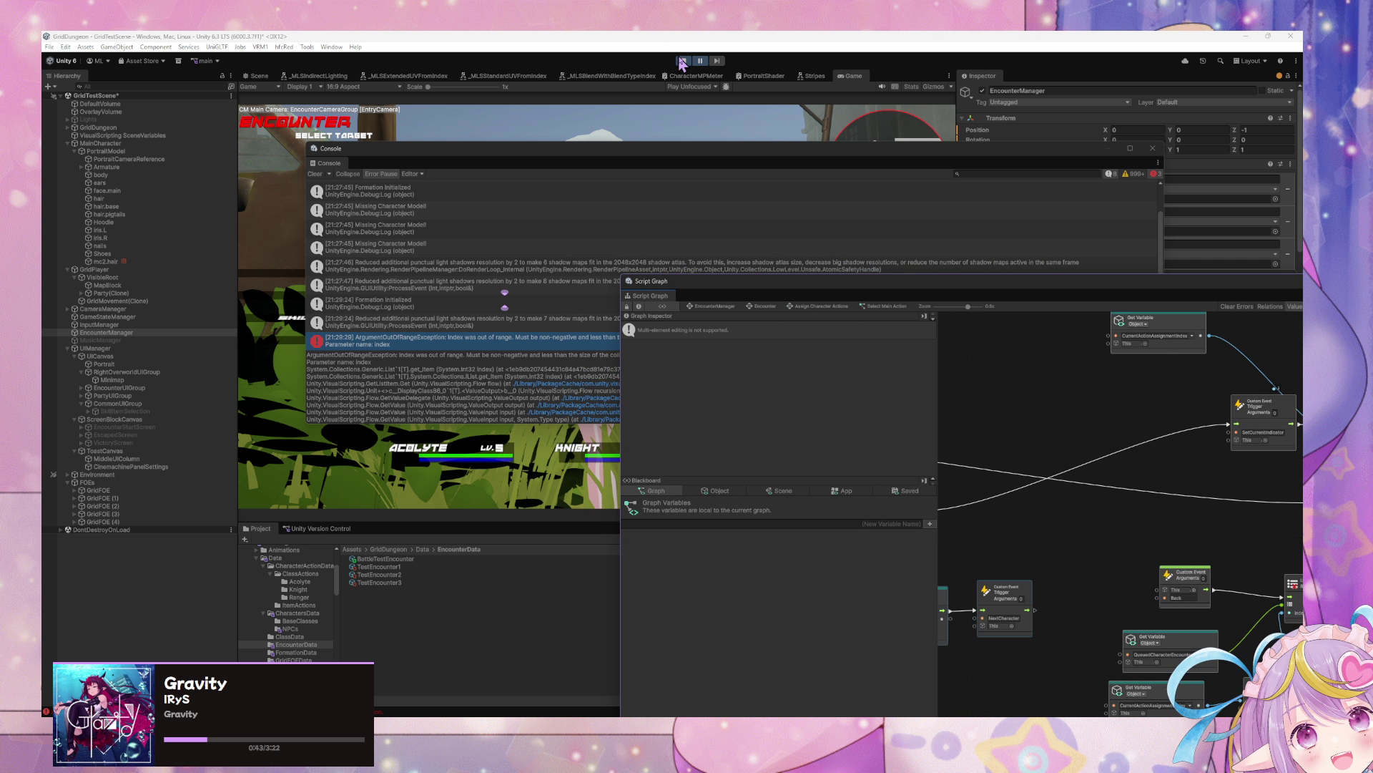
Step: Exit play mode with the toolbar Play button
{"action": "left_click", "coordinate": [684, 62]}
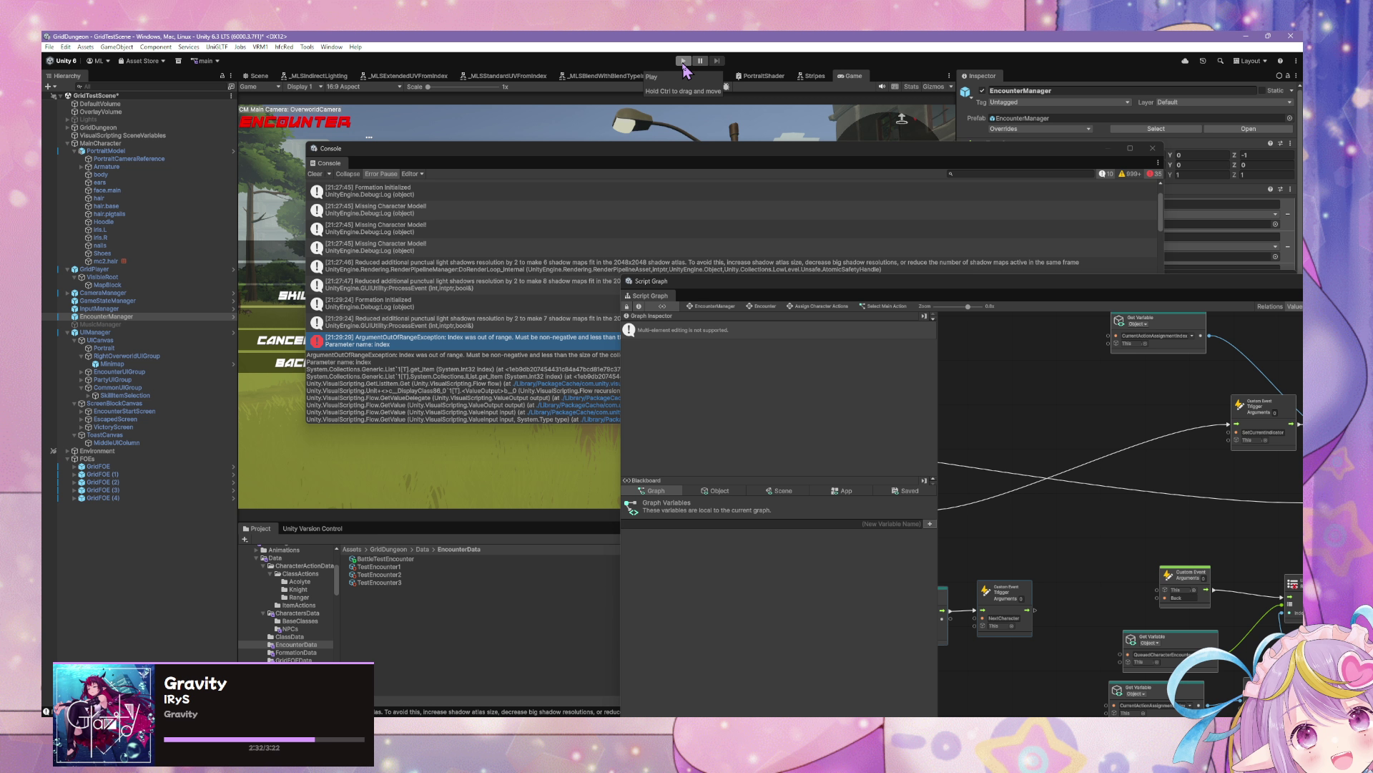
Step: Enter play mode and bring the Console window to the front
{"action": "left_click", "coordinate": [683, 61]}
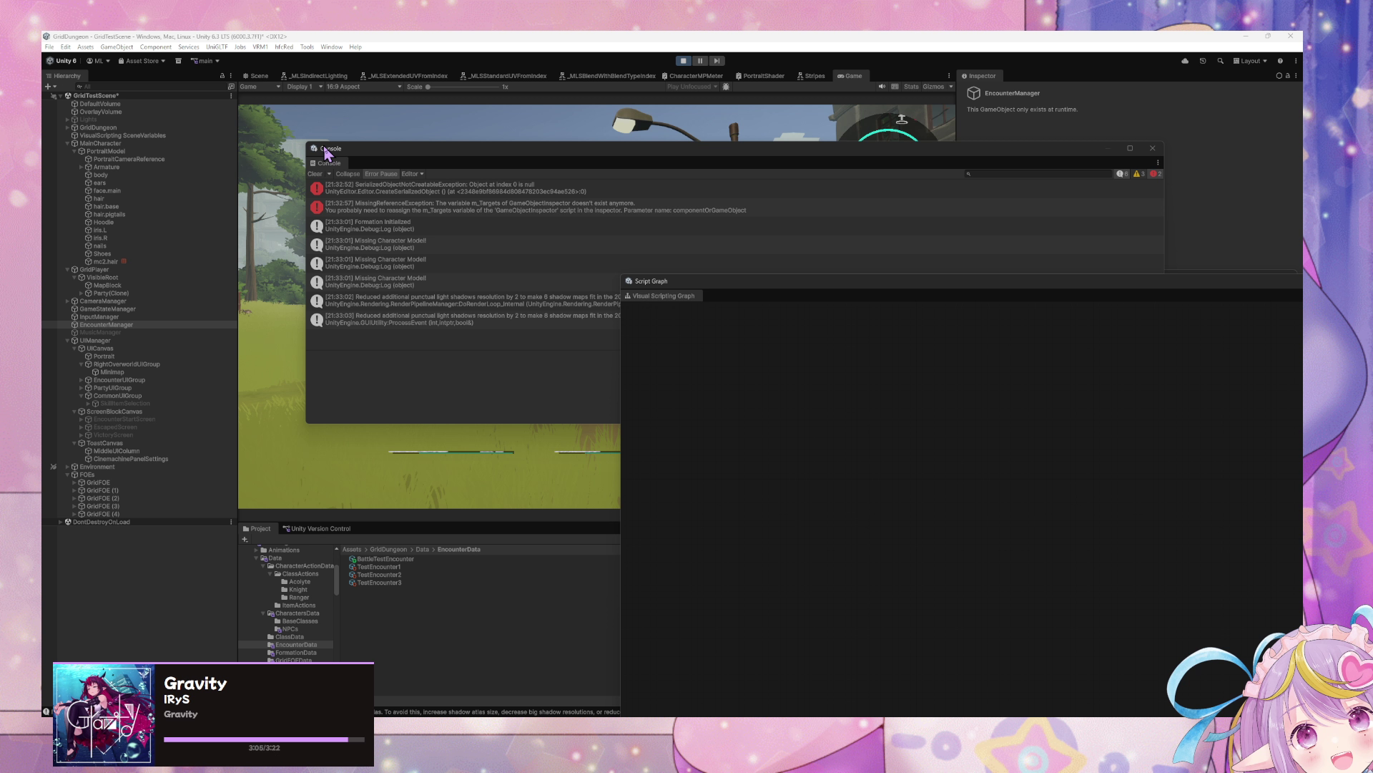
{"action": "mouse_move", "coordinate": [324, 150]}
{"action": "left_mouse_down"}
{"action": "mouse_move", "coordinate": [526, 357]}
{"action": "mouse_move", "coordinate": [530, 347]}
{"action": "left_mouse_up"}
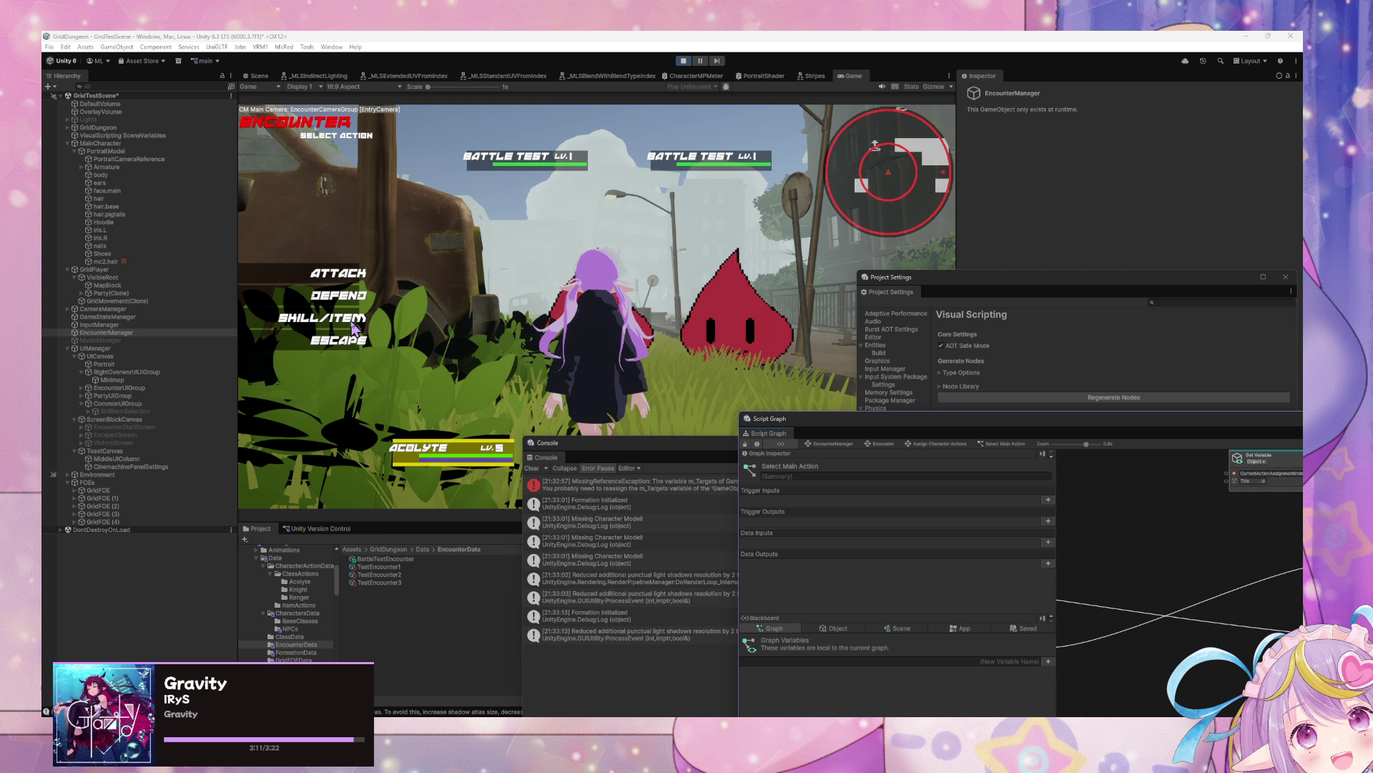
Step: Cancel the Acolyte's skill list, choose Attack and target the Battle Test enemy
{"action": "left_click", "coordinate": [352, 326]}
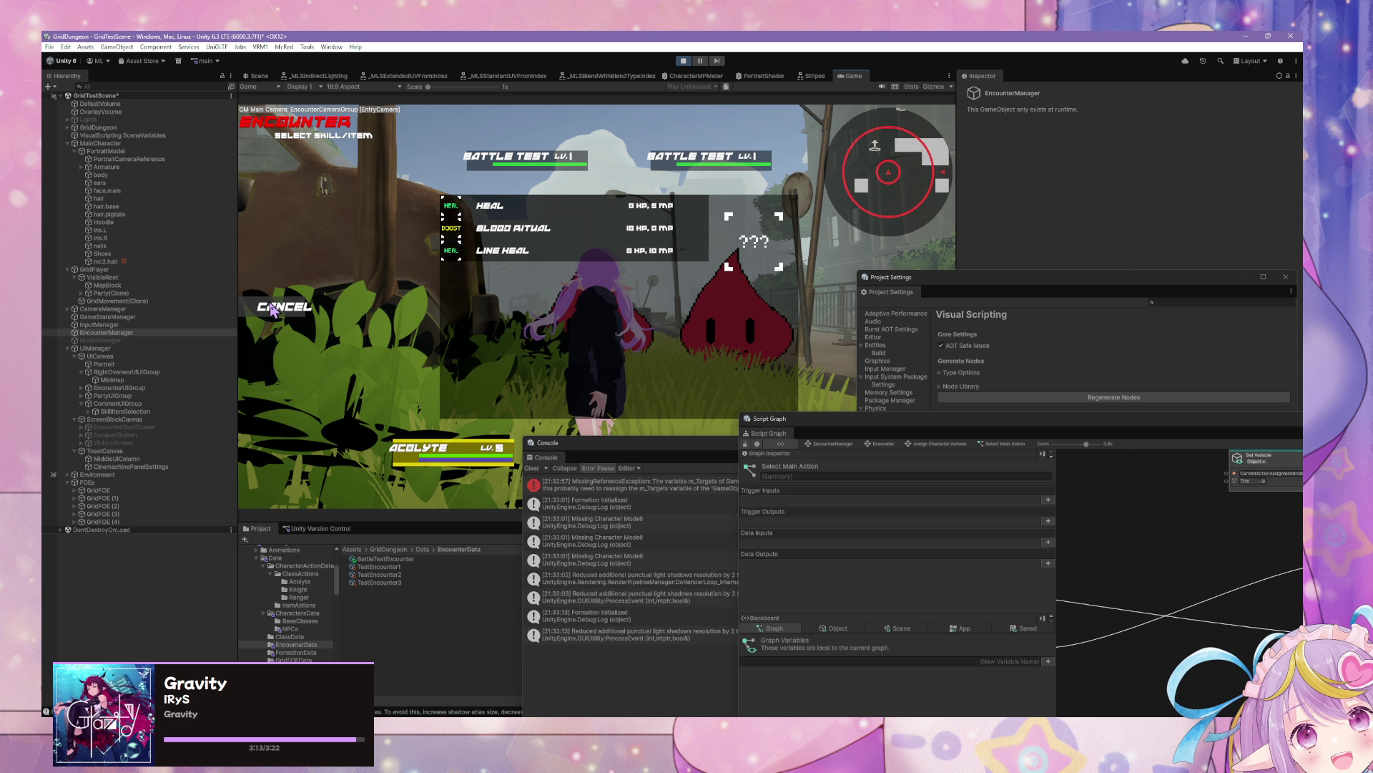
{"action": "left_click", "coordinate": [274, 309]}
{"action": "left_click", "coordinate": [336, 266]}
{"action": "left_click", "coordinate": [284, 306]}
{"action": "left_click", "coordinate": [337, 266]}
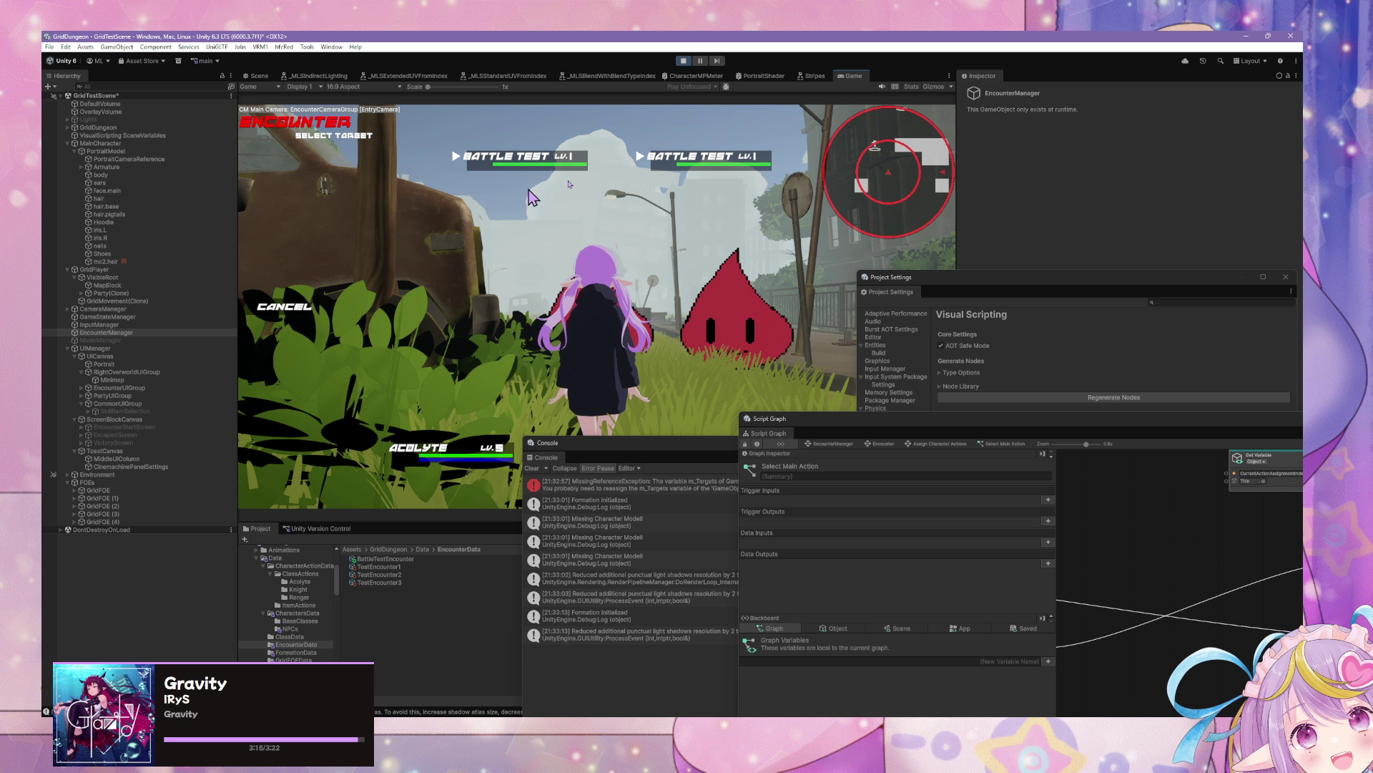
{"action": "left_click", "coordinate": [705, 157]}
{"action": "left_click", "coordinate": [336, 266]}
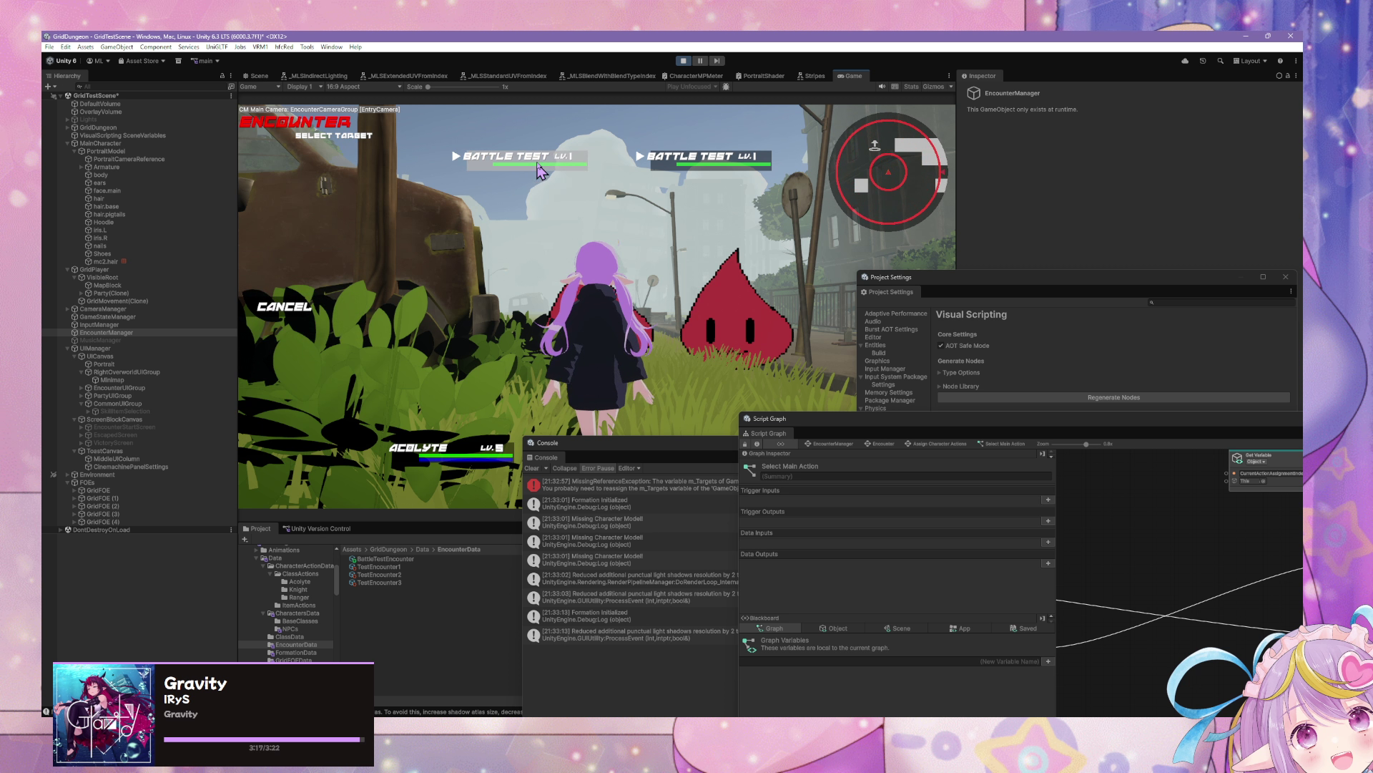
{"action": "left_click", "coordinate": [540, 169]}
Step: Move the Console, Project Settings and Script Graph windows aside, then have Acolyte, Knight and Ranger defend
{"action": "left_click_drag", "start_coordinate": [548, 443], "coordinate": [820, 497]}
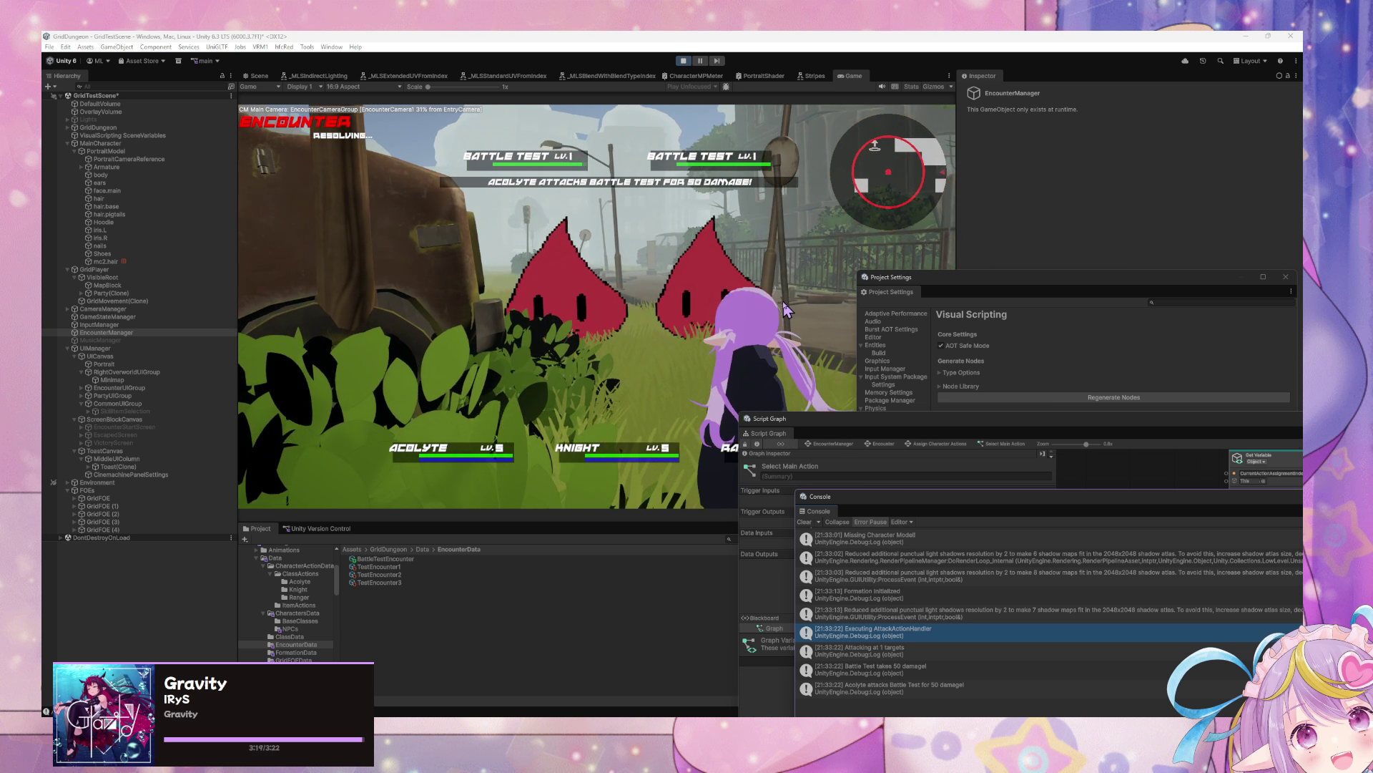
{"action": "mouse_move", "coordinate": [959, 282]}
{"action": "left_mouse_down"}
{"action": "mouse_move", "coordinate": [1035, 276]}
{"action": "mouse_move", "coordinate": [1068, 212]}
{"action": "left_mouse_up"}
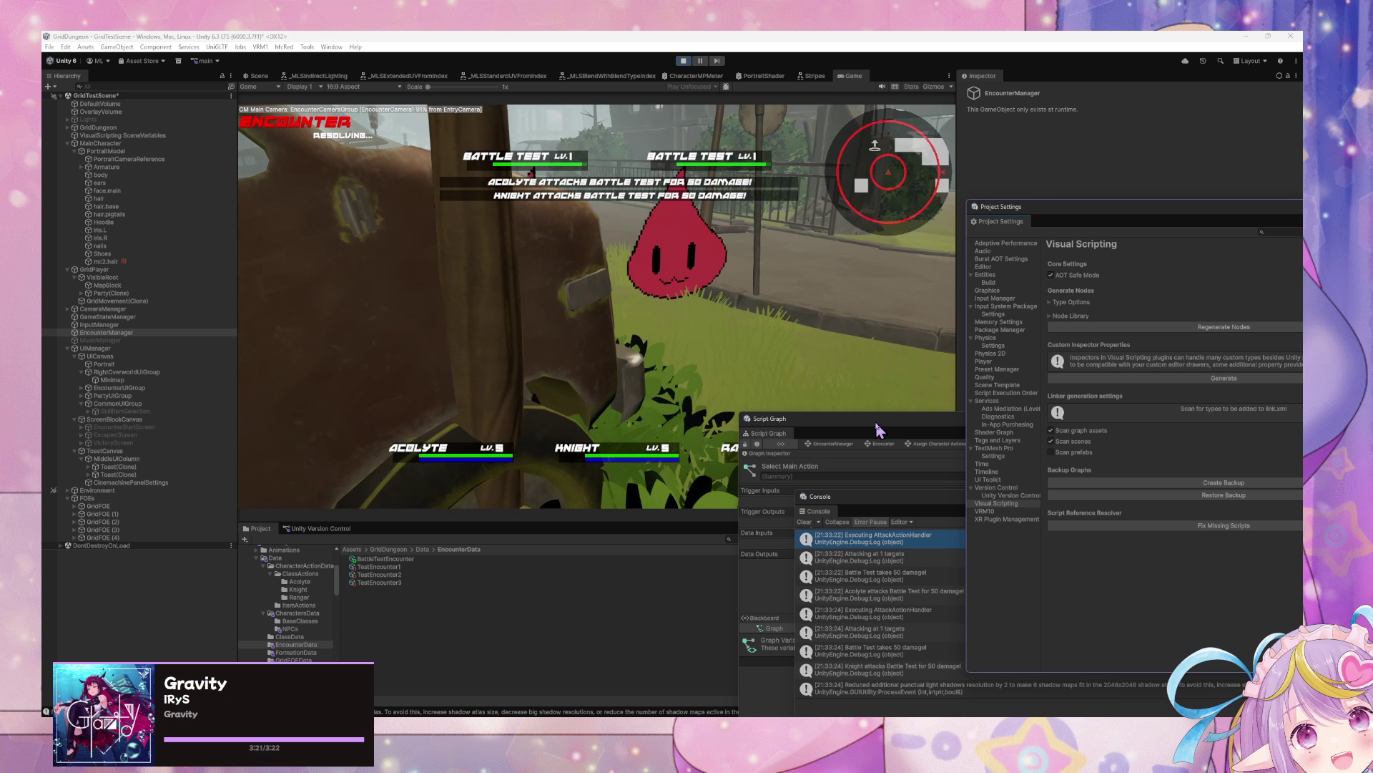
{"action": "left_click_drag", "start_coordinate": [879, 429], "coordinate": [1090, 479]}
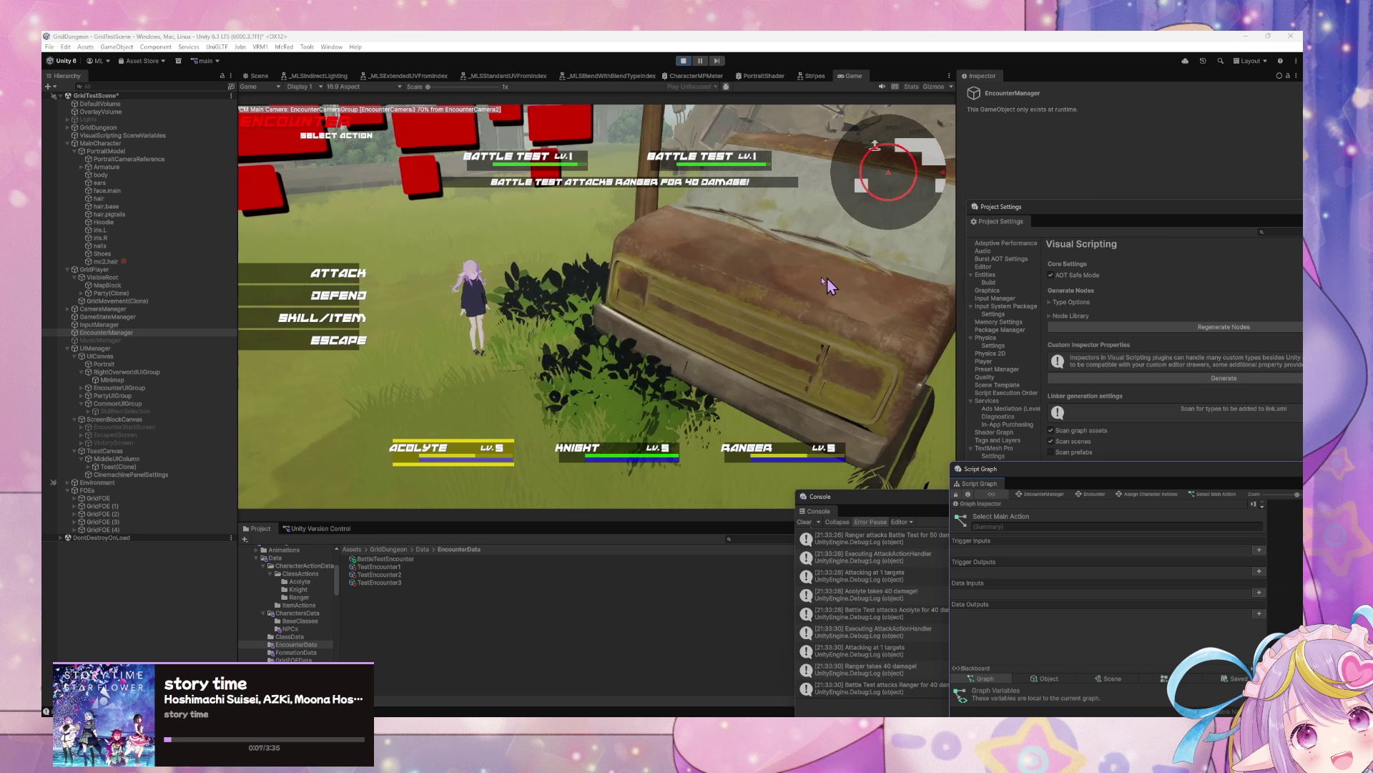
{"action": "left_click", "coordinate": [339, 295]}
{"action": "left_click", "coordinate": [341, 285]}
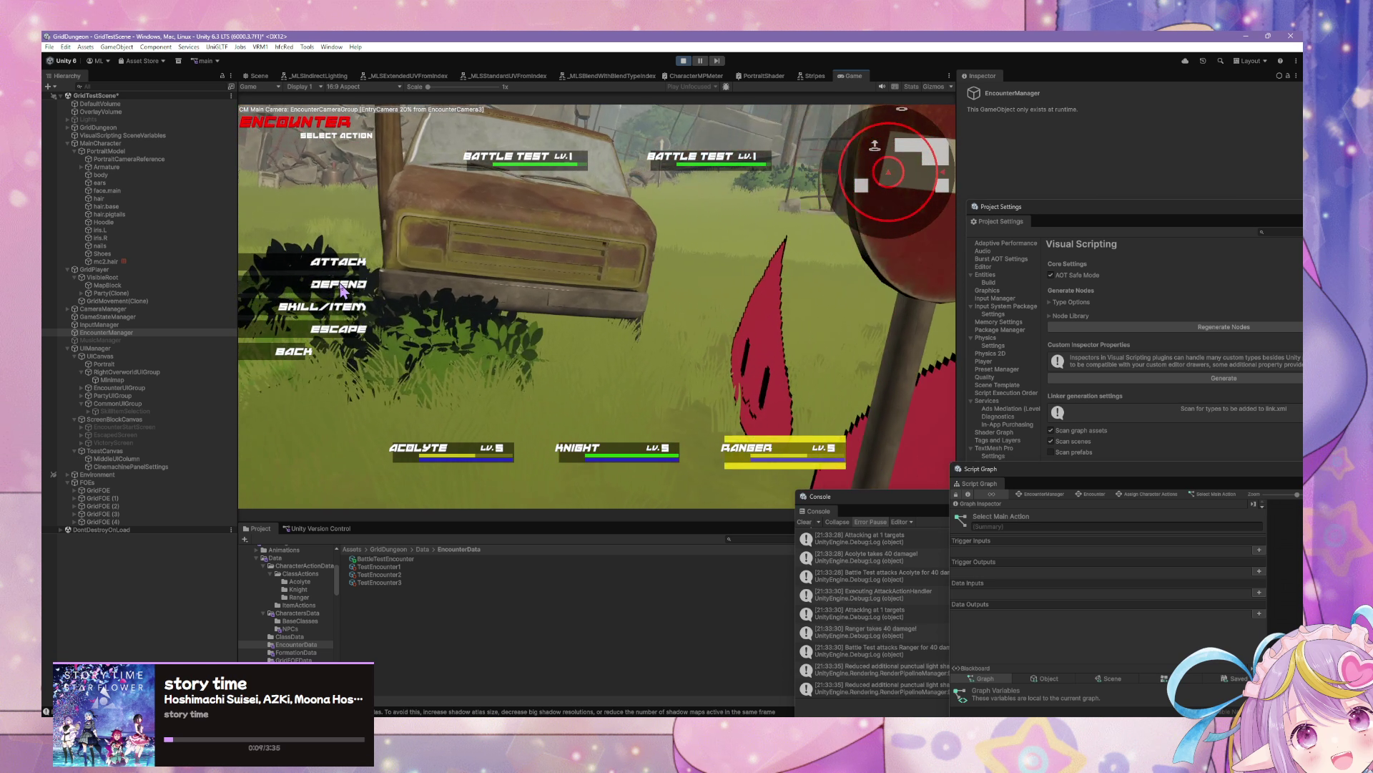
{"action": "left_click", "coordinate": [342, 286]}
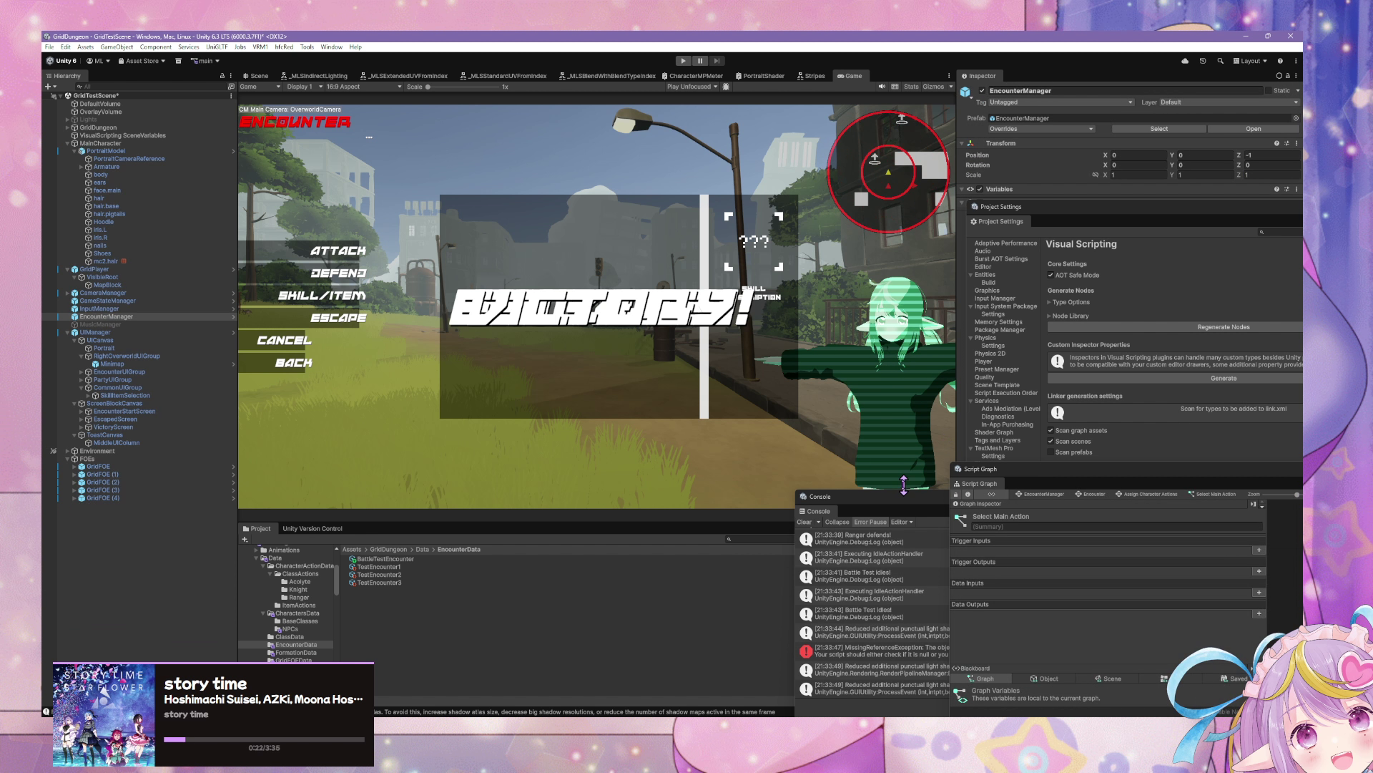
Step: Enlarge the Console and open the CharactersData, Knight, BaseClasses and NPCs folders
{"action": "mouse_move", "coordinate": [903, 484]}
{"action": "left_mouse_down"}
{"action": "mouse_move", "coordinate": [990, 404]}
{"action": "mouse_move", "coordinate": [740, 307]}
{"action": "mouse_move", "coordinate": [972, 473]}
{"action": "left_mouse_up"}
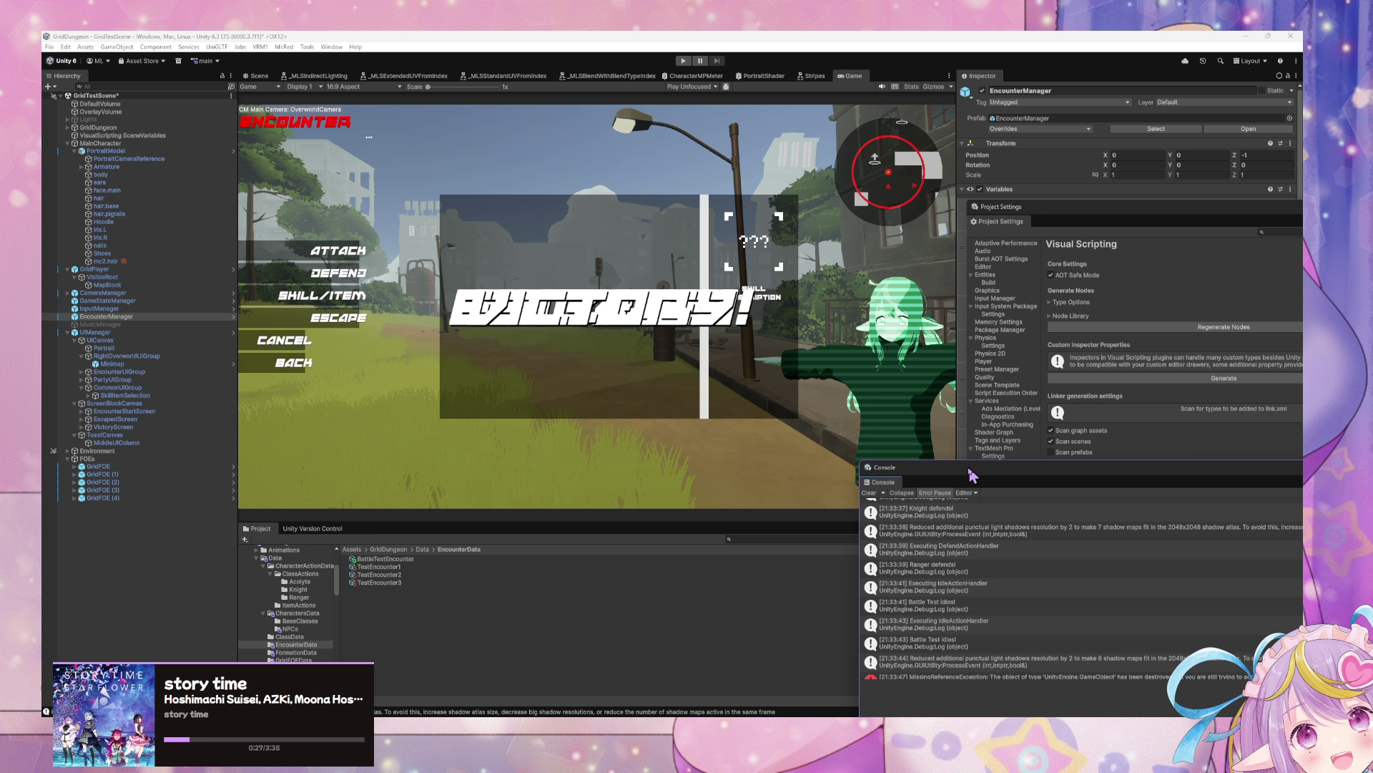
{"action": "left_click_drag", "start_coordinate": [971, 474], "coordinate": [971, 491]}
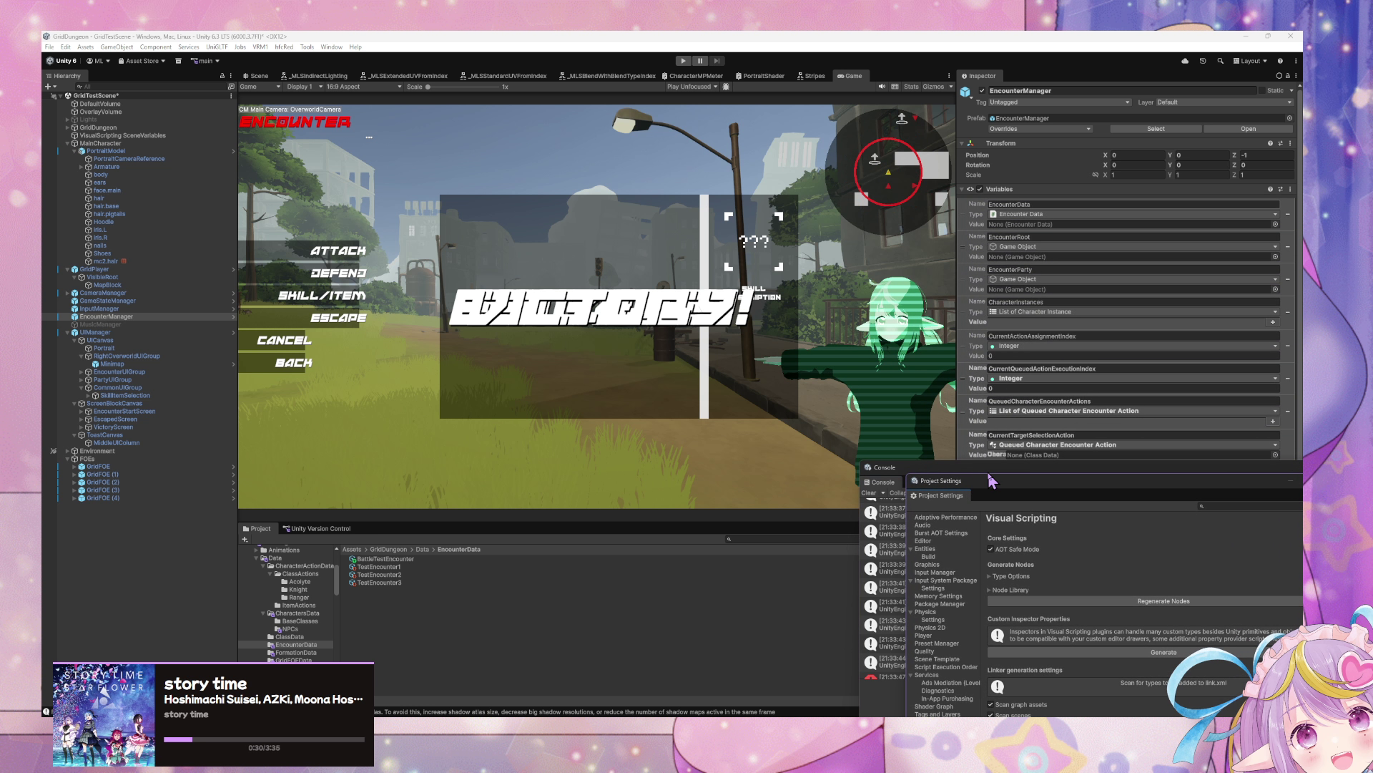
{"action": "left_click", "coordinate": [317, 613]}
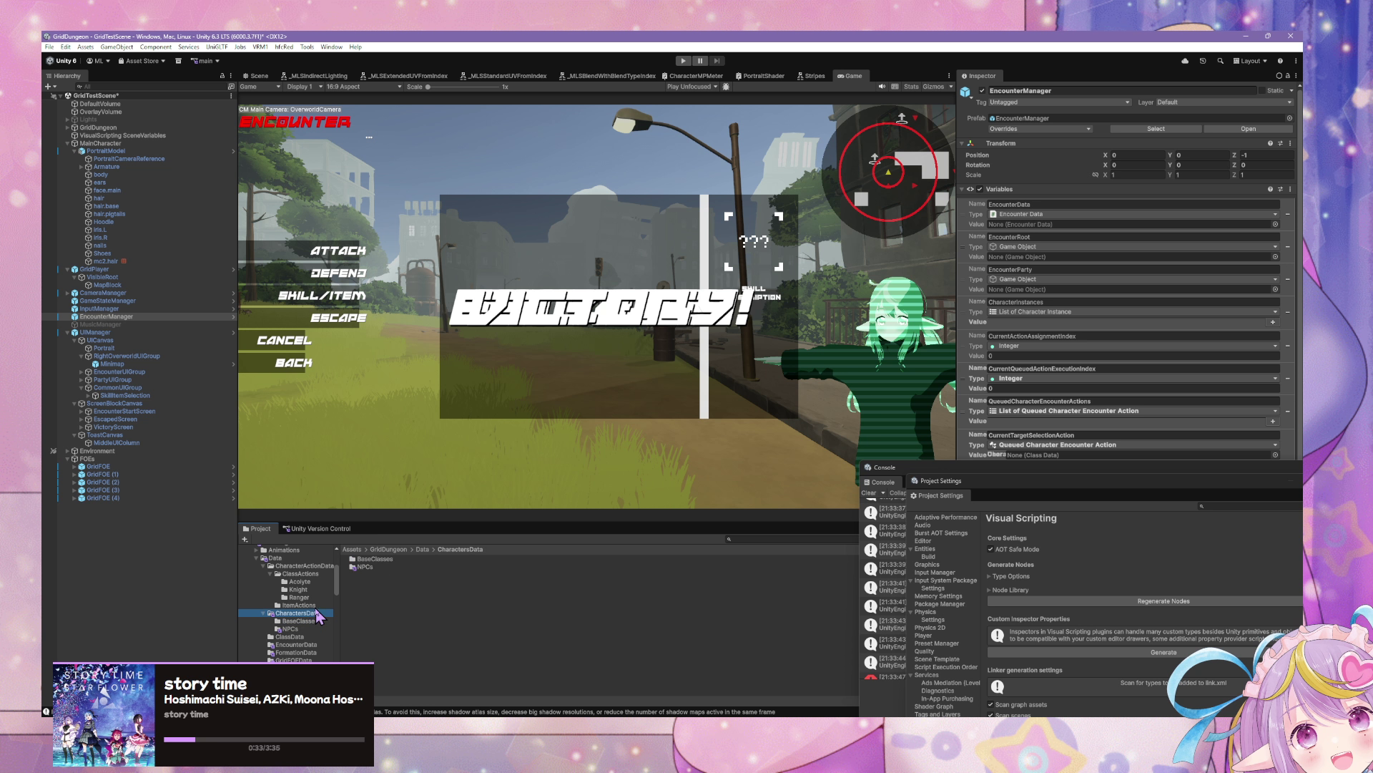
{"action": "left_click", "coordinate": [320, 588]}
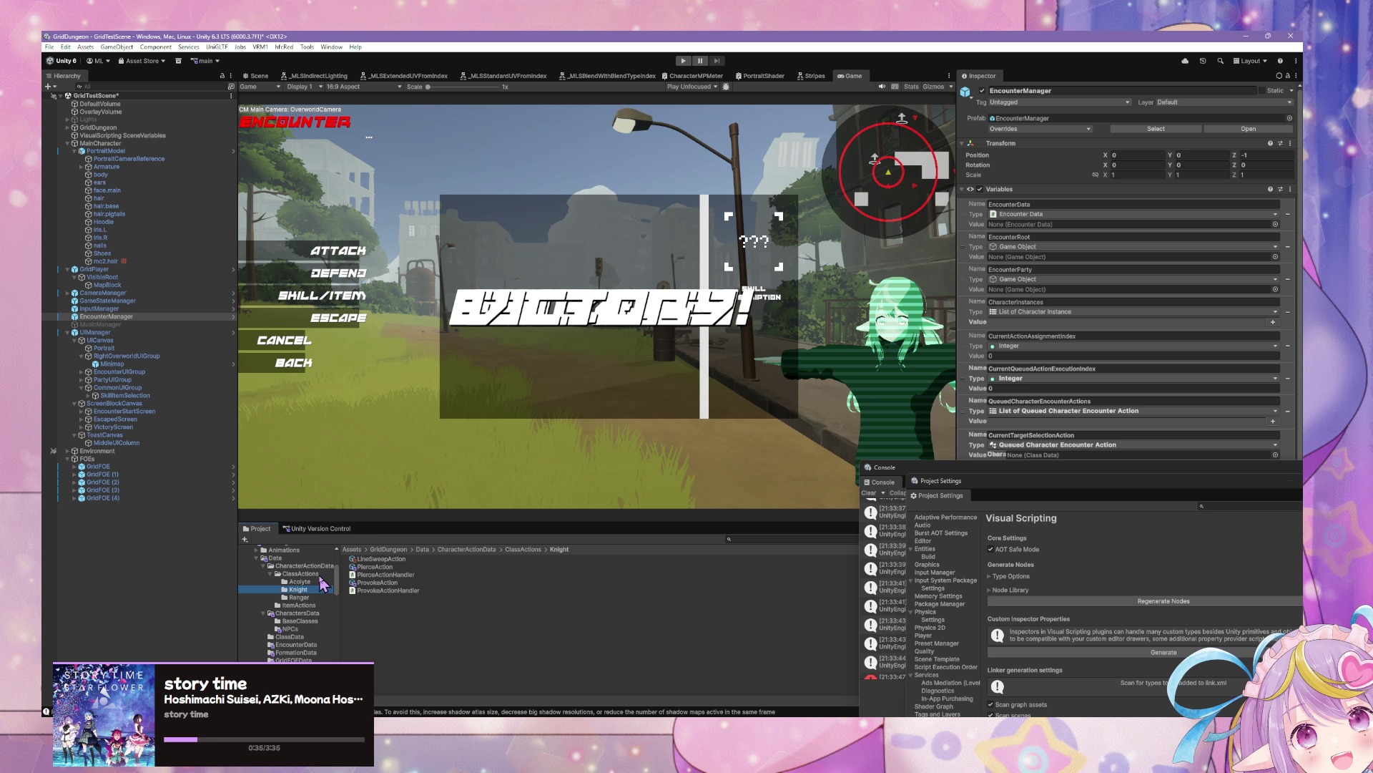
{"action": "left_click", "coordinate": [314, 613]}
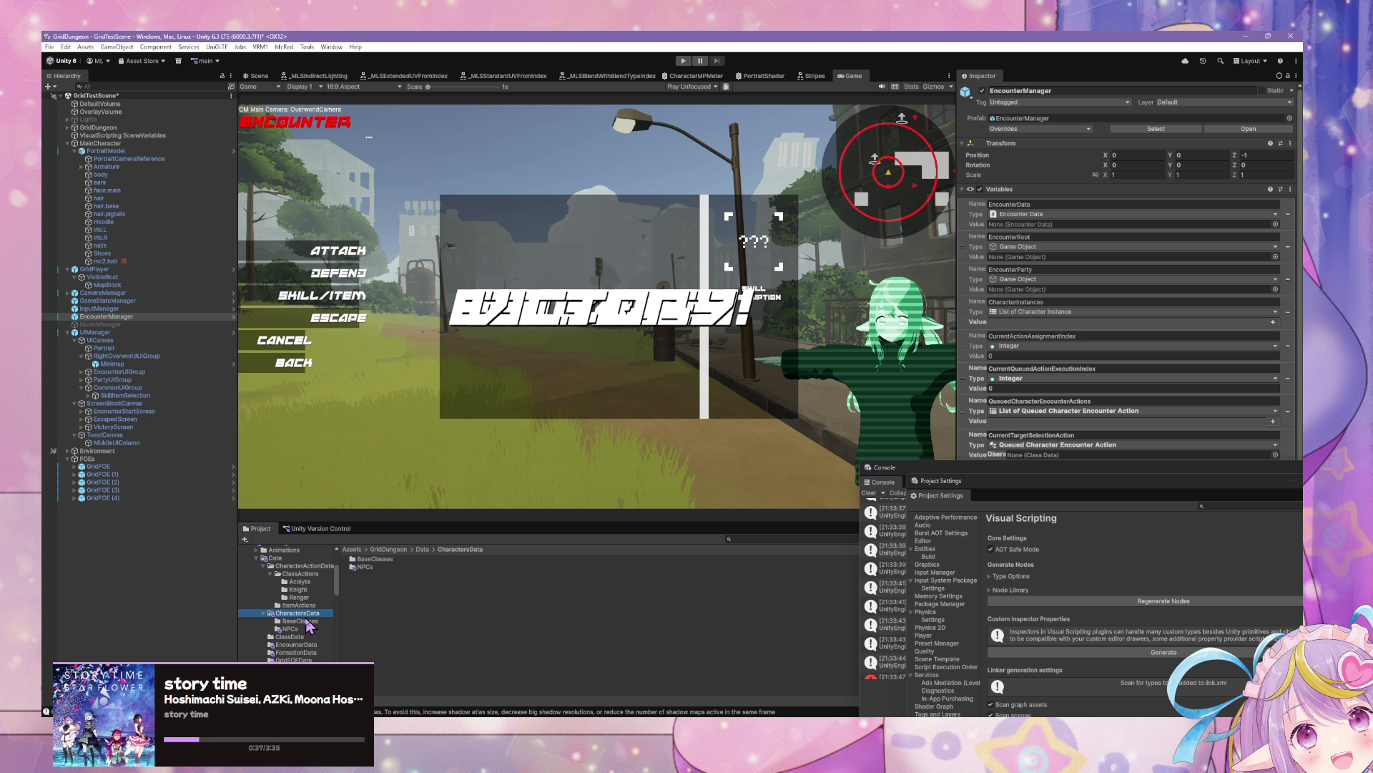
{"action": "left_click", "coordinate": [307, 621]}
{"action": "left_click", "coordinate": [300, 629]}
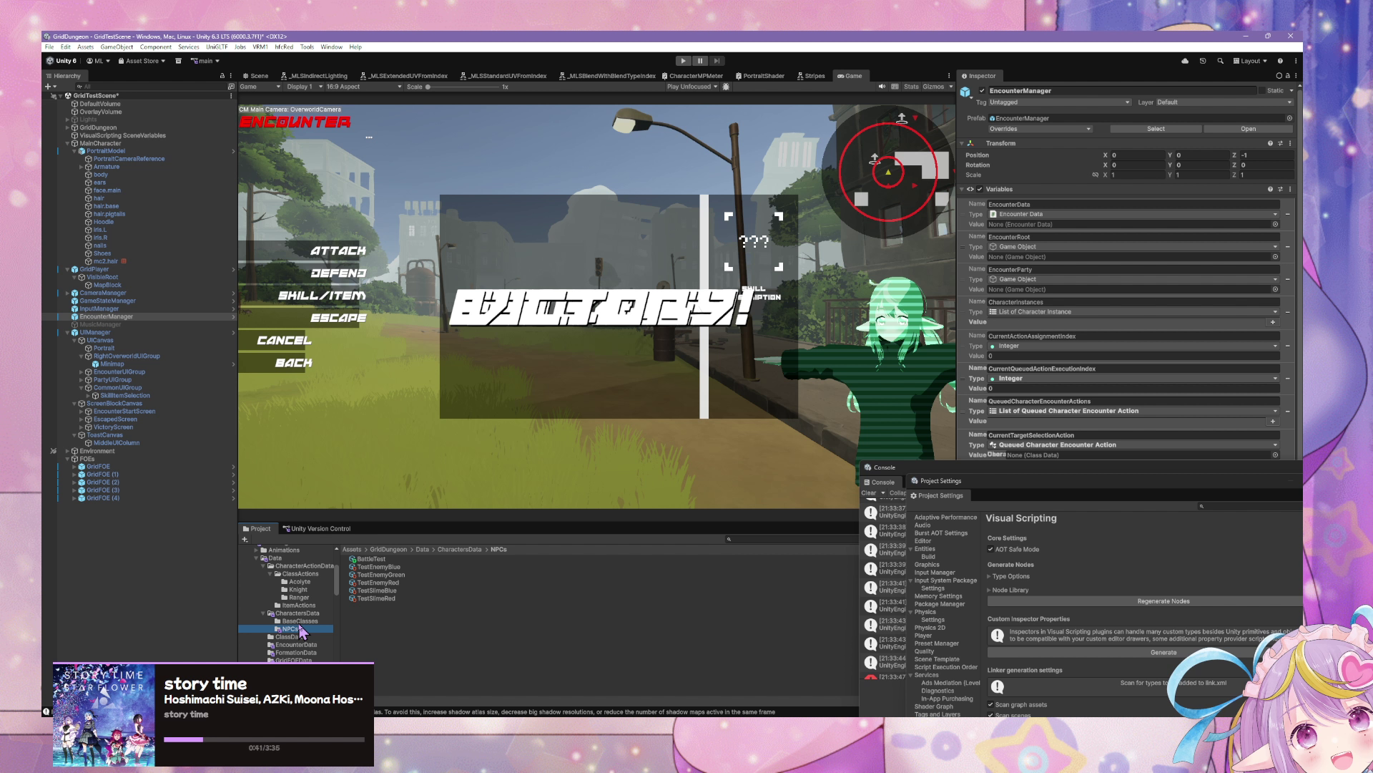
Step: Browse the character assets back to CharactersData, then float Project Settings as its own window
{"action": "left_click", "coordinate": [314, 622]}
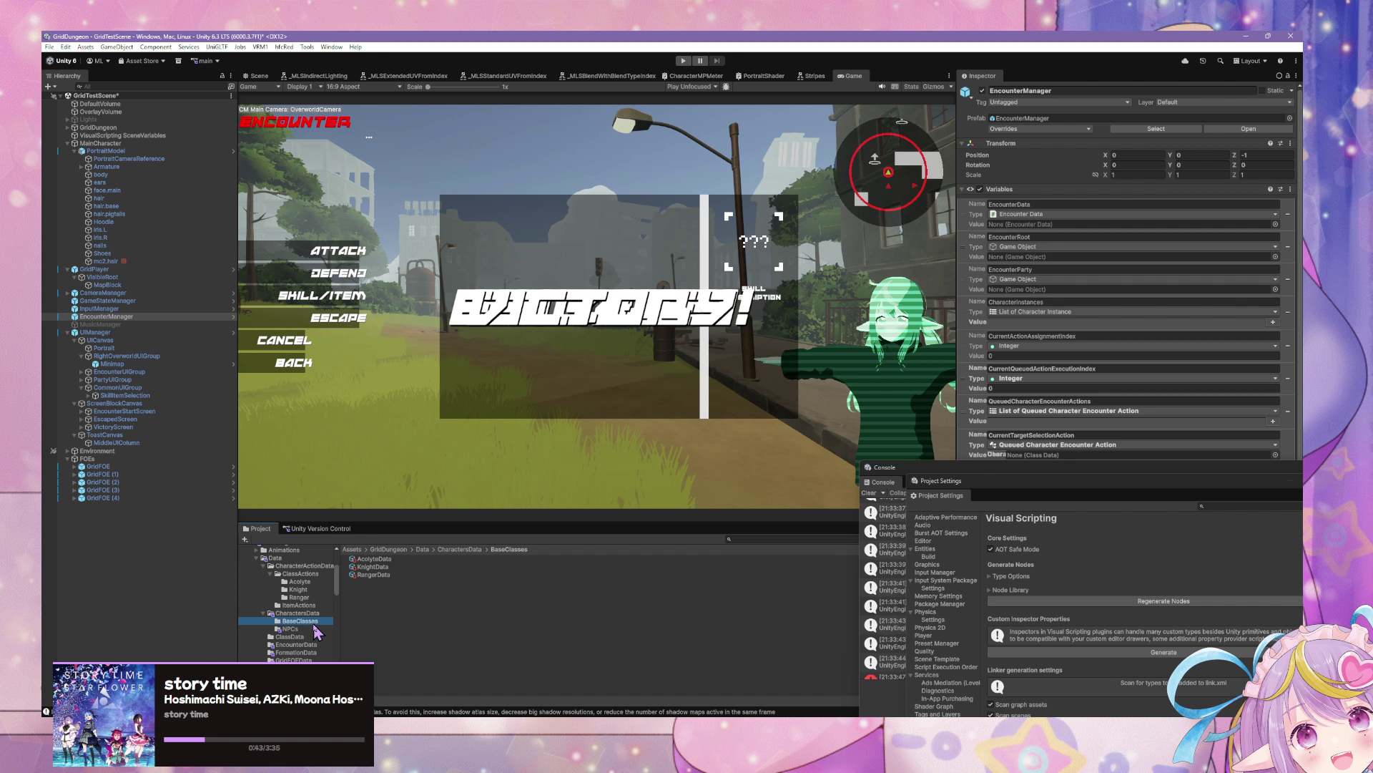
{"action": "left_click", "coordinate": [314, 628]}
{"action": "left_click", "coordinate": [316, 621]}
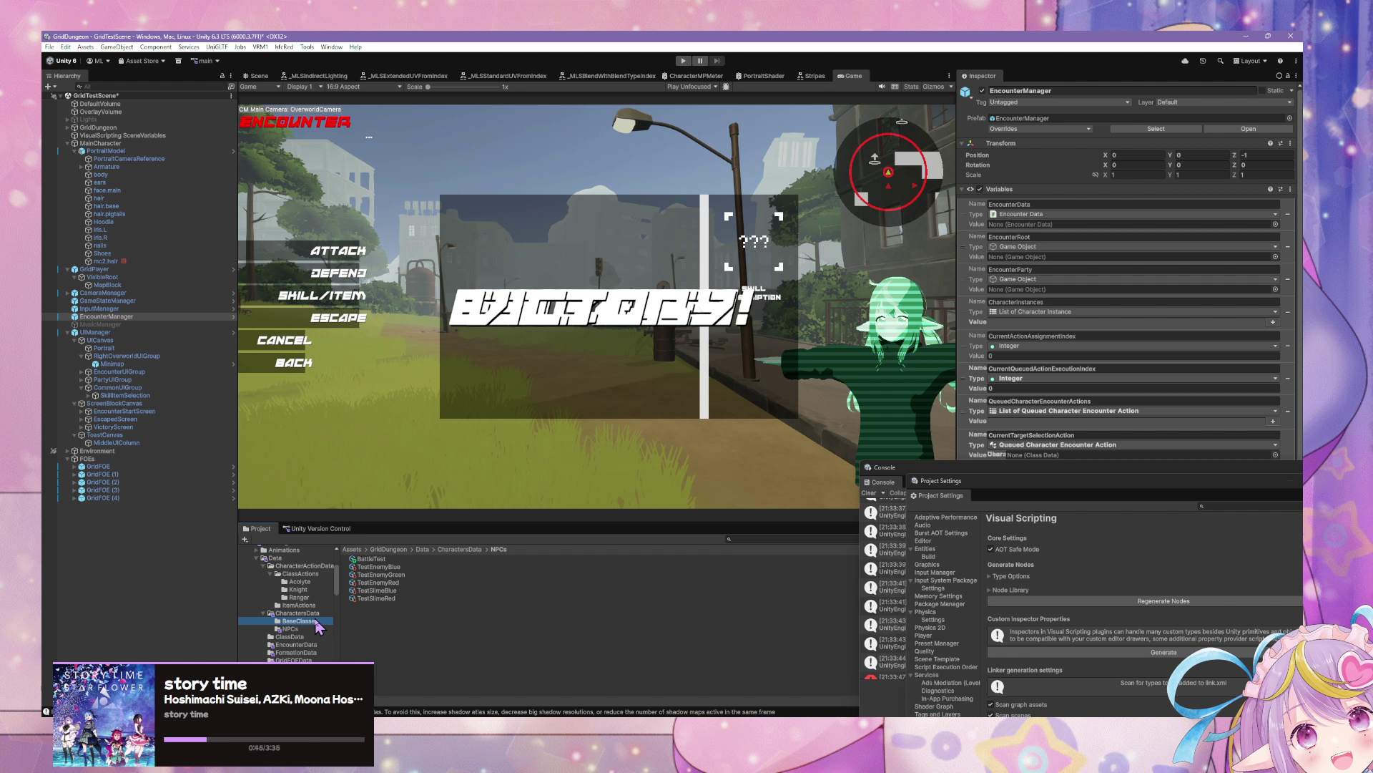
{"action": "left_click", "coordinate": [318, 614]}
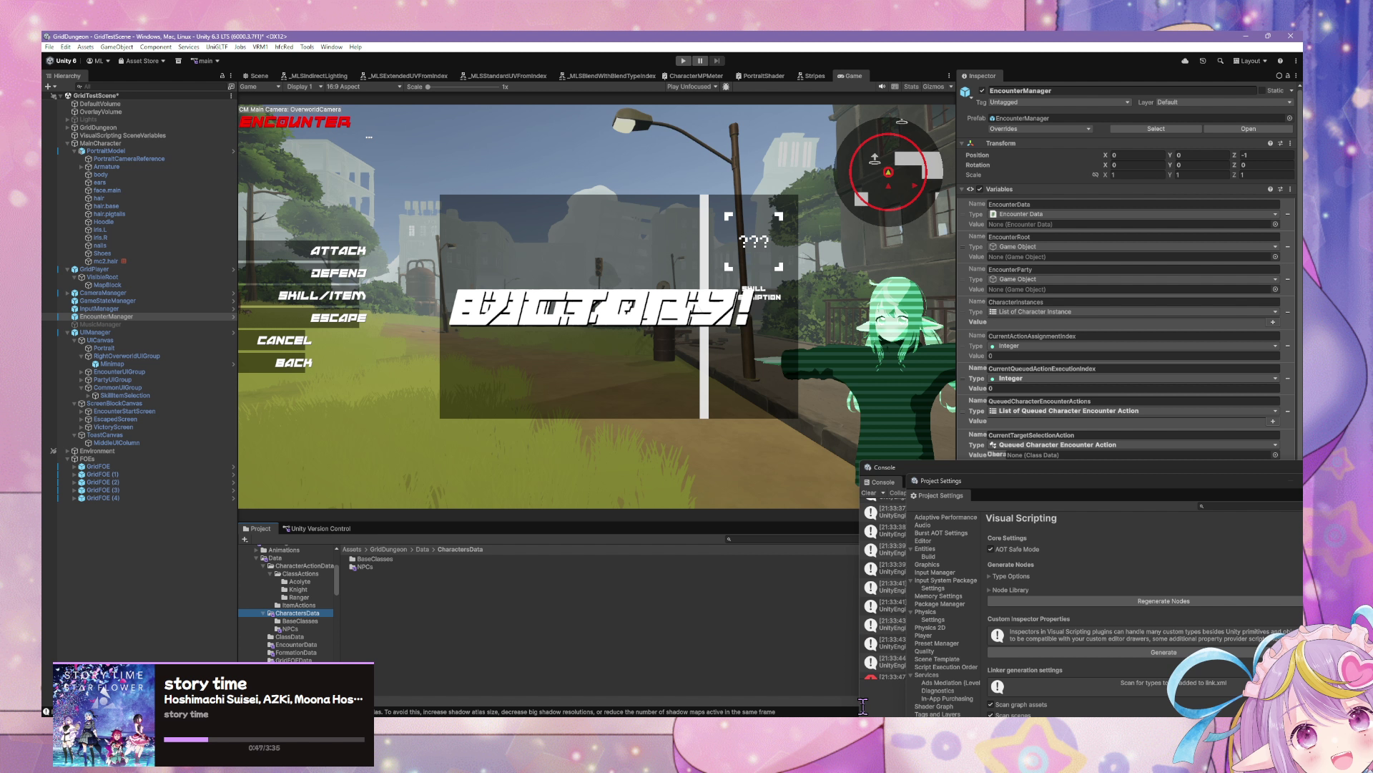
{"action": "key", "text": "alt+Tab"}
{"action": "key", "text": "alt+Tab"}
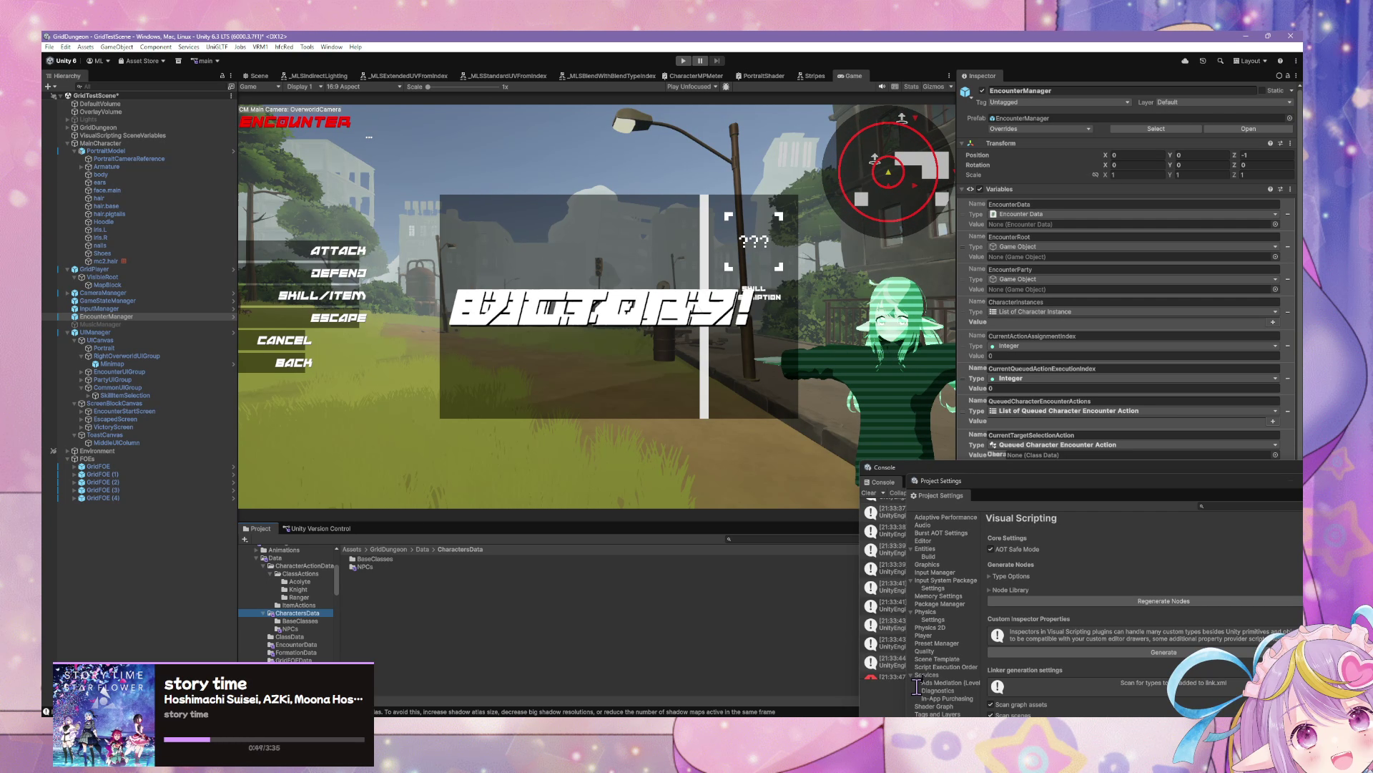
{"action": "left_click_drag", "start_coordinate": [941, 481], "coordinate": [651, 207]}
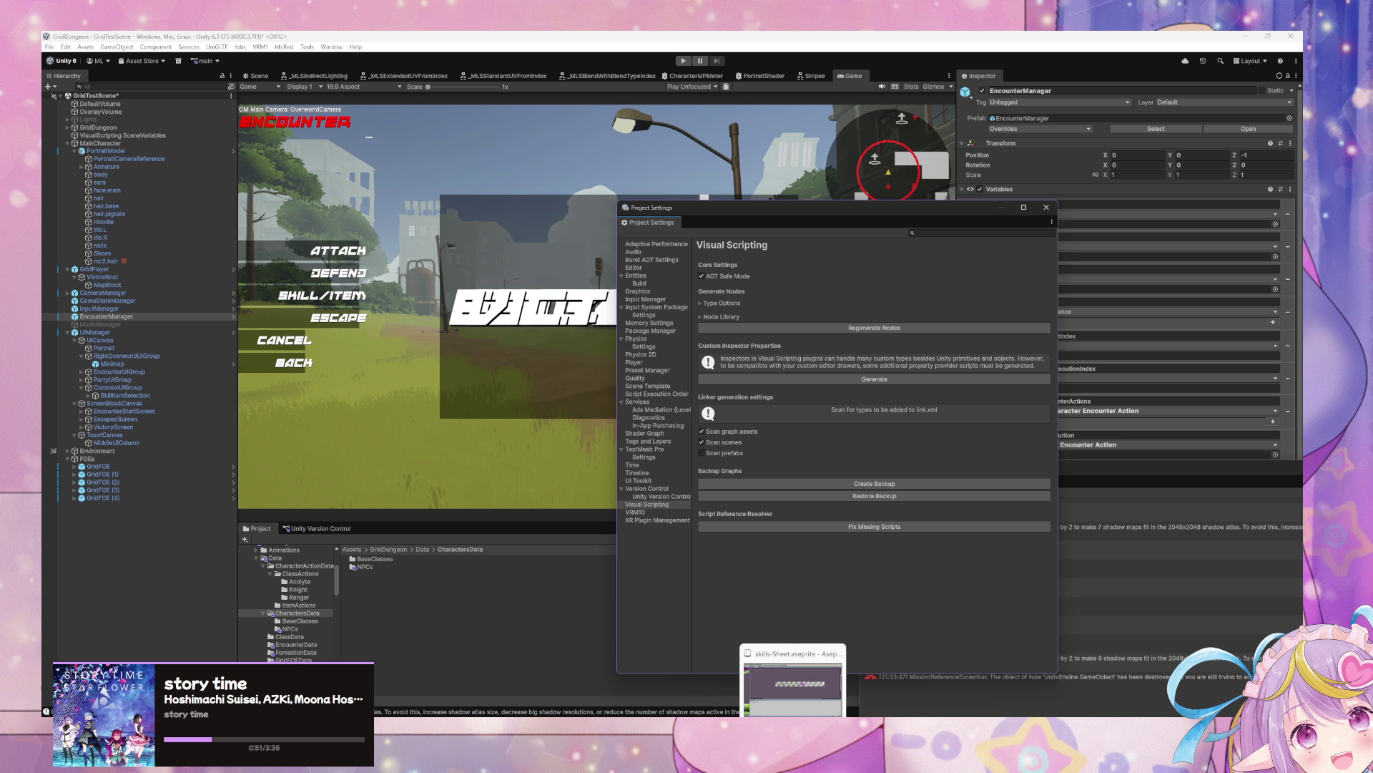
Step: Enter Play mode again to restart the game in the overworld
{"action": "mouse_move", "coordinate": [771, 755]}
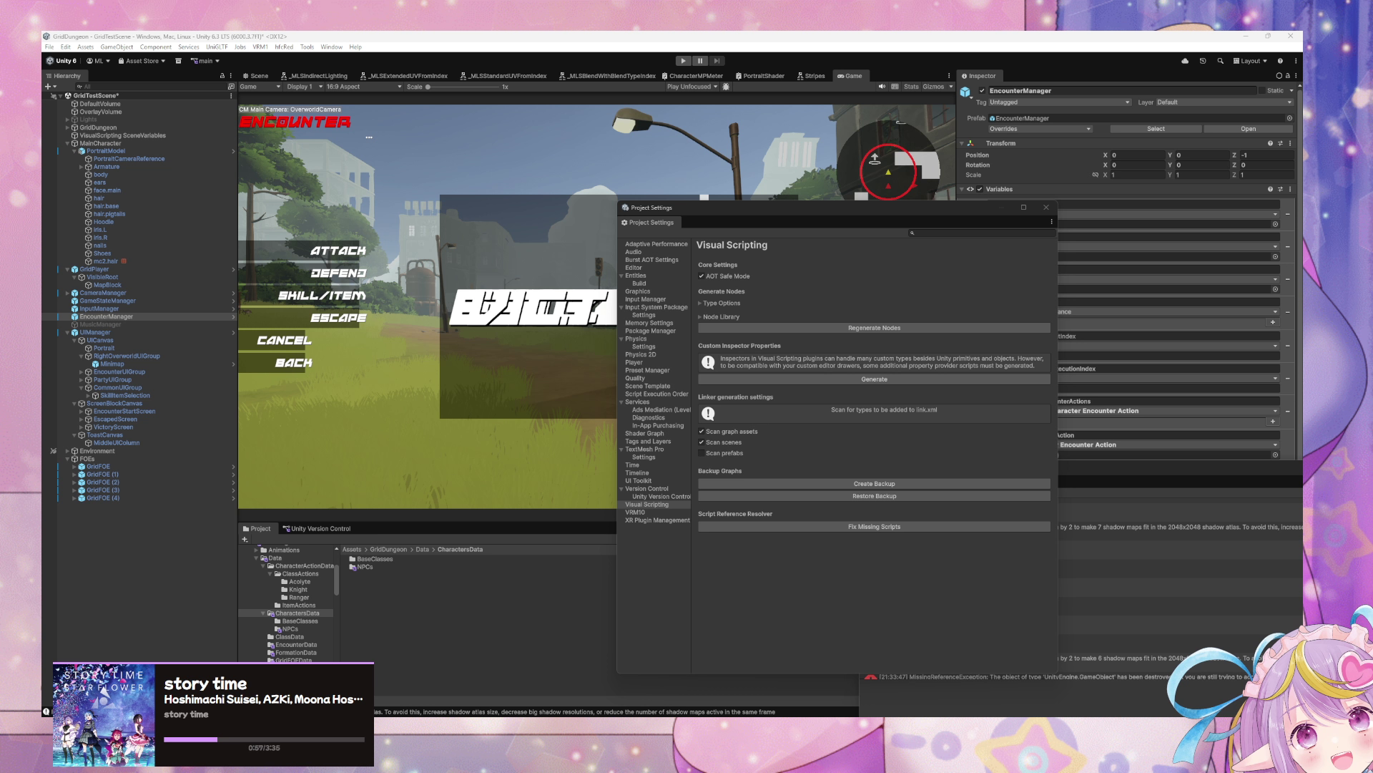
{"action": "left_click", "coordinate": [682, 62]}
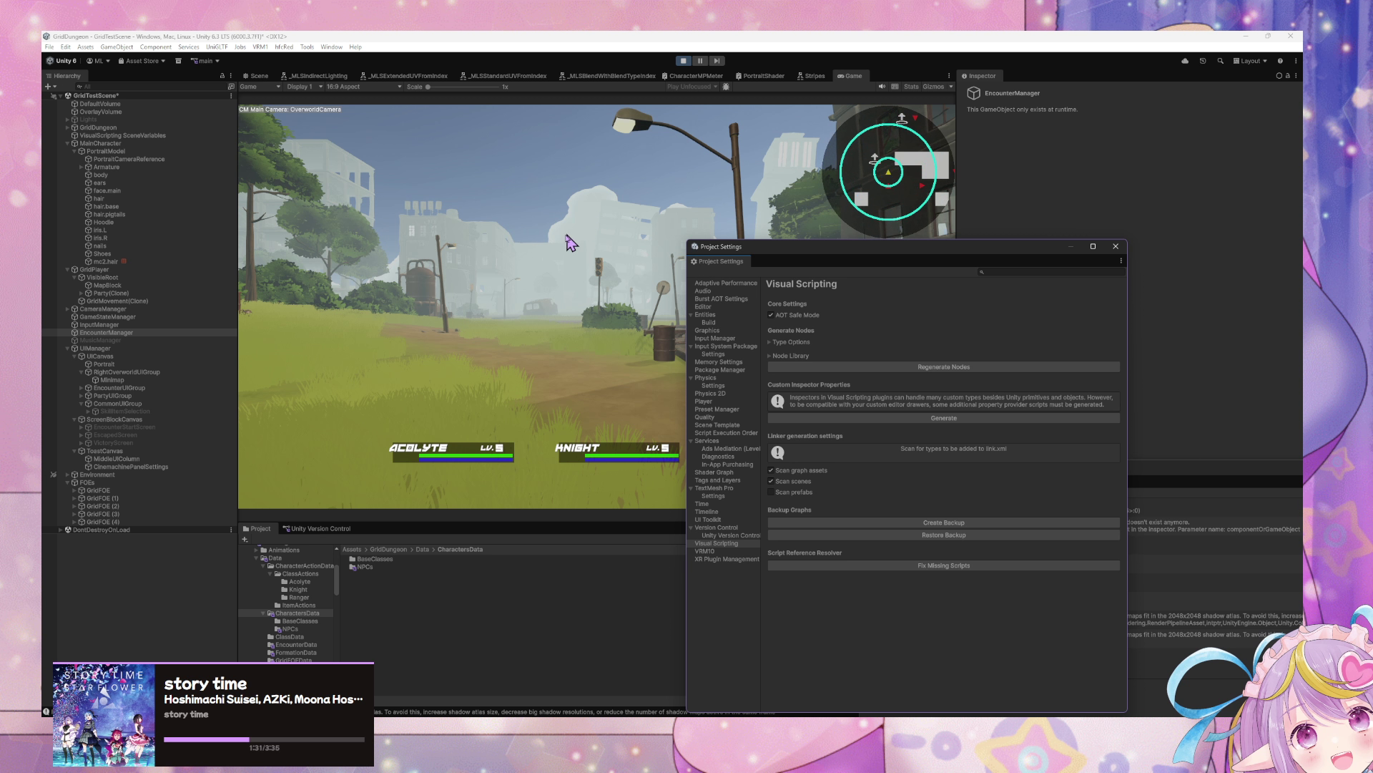
Step: Move Project Settings aside, have the Acolyte defend, then attack Battle Test until Victory
{"action": "left_click_drag", "start_coordinate": [711, 251], "coordinate": [890, 280]}
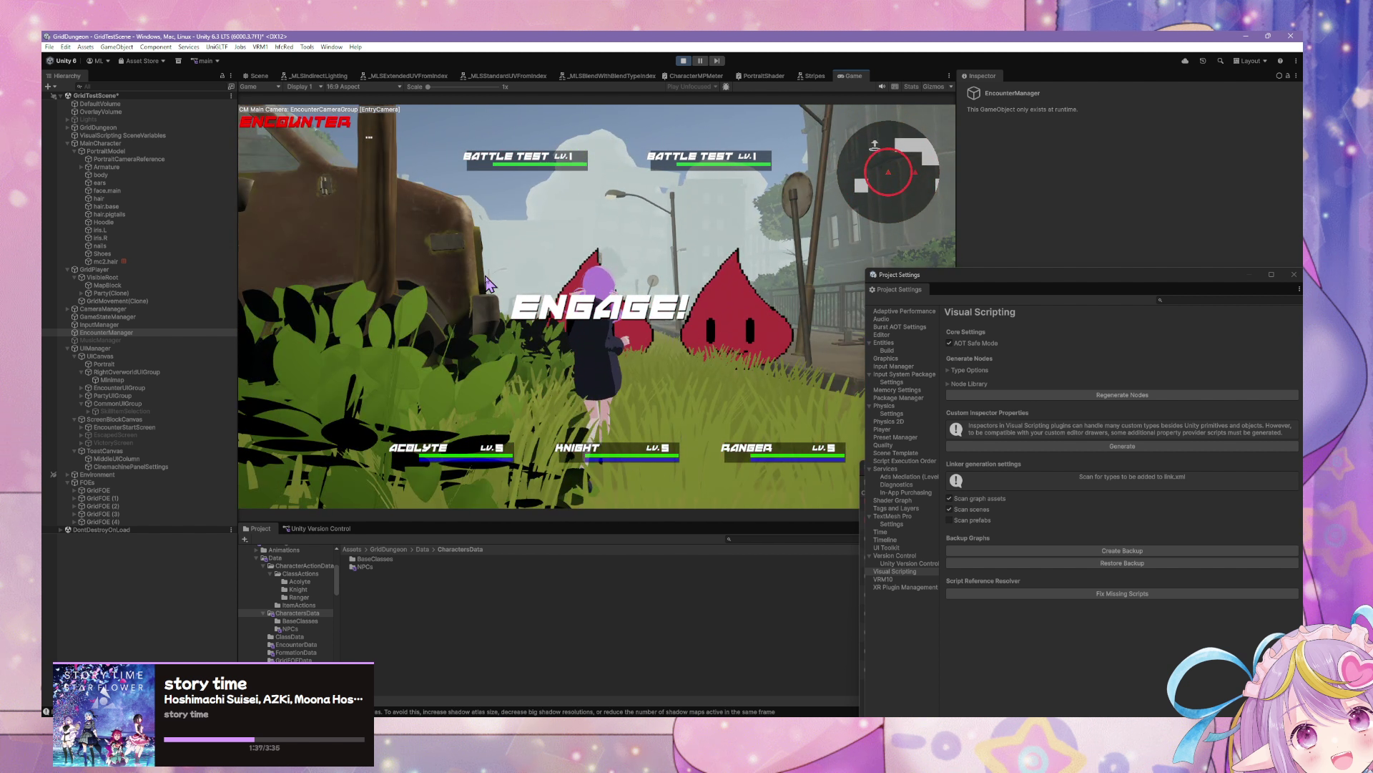
{"action": "key", "text": "Up"}
{"action": "key", "text": "Up"}
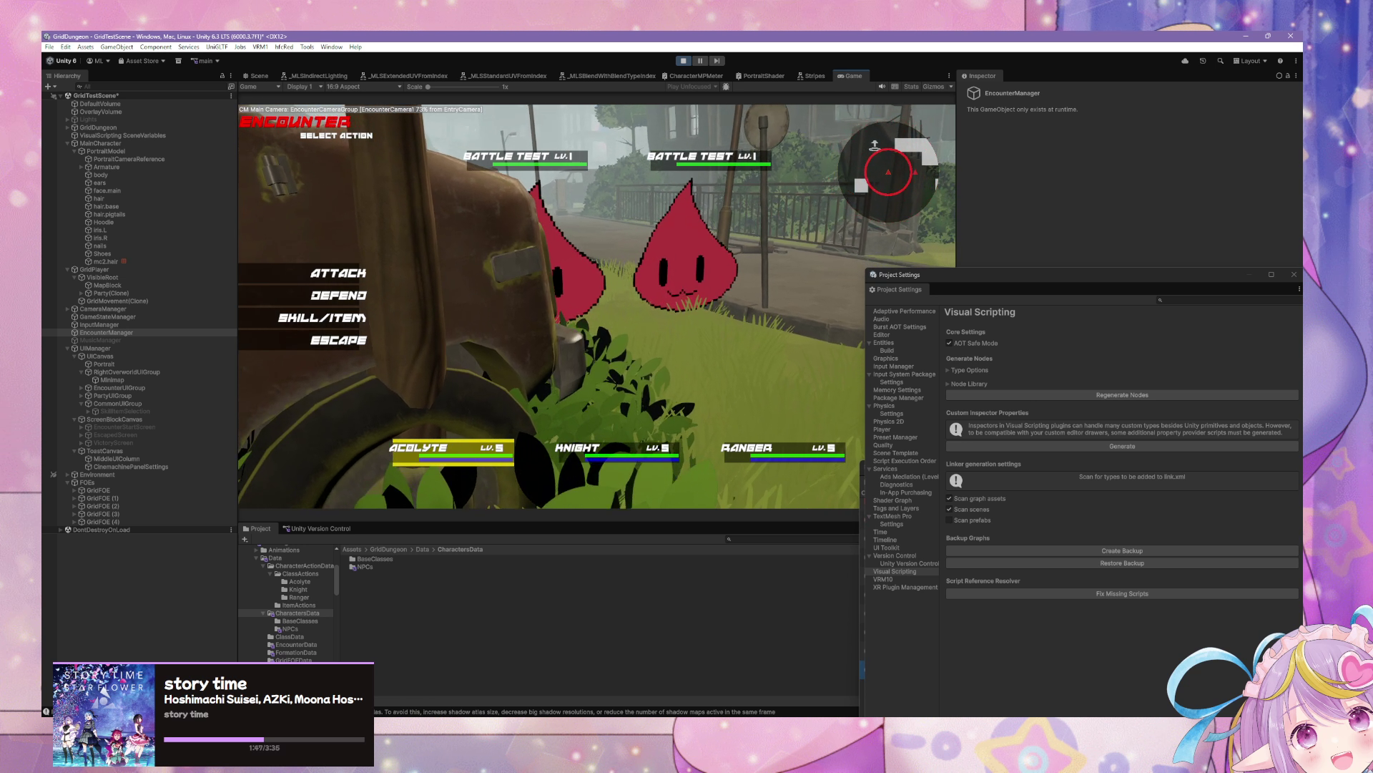
{"action": "left_click", "coordinate": [338, 292]}
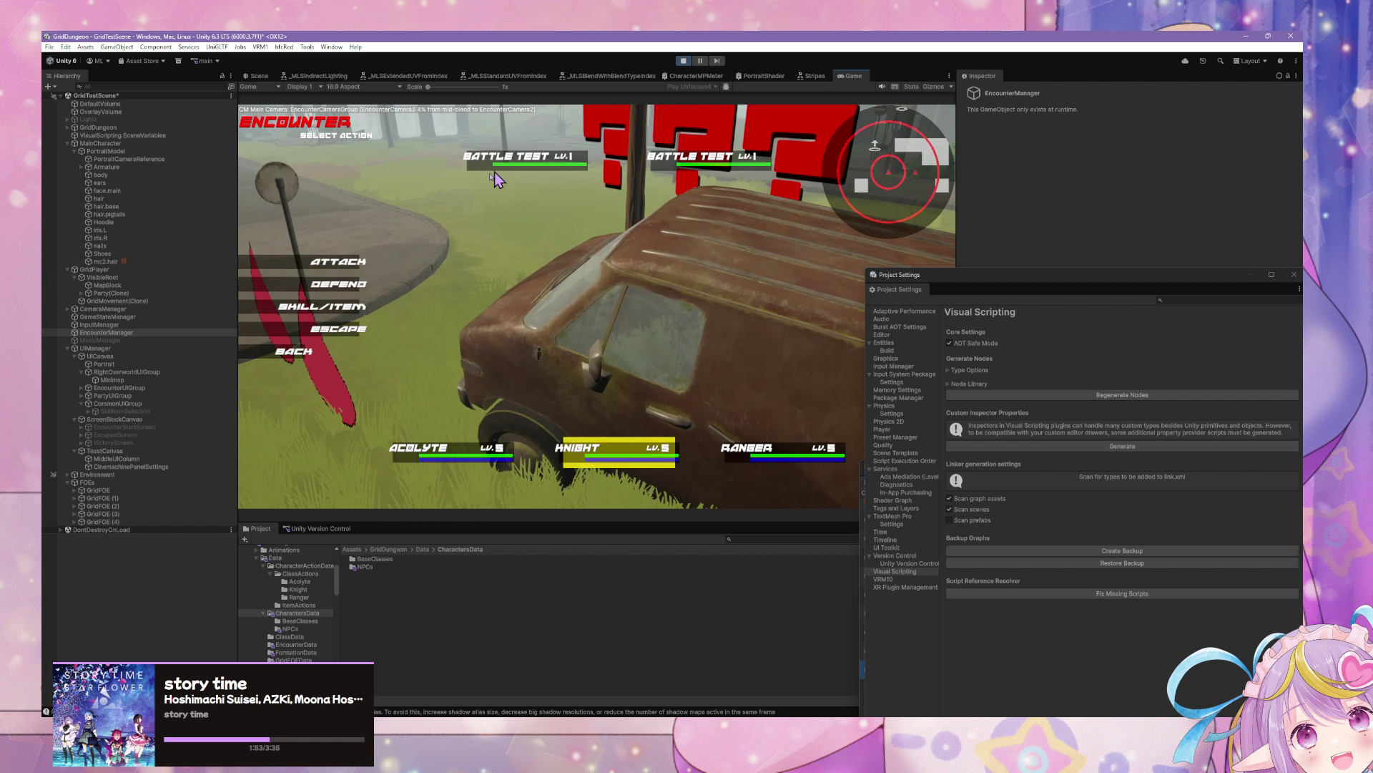
{"action": "left_click", "coordinate": [315, 279]}
{"action": "left_click", "coordinate": [336, 261]}
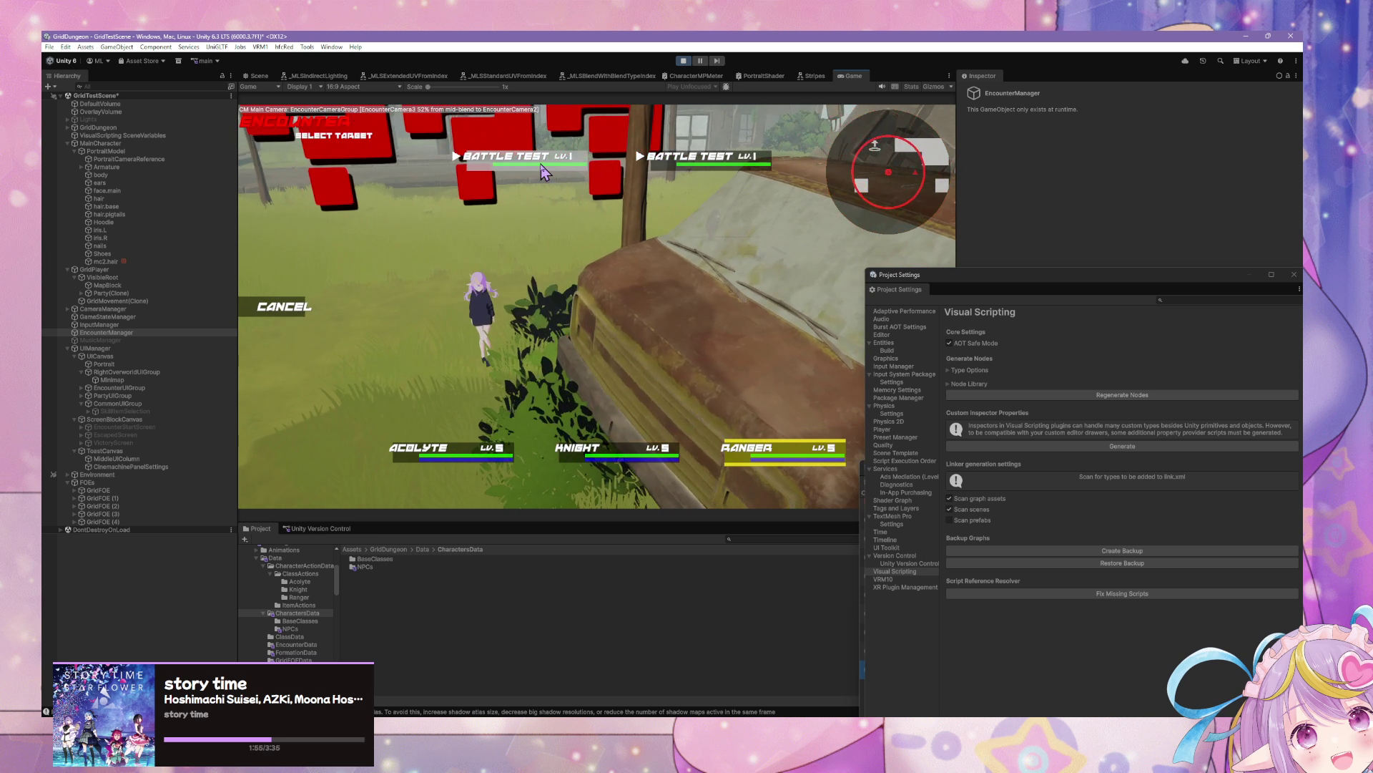
{"action": "left_click", "coordinate": [422, 361]}
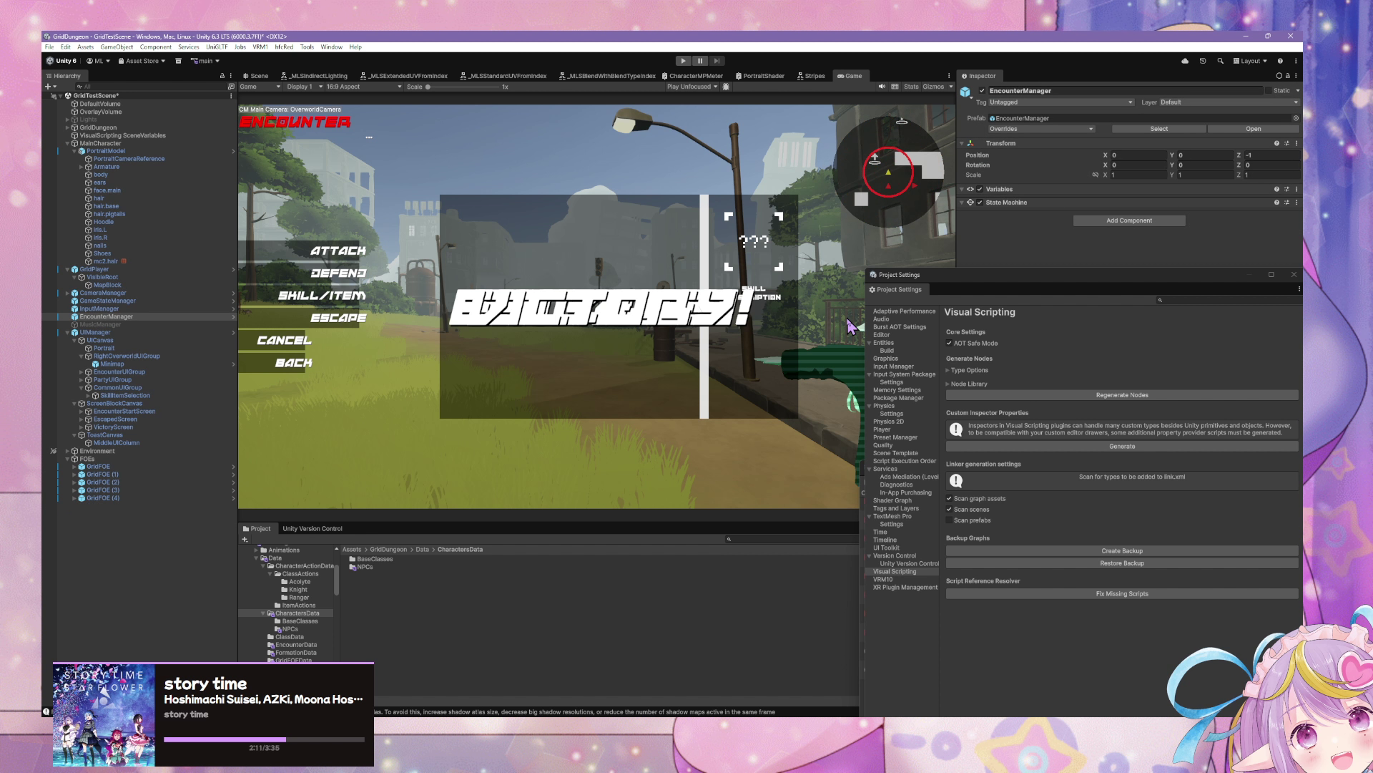
Step: Rearrange the Project Settings, Console and Script Graph windows, then switch away from Unity
{"action": "mouse_move", "coordinate": [962, 275]}
{"action": "left_mouse_down"}
{"action": "mouse_move", "coordinate": [991, 483]}
{"action": "mouse_move", "coordinate": [821, 544]}
{"action": "left_mouse_up"}
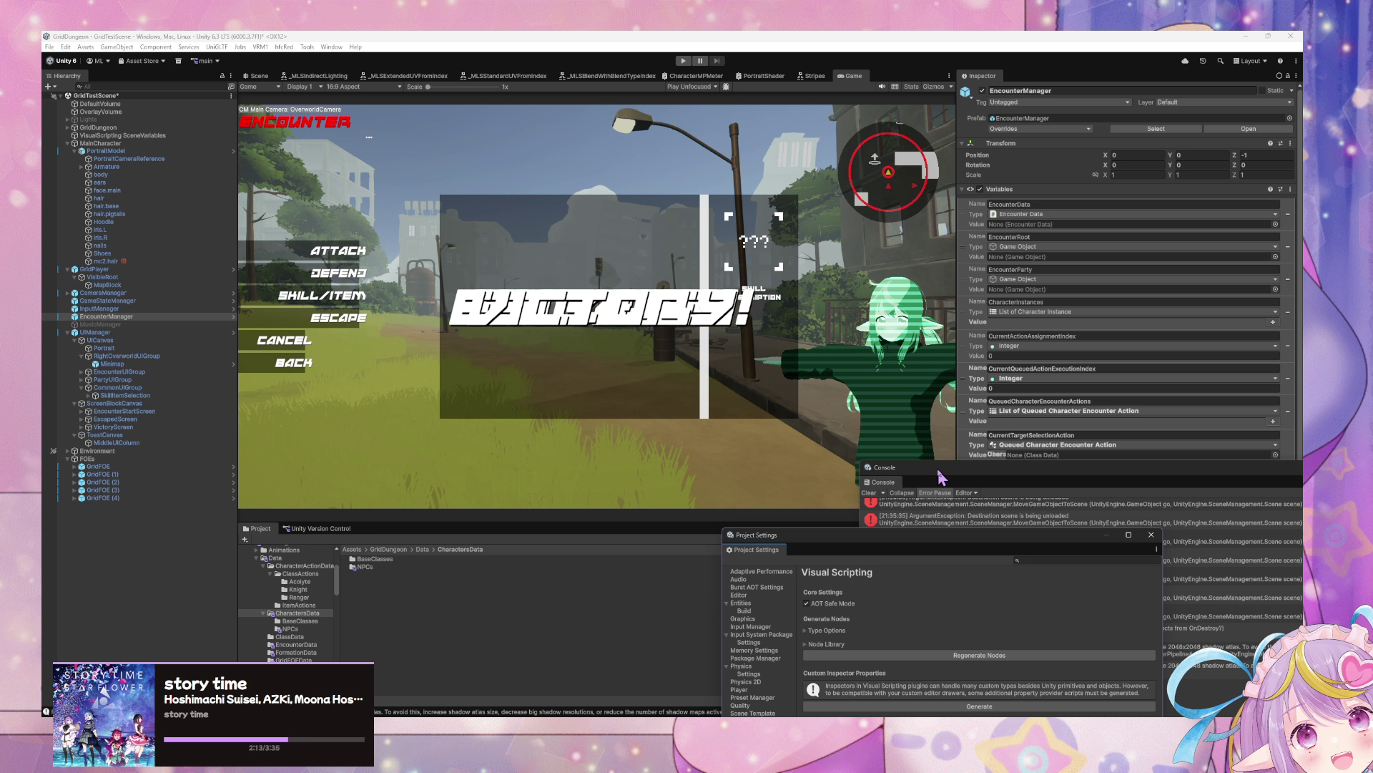
{"action": "mouse_move", "coordinate": [939, 477]}
{"action": "left_mouse_down"}
{"action": "mouse_move", "coordinate": [501, 325]}
{"action": "mouse_move", "coordinate": [619, 241]}
{"action": "mouse_move", "coordinate": [880, 485]}
{"action": "mouse_move", "coordinate": [944, 475]}
{"action": "left_mouse_up"}
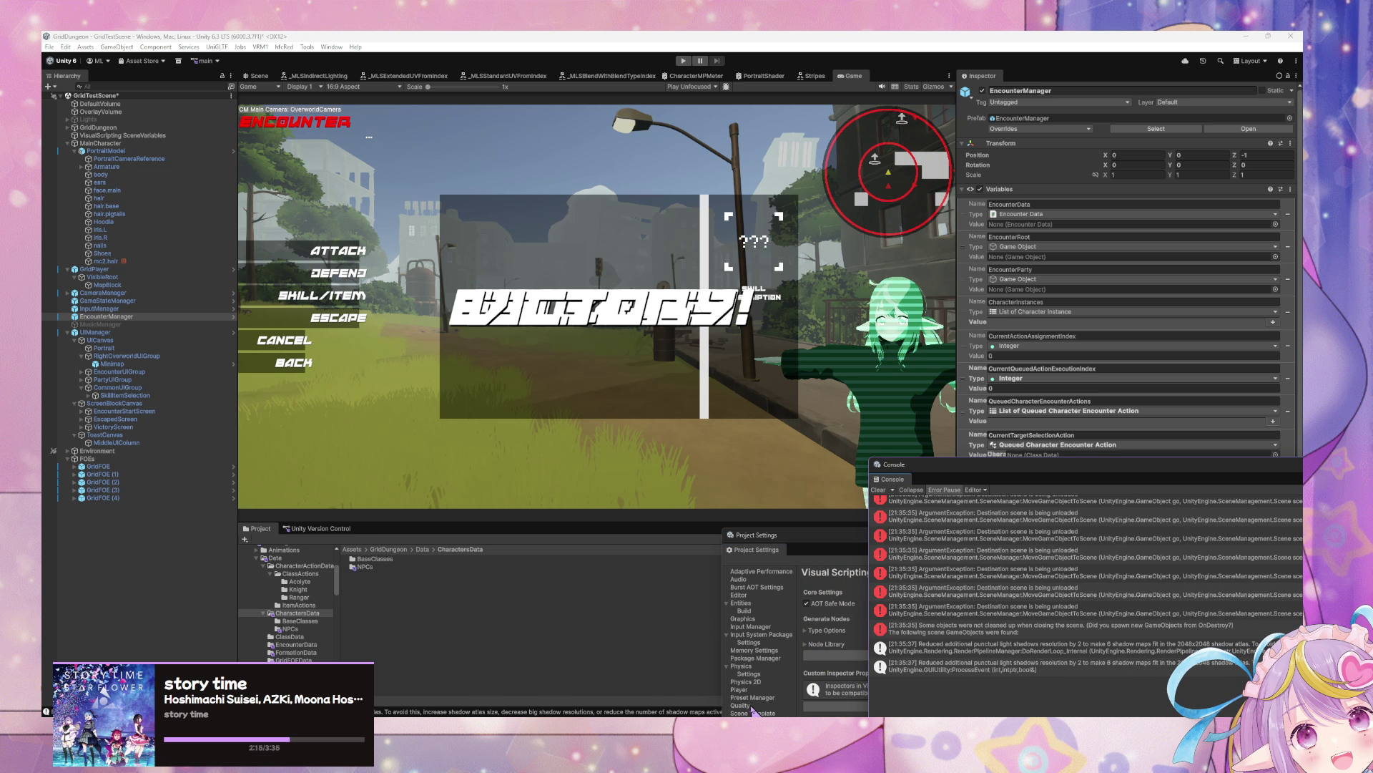
{"action": "mouse_move", "coordinate": [880, 718]}
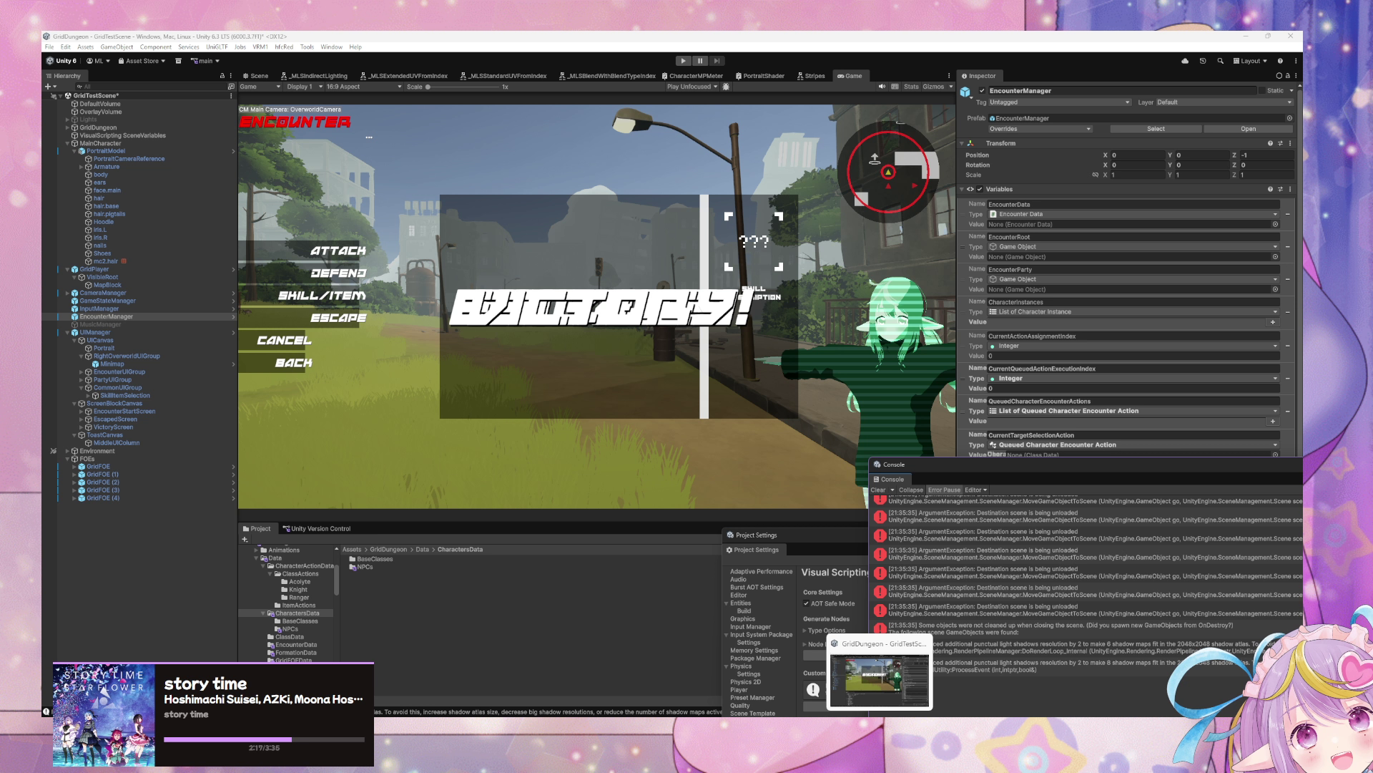
{"action": "left_click_drag", "start_coordinate": [792, 543], "coordinate": [931, 558]}
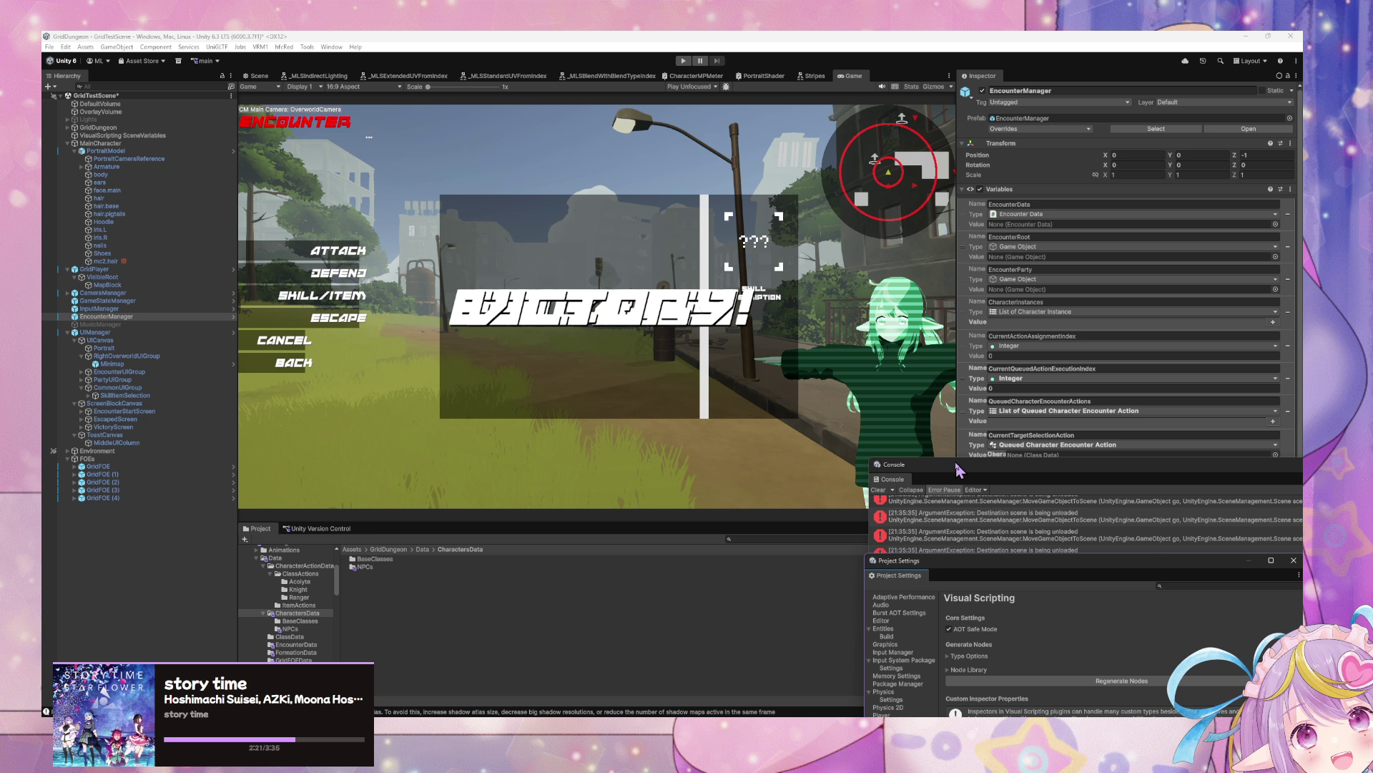
{"action": "mouse_move", "coordinate": [959, 470]}
{"action": "left_mouse_down"}
{"action": "mouse_move", "coordinate": [733, 453]}
{"action": "mouse_move", "coordinate": [744, 533]}
{"action": "mouse_move", "coordinate": [844, 545]}
{"action": "left_mouse_up"}
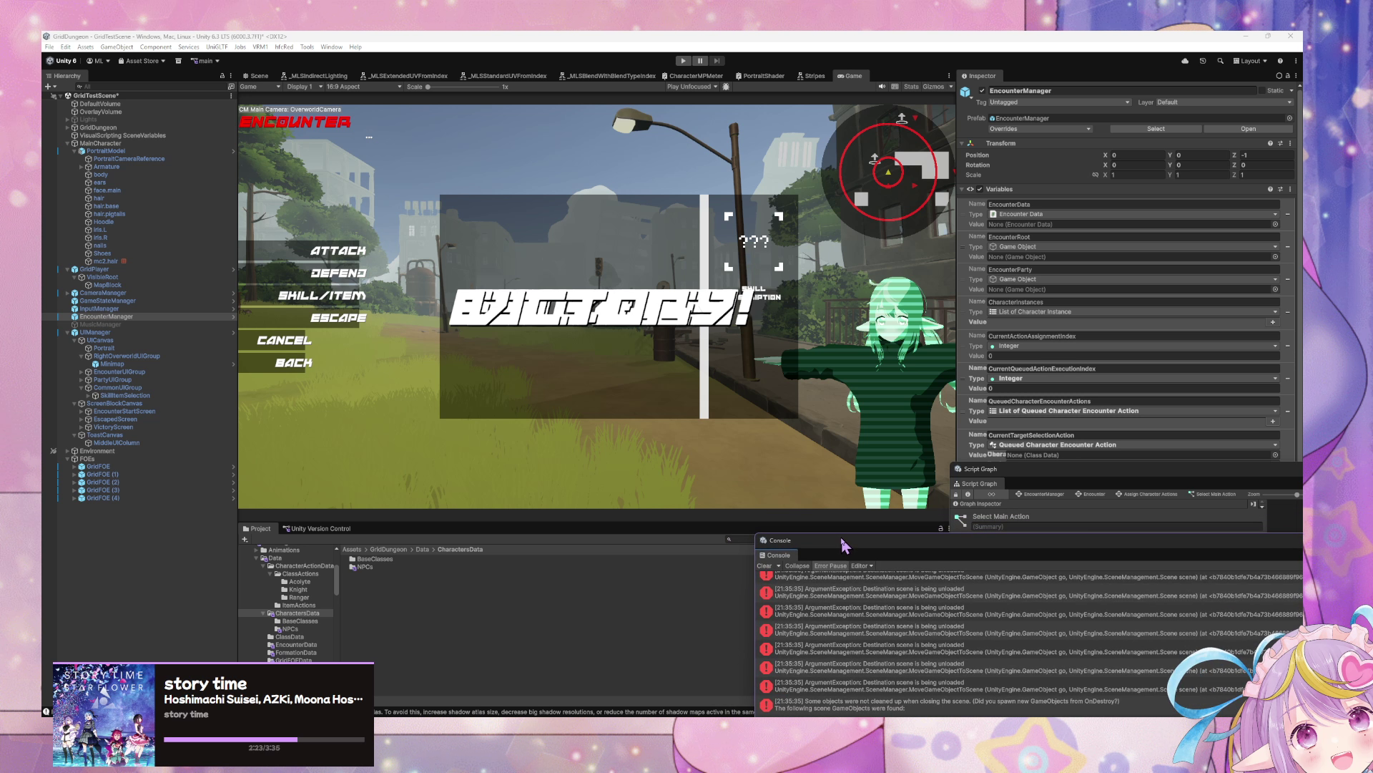
{"action": "mouse_move", "coordinate": [1012, 475]}
{"action": "left_mouse_down"}
{"action": "mouse_move", "coordinate": [830, 516]}
{"action": "mouse_move", "coordinate": [846, 568]}
{"action": "left_mouse_up"}
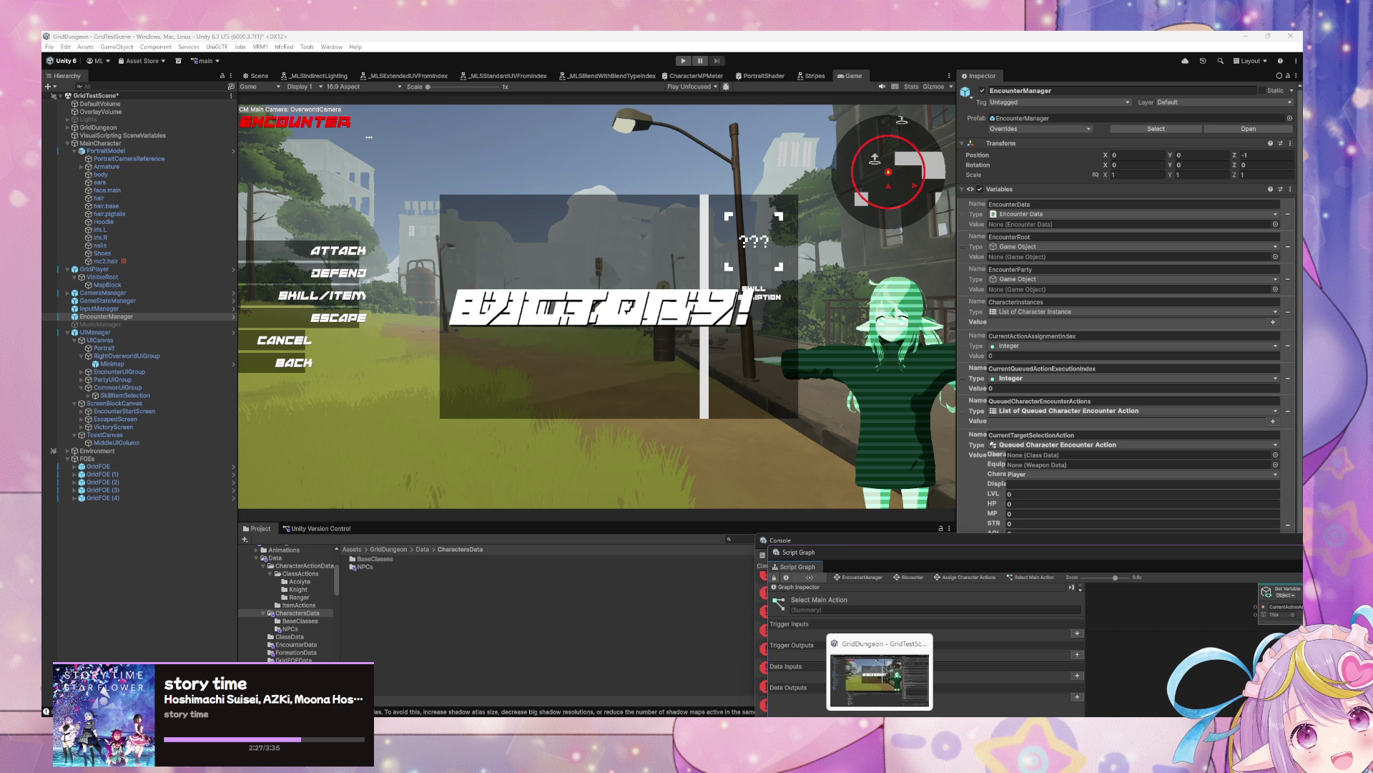
{"action": "key", "text": "alt+Tab"}
{"action": "key", "text": "alt+Tab"}
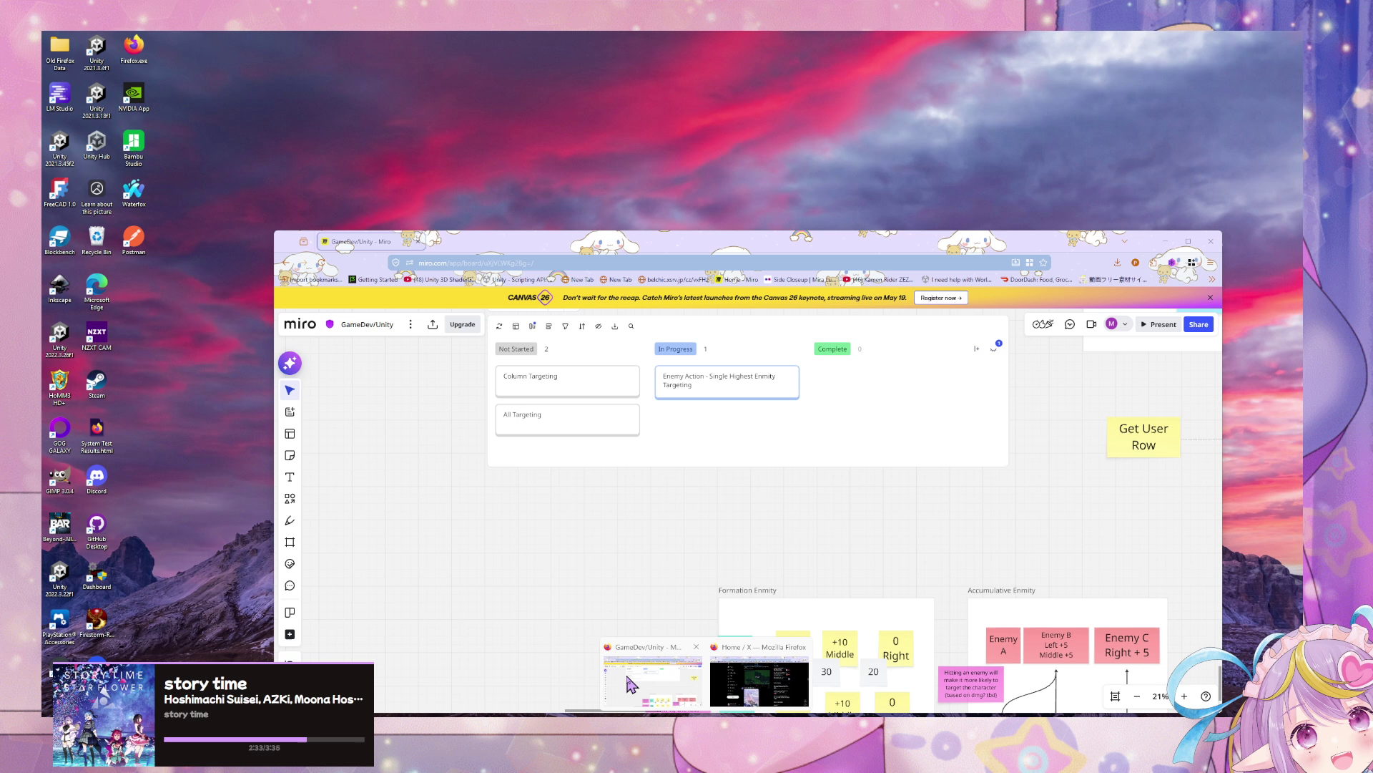
Step: Bring Firefox forward and Google 'visual scripting custom event unity' in a new tab
{"action": "left_click", "coordinate": [629, 684]}
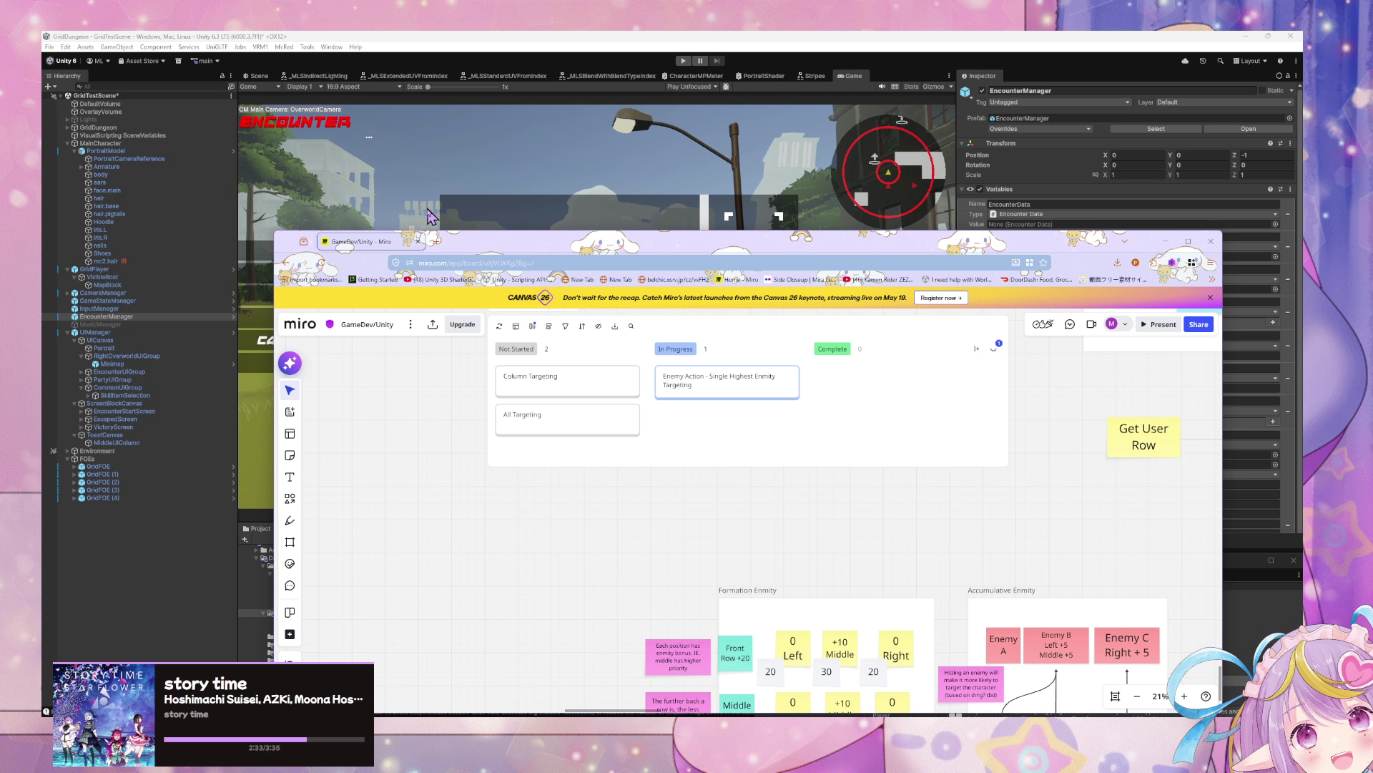
{"action": "left_click", "coordinate": [437, 242]}
{"action": "type", "text": "vis"}
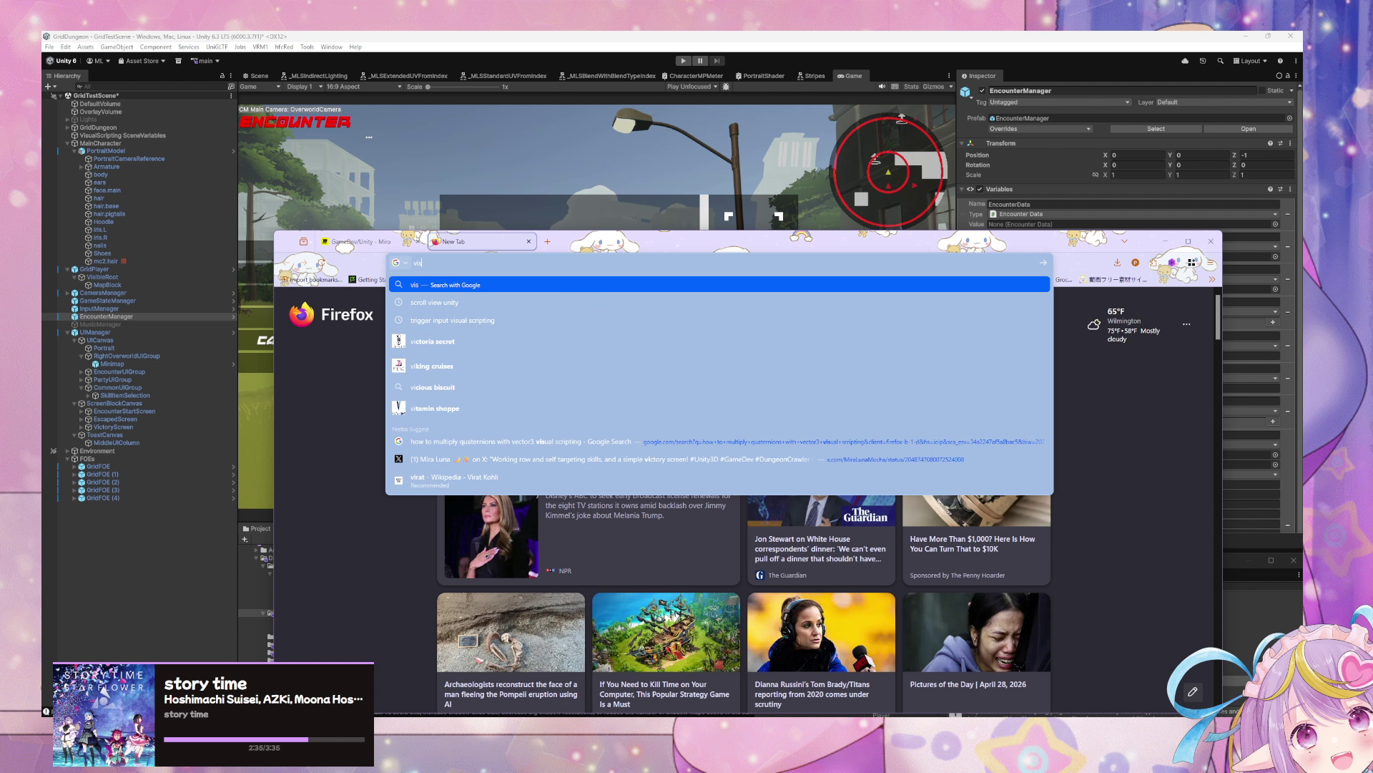
{"action": "type", "text": "ual scripting custom event"}
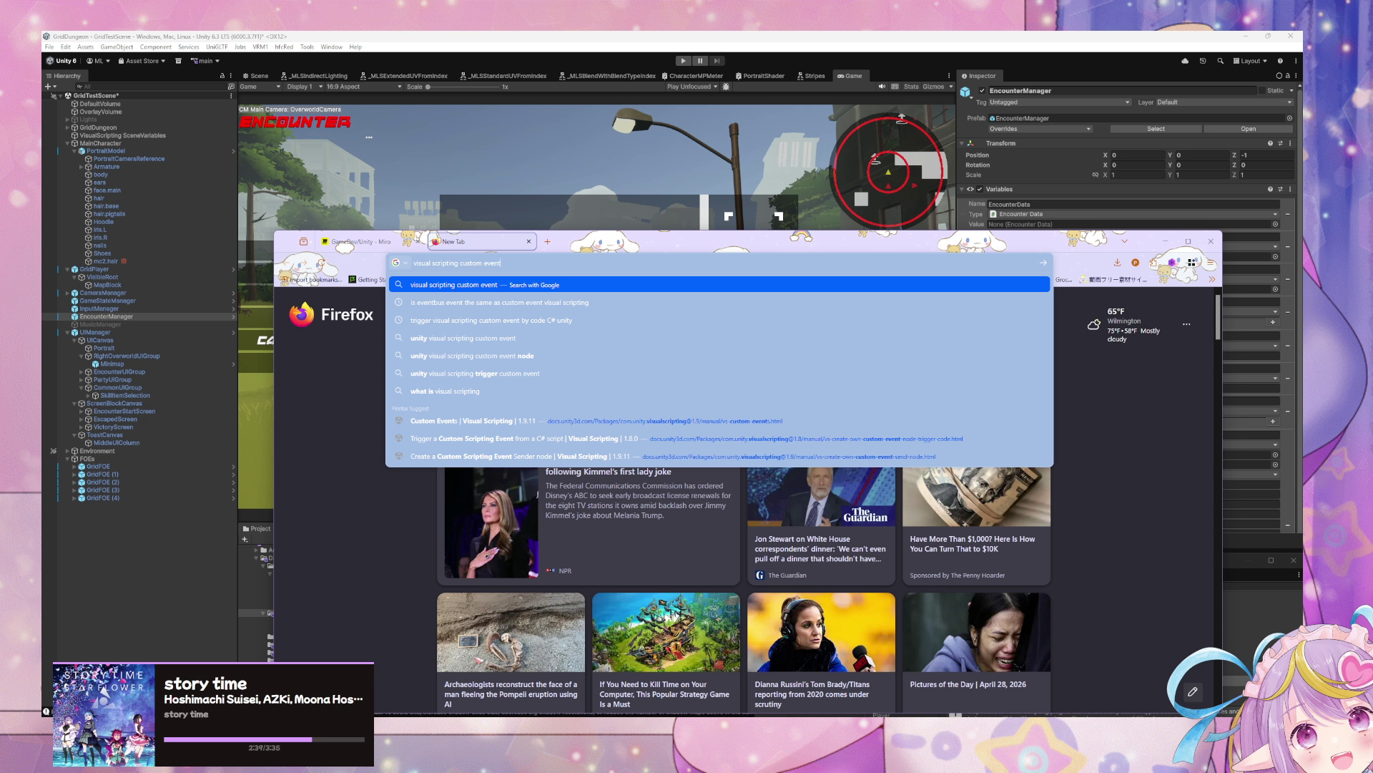
{"action": "type", "text": " unity"}
{"action": "key", "text": "Return"}
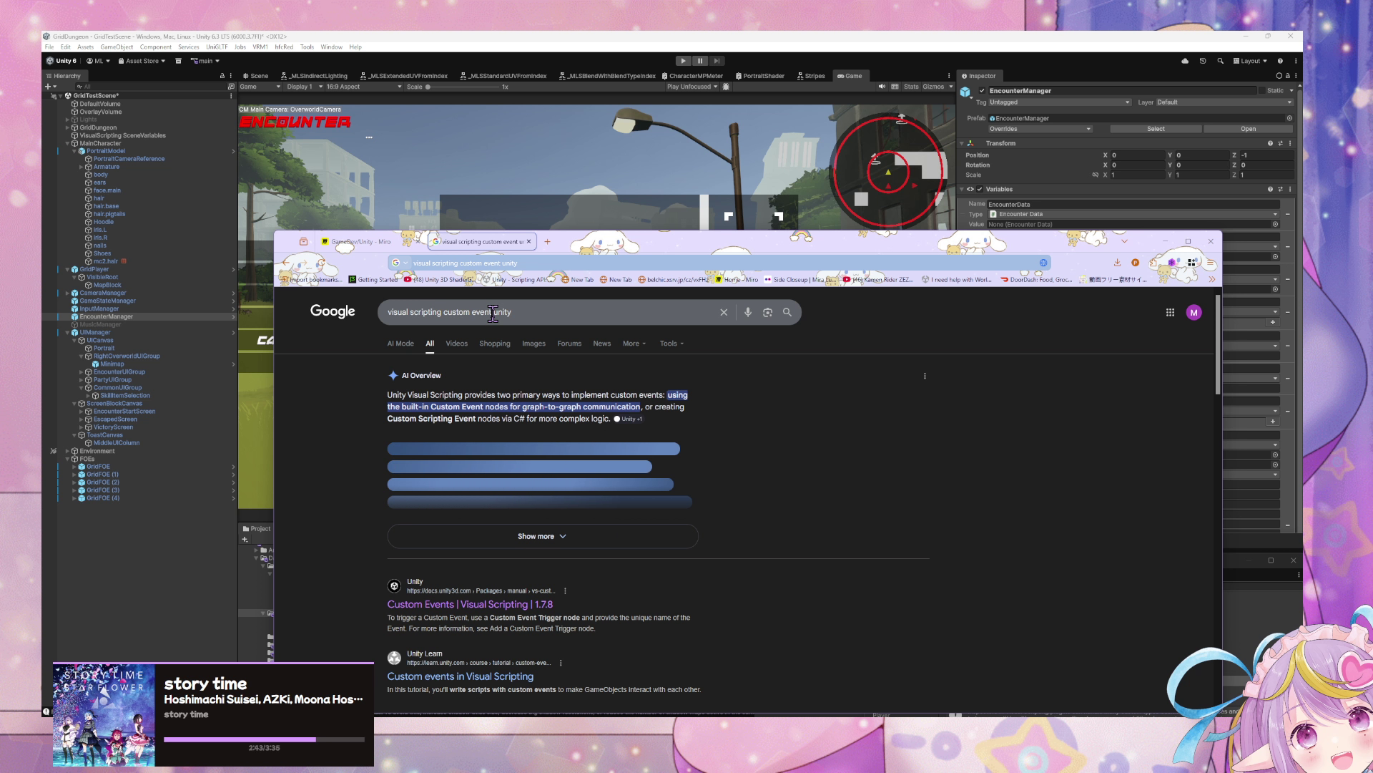
{"action": "left_click", "coordinate": [412, 312]}
{"action": "key", "text": "Escape"}
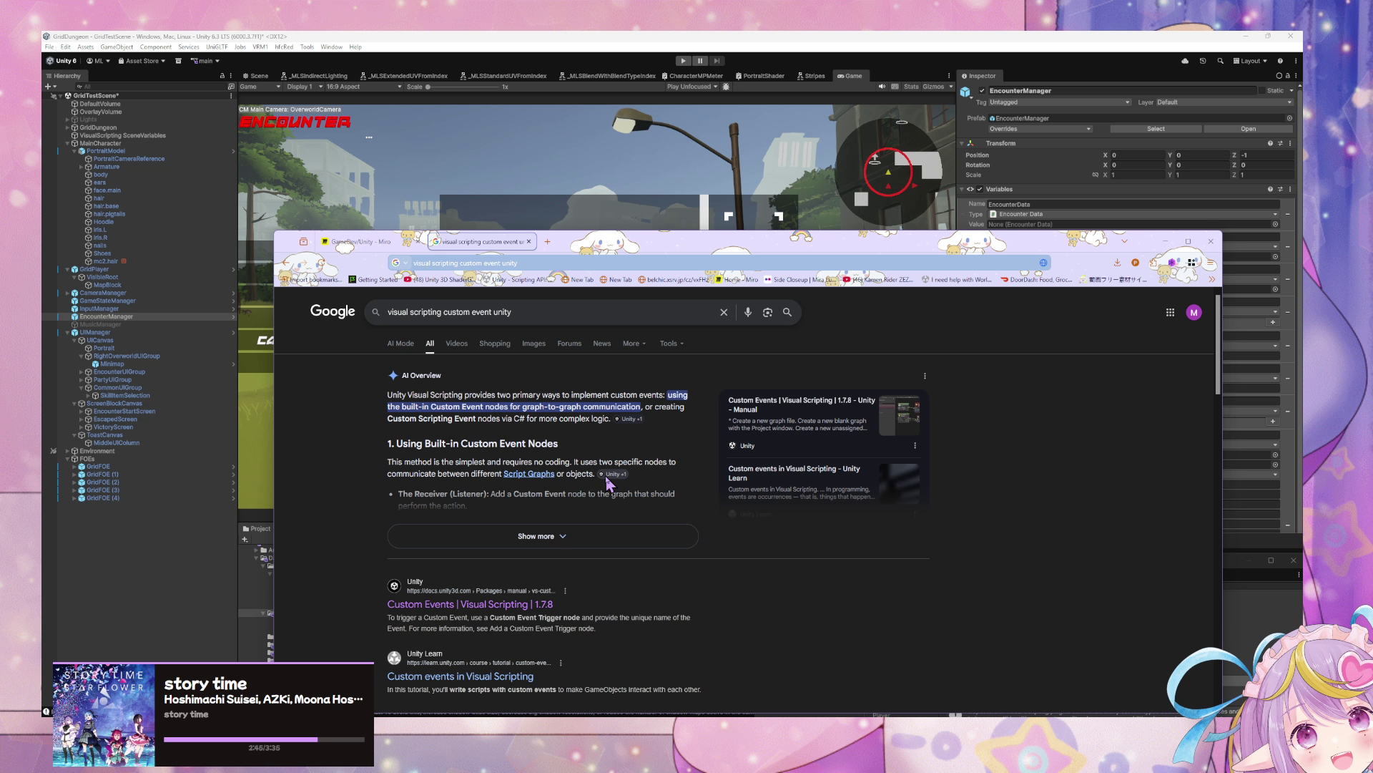
Step: Expand the AI Overview and read through its answer
{"action": "left_click", "coordinate": [624, 541]}
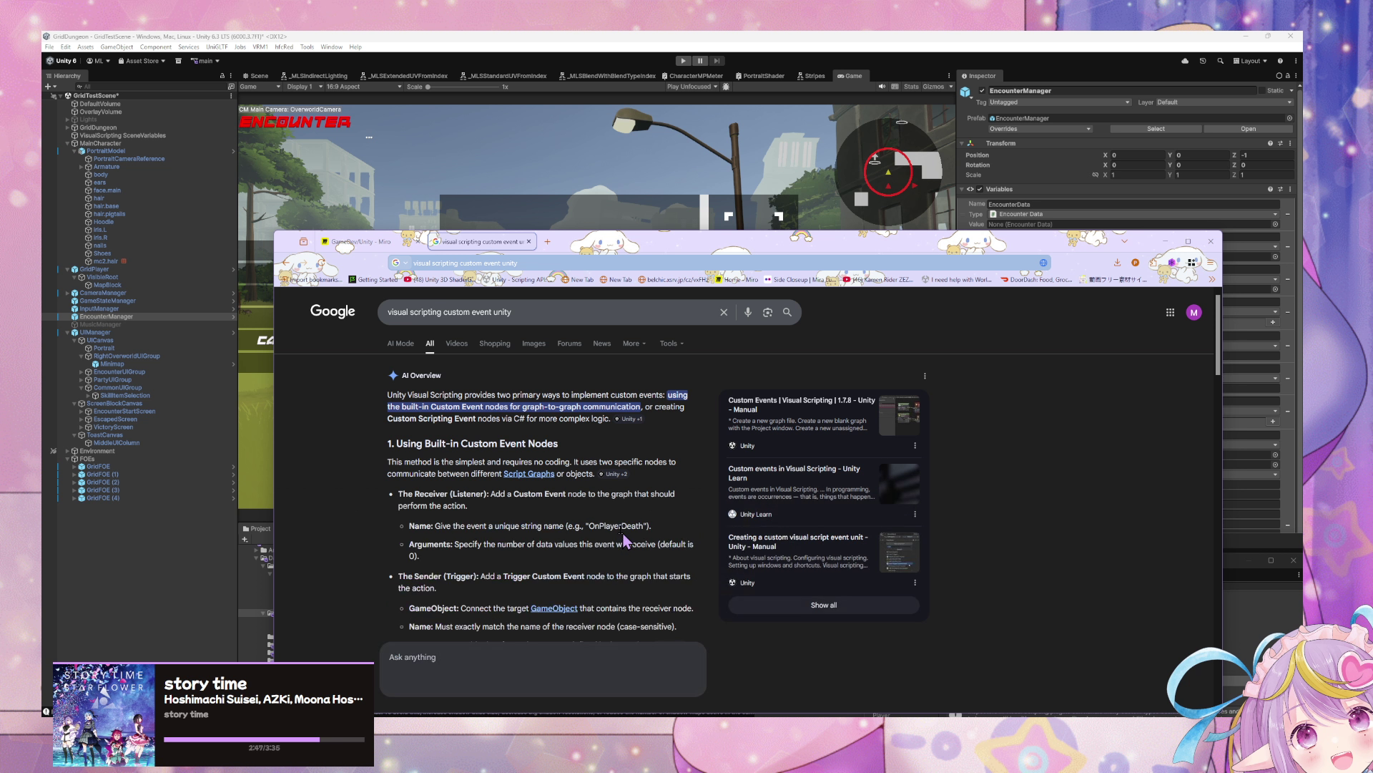
{"action": "scroll", "coordinate": [476, 372], "scroll_direction": "down", "scroll_amount": 10}
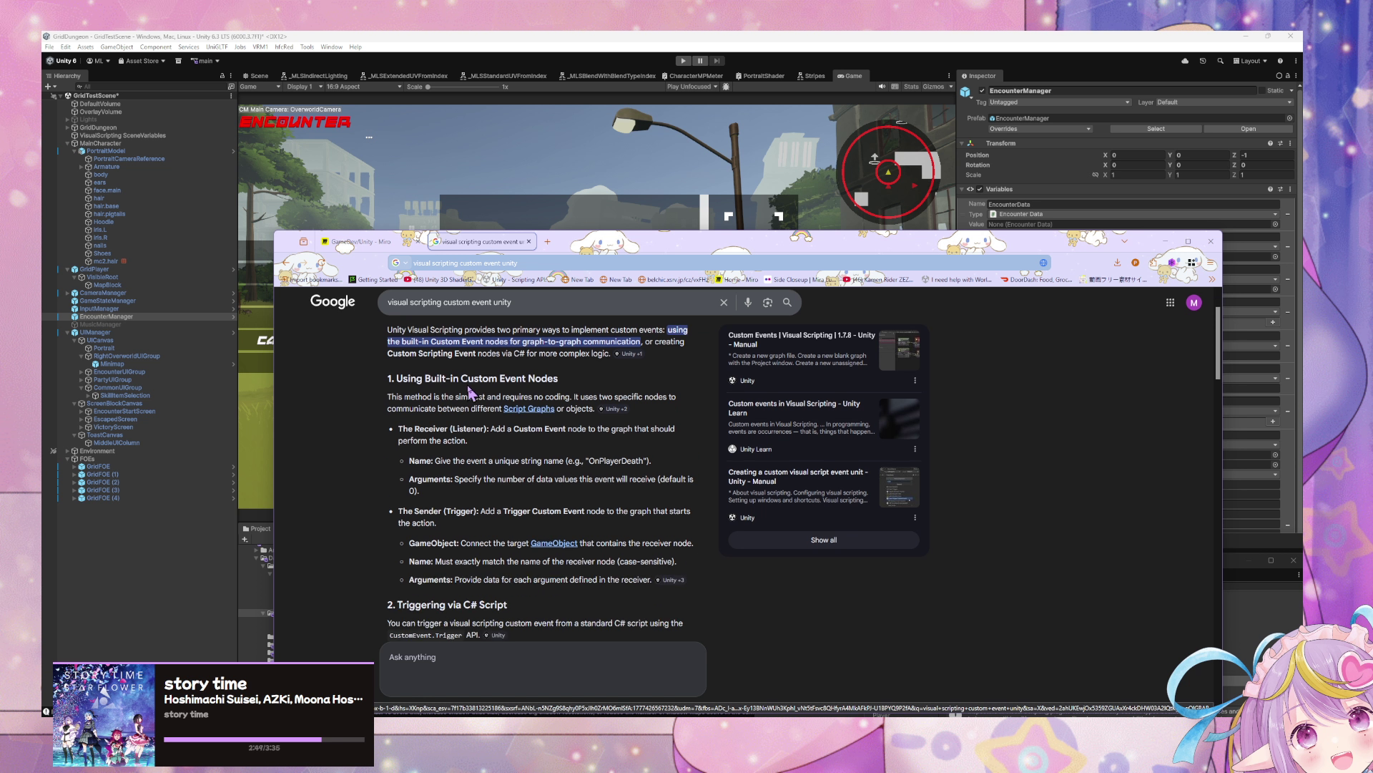
{"action": "scroll", "coordinate": [470, 392], "scroll_direction": "down", "scroll_amount": 3}
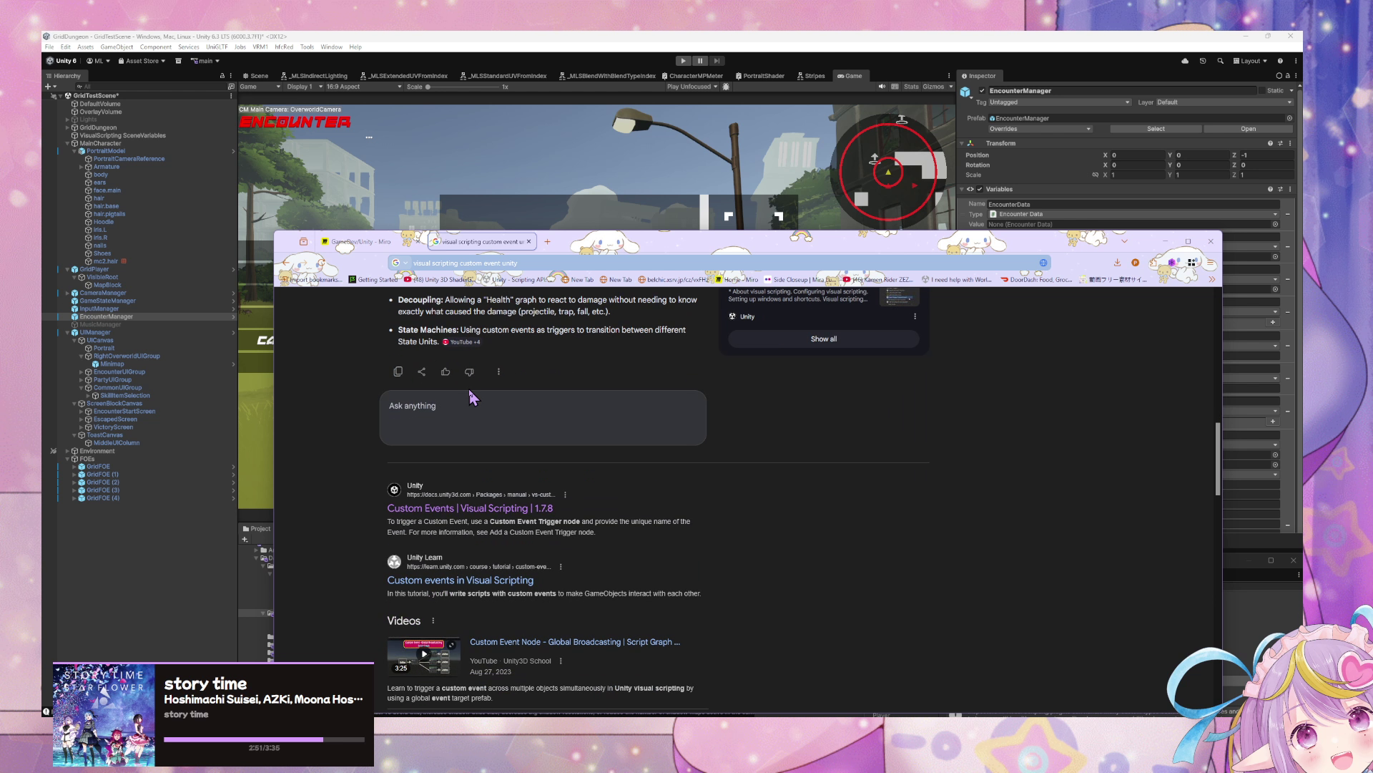
{"action": "scroll", "coordinate": [500, 529], "scroll_direction": "down", "scroll_amount": 2}
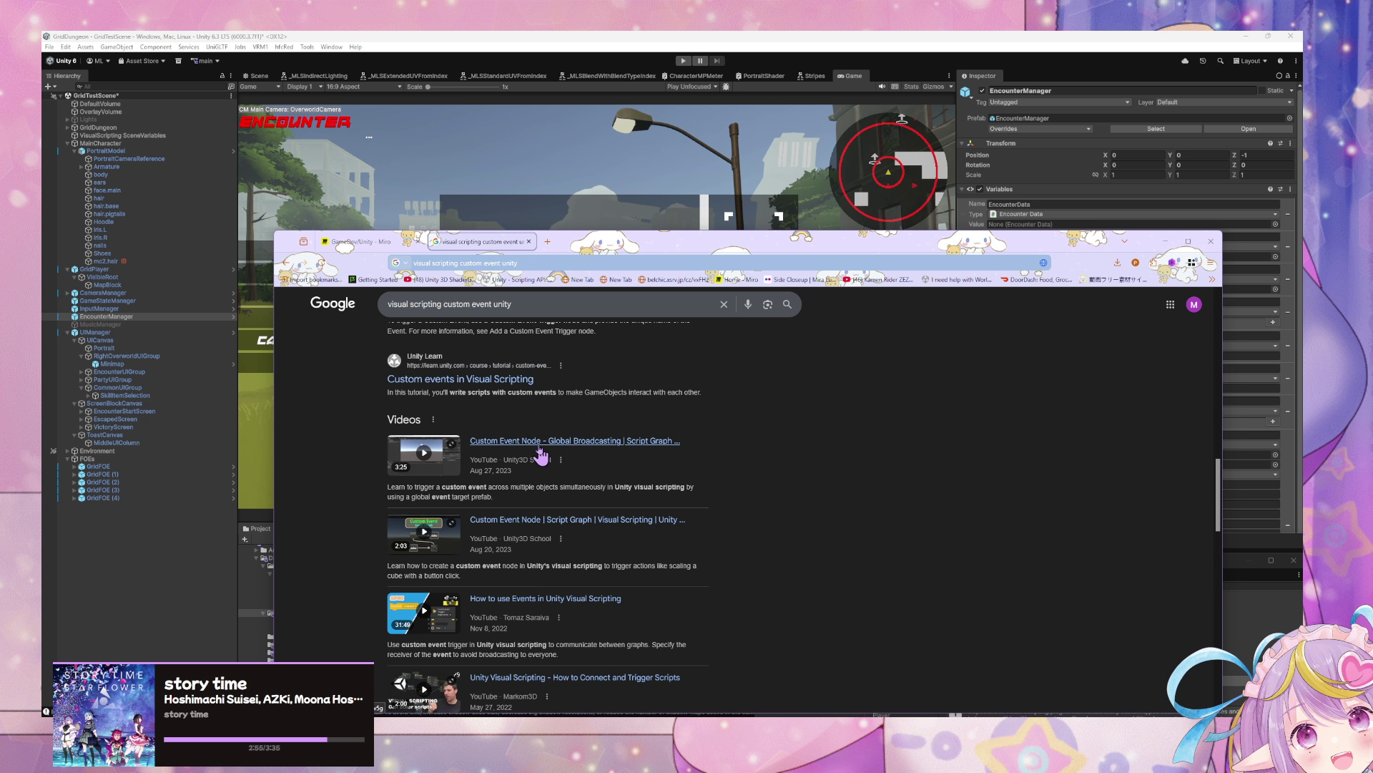
{"action": "scroll", "coordinate": [532, 449], "scroll_direction": "down", "scroll_amount": 5}
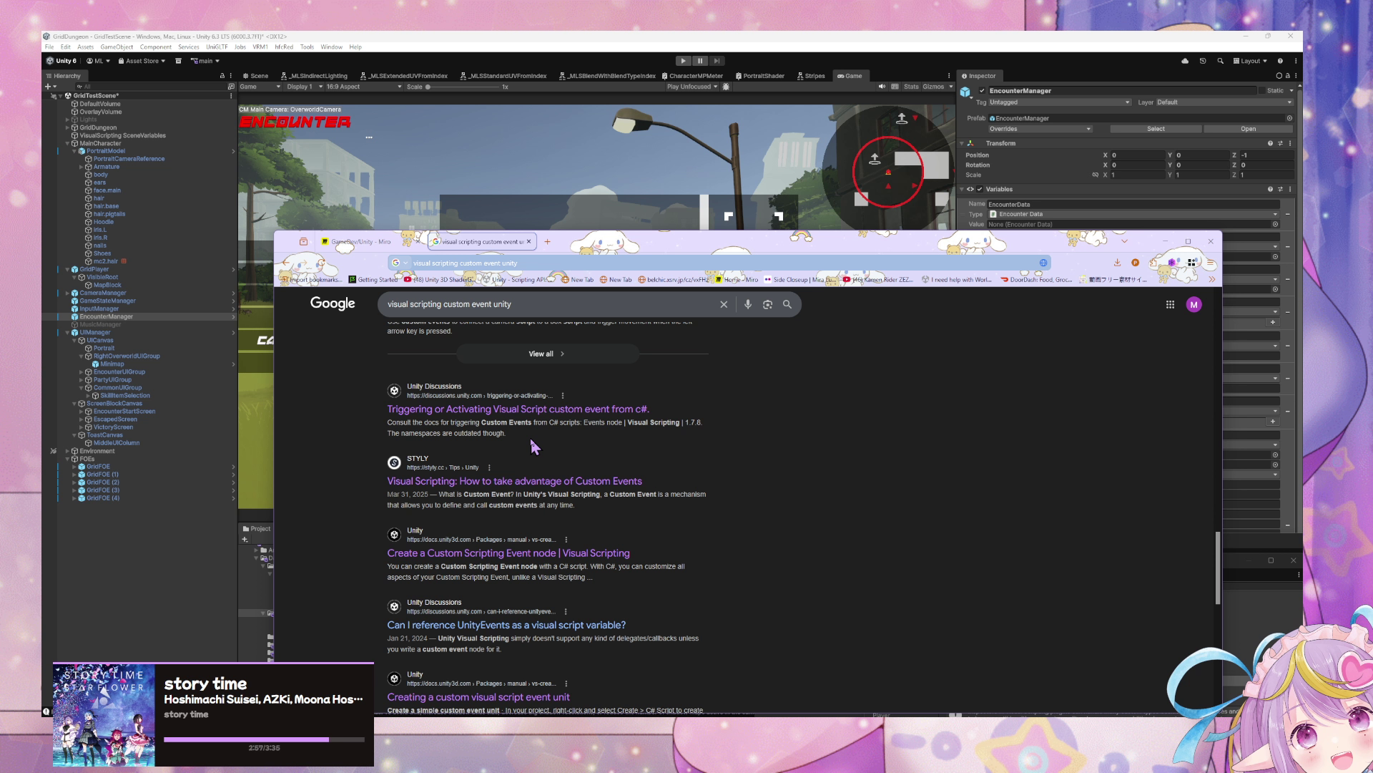
{"action": "scroll", "coordinate": [533, 447], "scroll_direction": "down", "scroll_amount": 1}
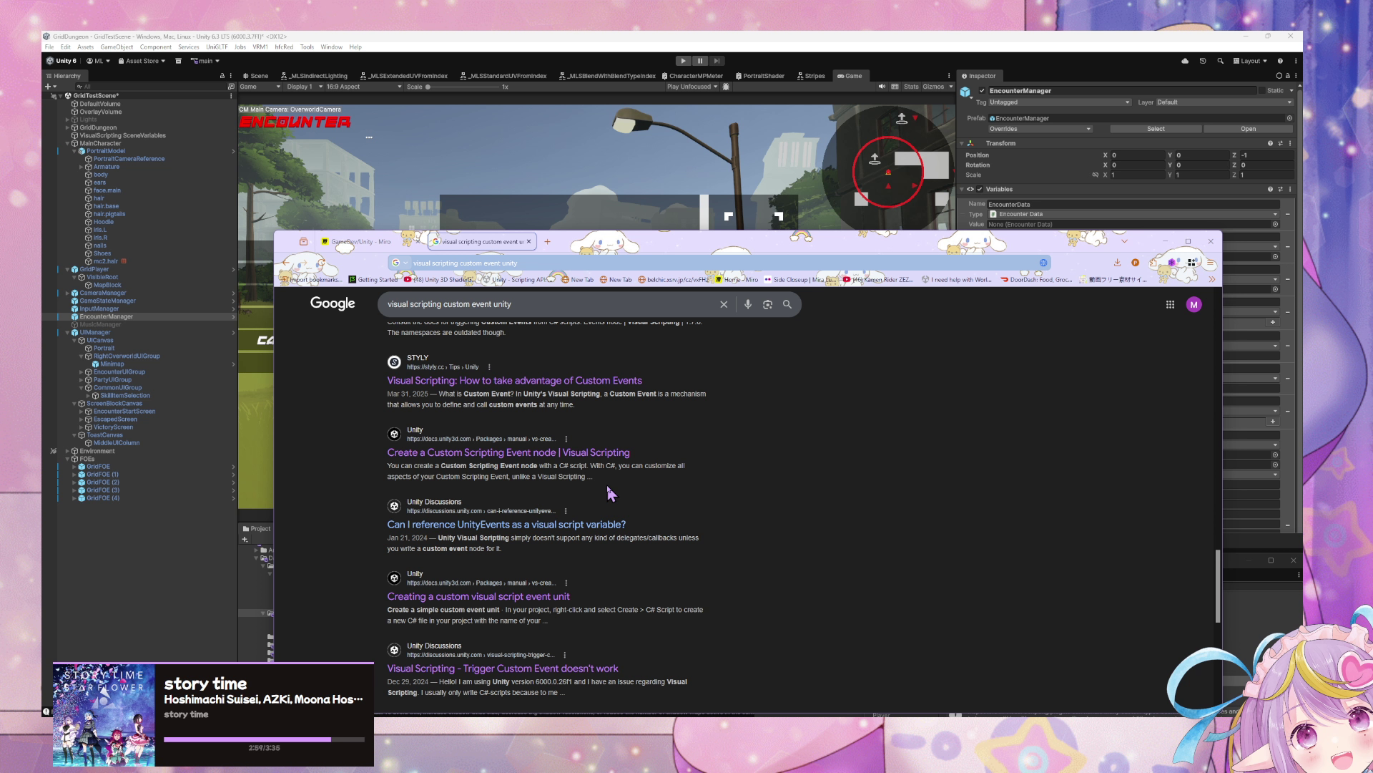
{"action": "scroll", "coordinate": [509, 462], "scroll_direction": "down", "scroll_amount": 2}
Step: Refine the search to 'visual scripting graph custom event from code unity'
{"action": "left_click", "coordinate": [509, 306]}
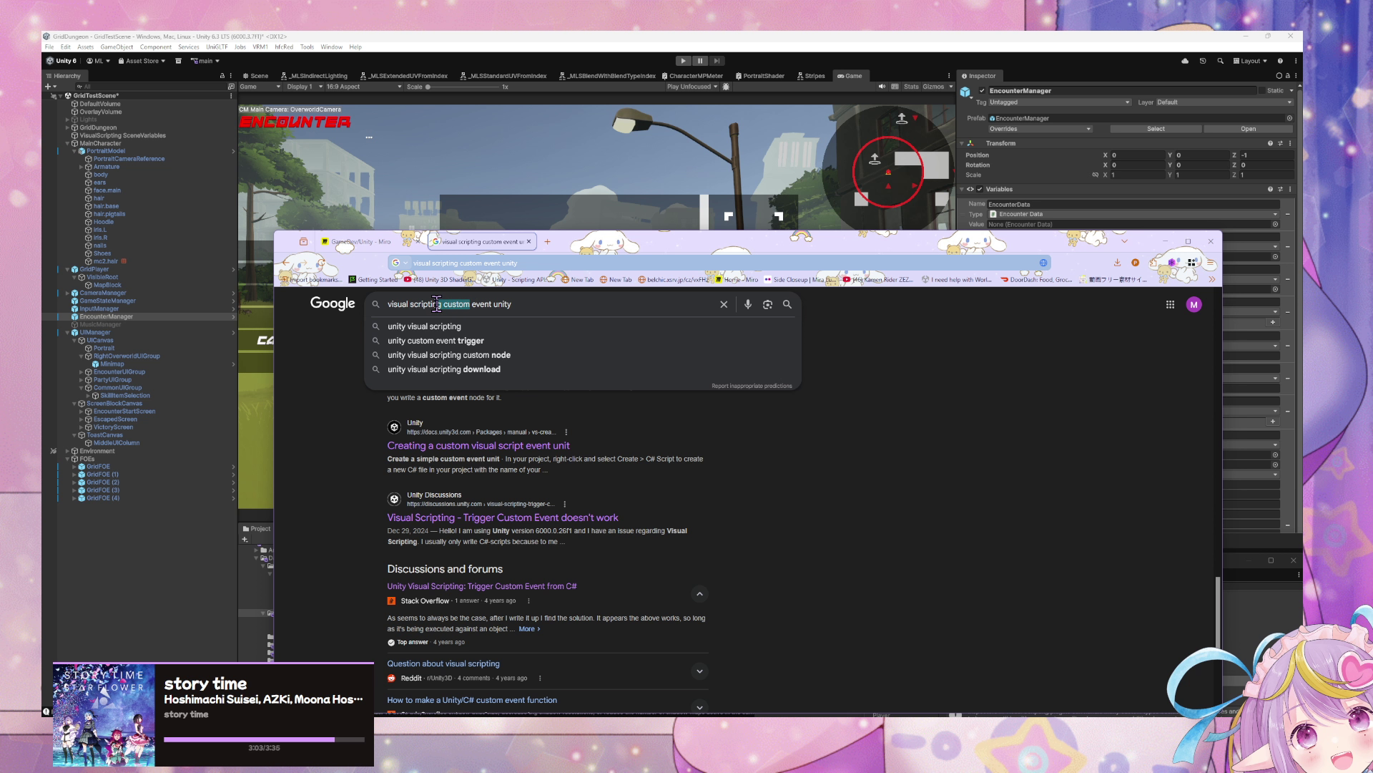
{"action": "left_click", "coordinate": [439, 304]}
{"action": "type", "text": "graph"}
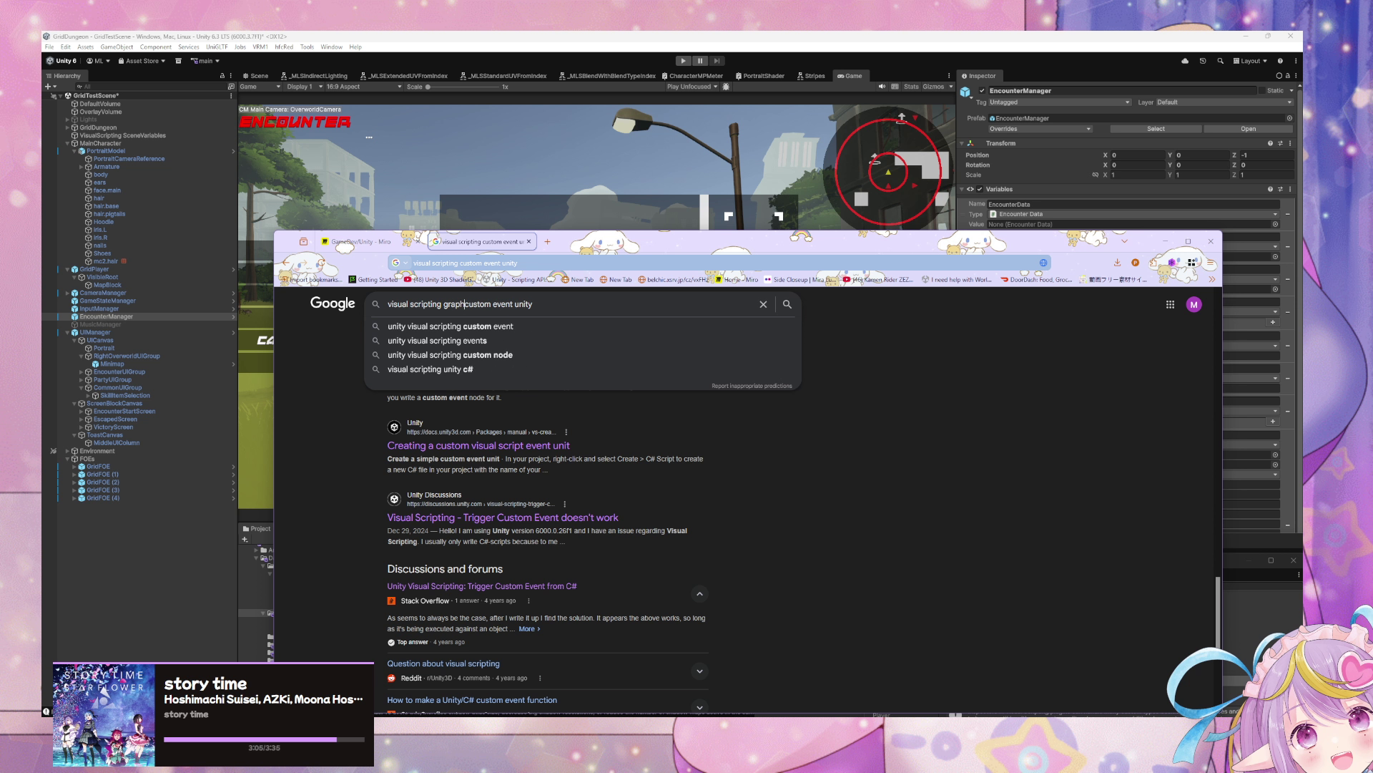
{"action": "type", "text": " custom event from code"}
{"action": "key", "text": "Return"}
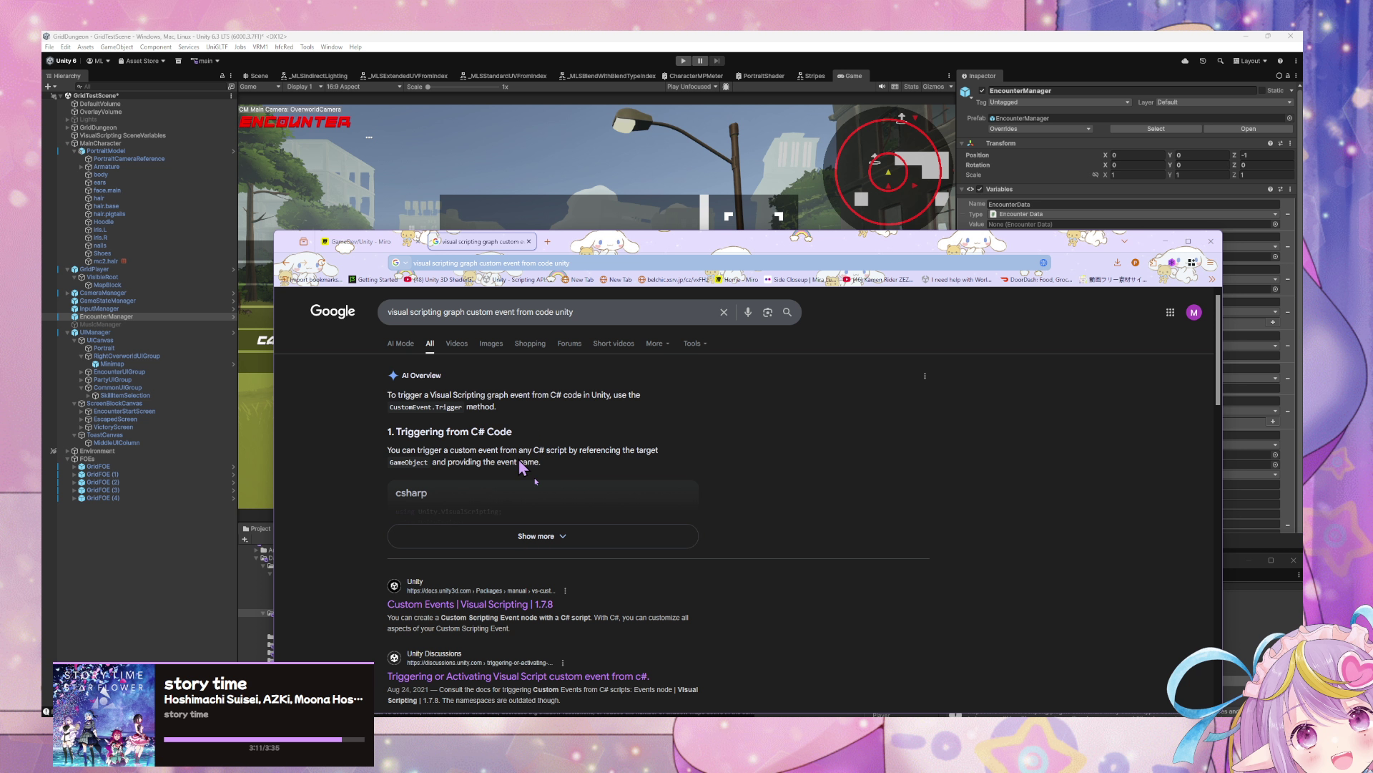
Step: Expand the AI Overview's C# code and open the Unity manual source page
{"action": "left_click", "coordinate": [582, 547]}
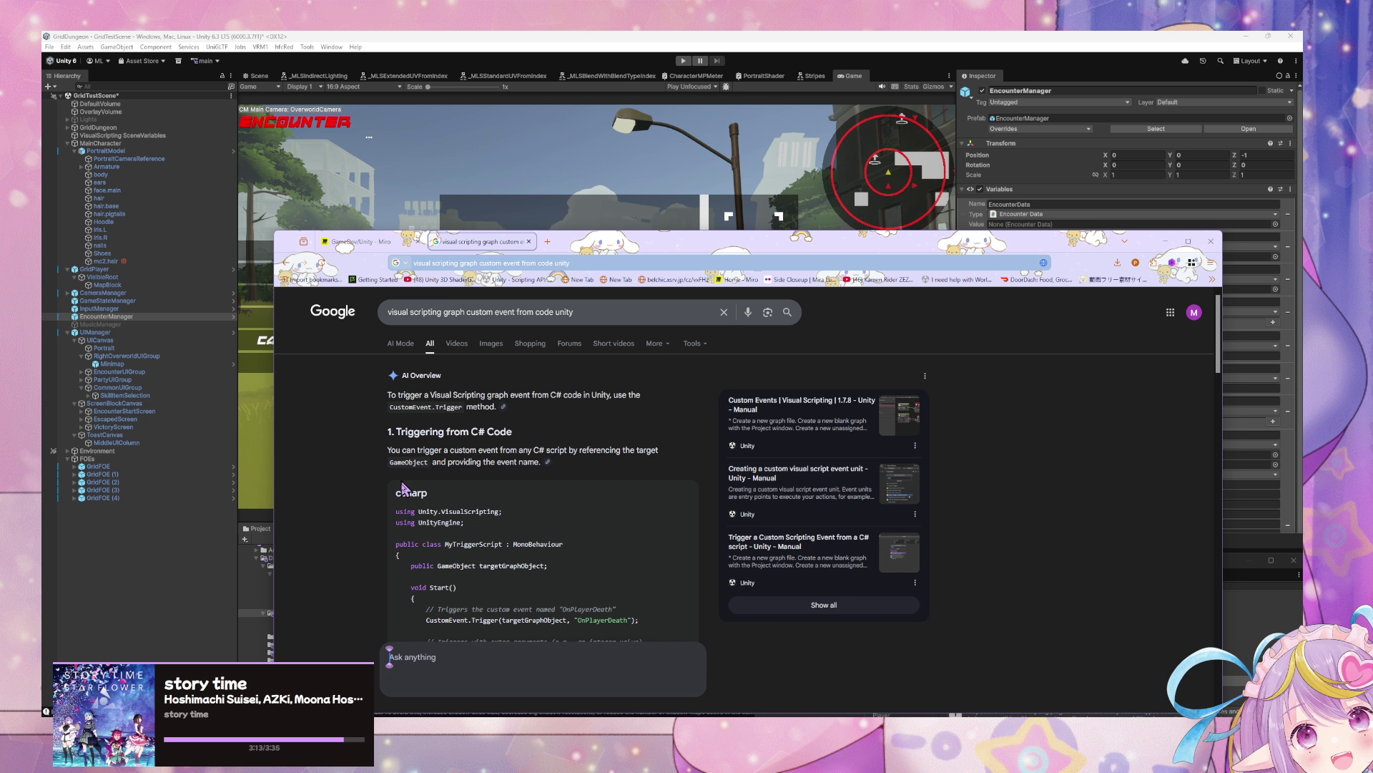
{"action": "scroll", "coordinate": [429, 490], "scroll_direction": "down", "scroll_amount": 1}
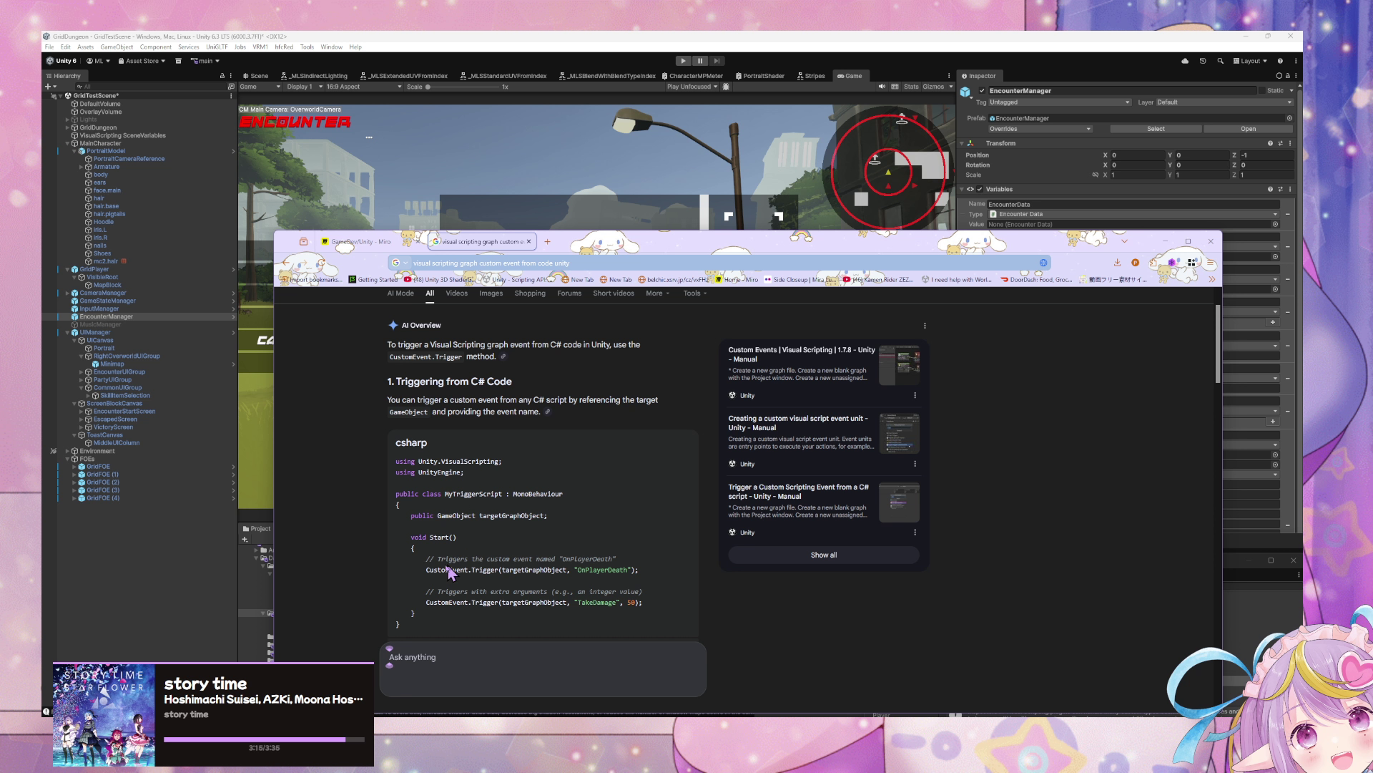
{"action": "scroll", "coordinate": [540, 465], "scroll_direction": "down", "scroll_amount": 5}
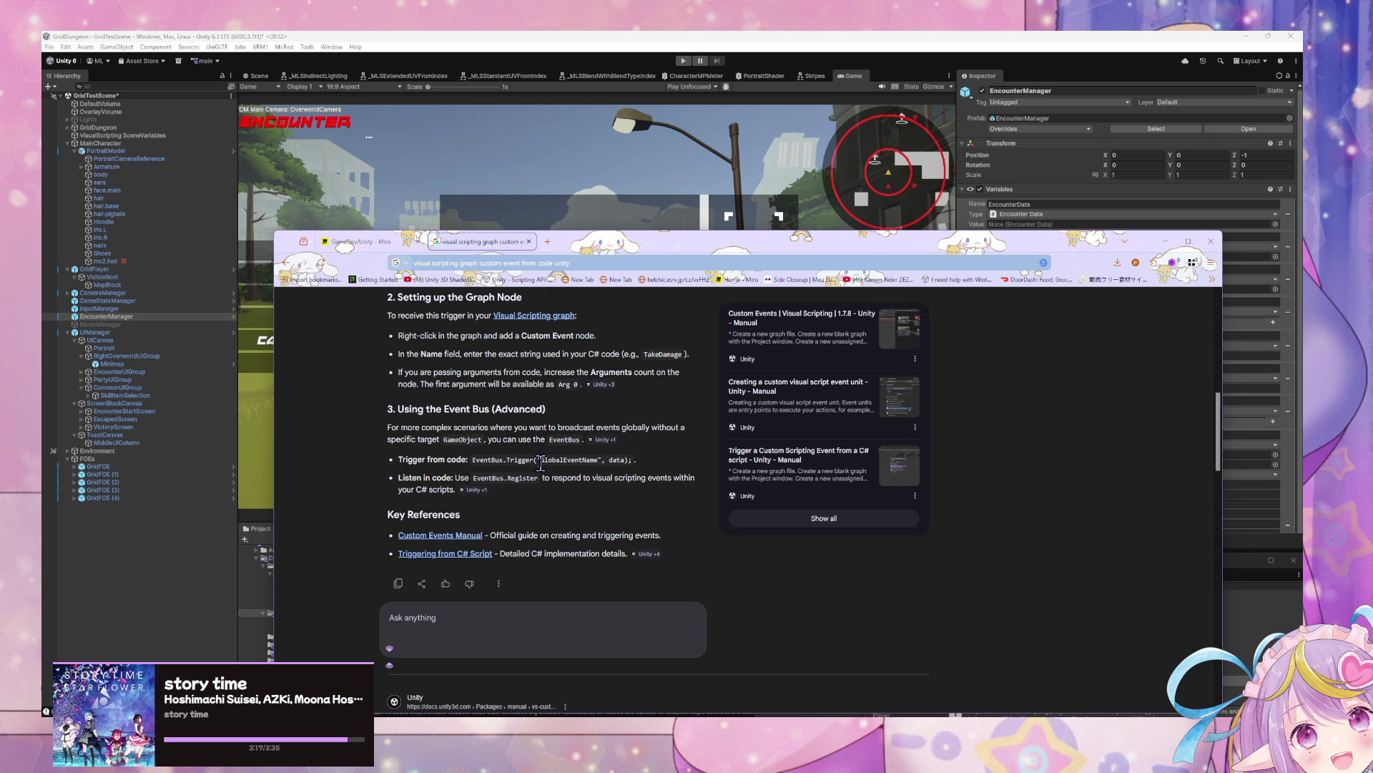
{"action": "middle_click", "coordinate": [765, 478]}
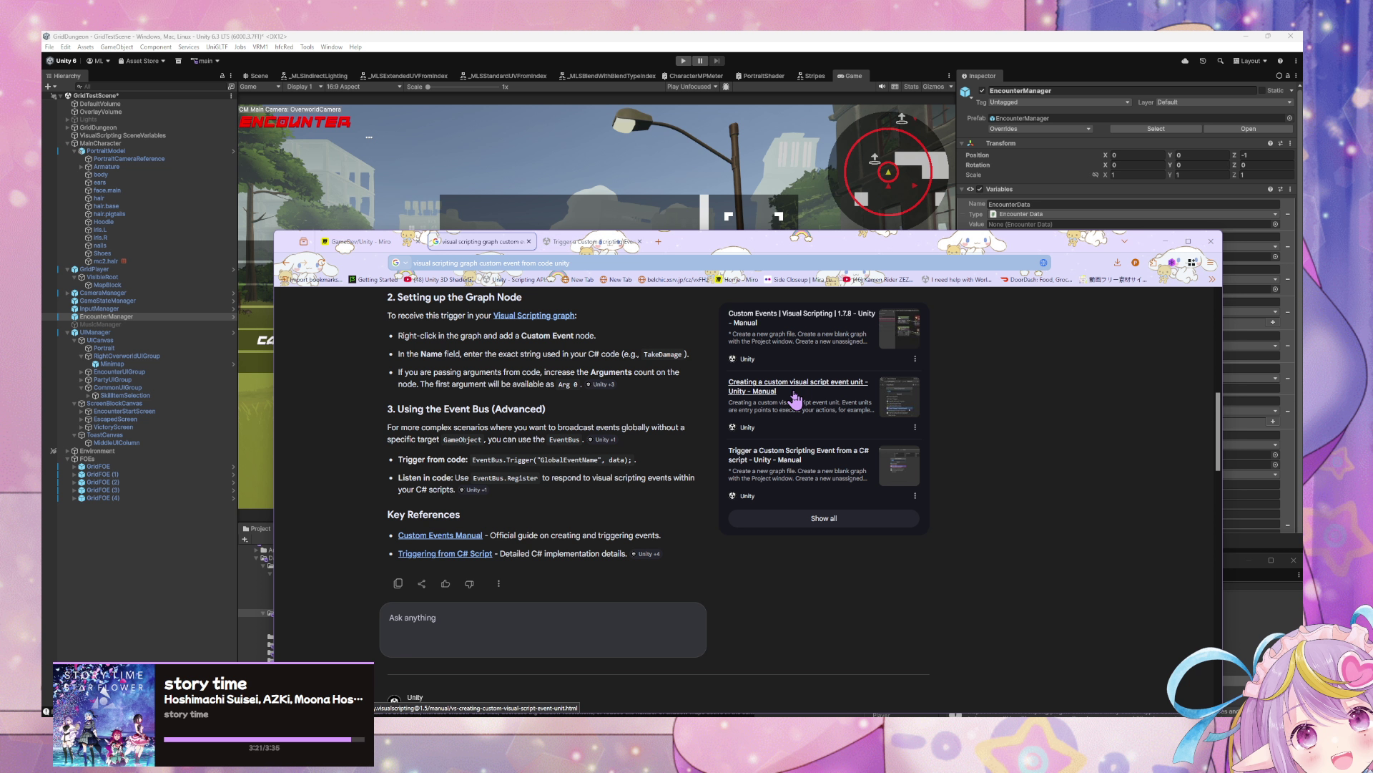
{"action": "key", "text": "ctrl+Tab"}
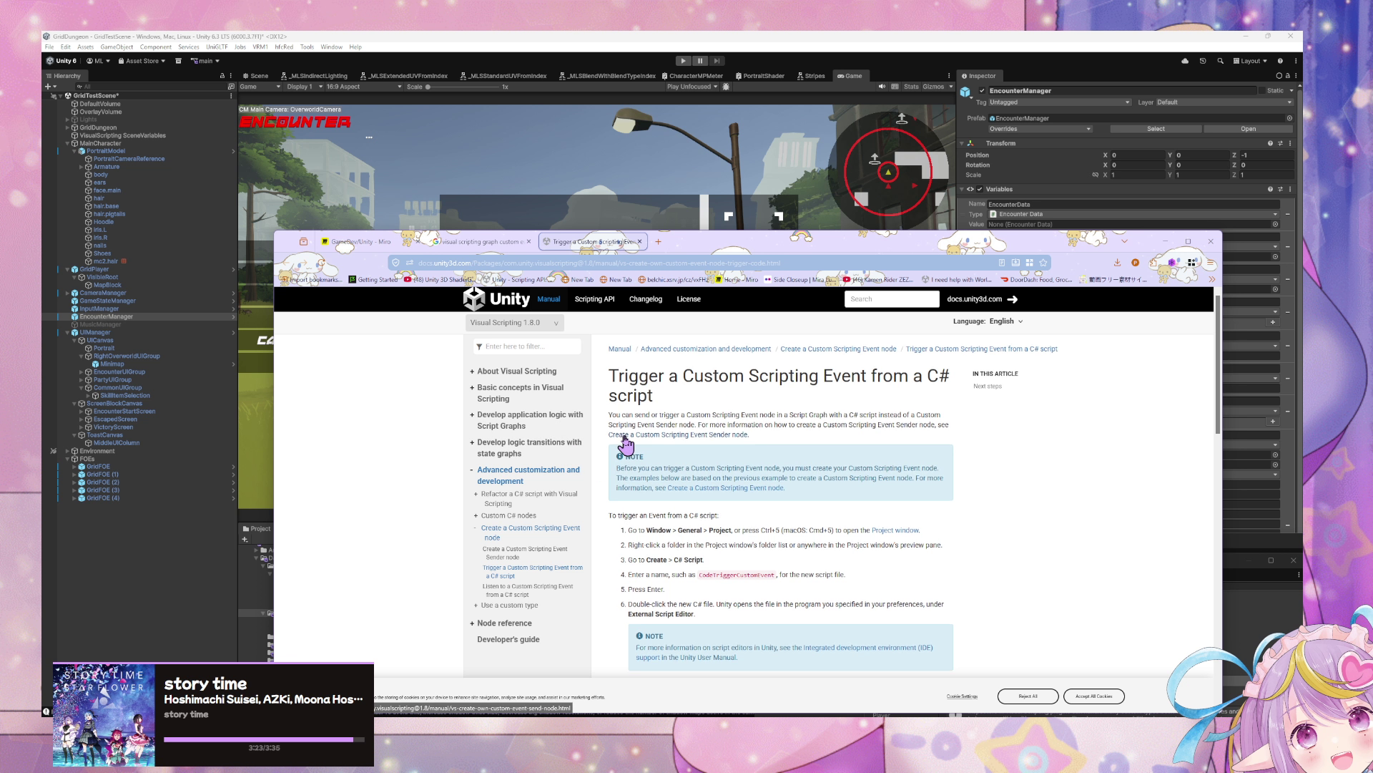
Step: Return to the Google AI overview and open its Custom Events source in a background tab
{"action": "scroll", "coordinate": [624, 434], "scroll_direction": "down", "scroll_amount": 3}
{"action": "scroll", "coordinate": [625, 434], "scroll_direction": "down", "scroll_amount": 1}
{"action": "scroll", "coordinate": [624, 444], "scroll_direction": "down", "scroll_amount": 3}
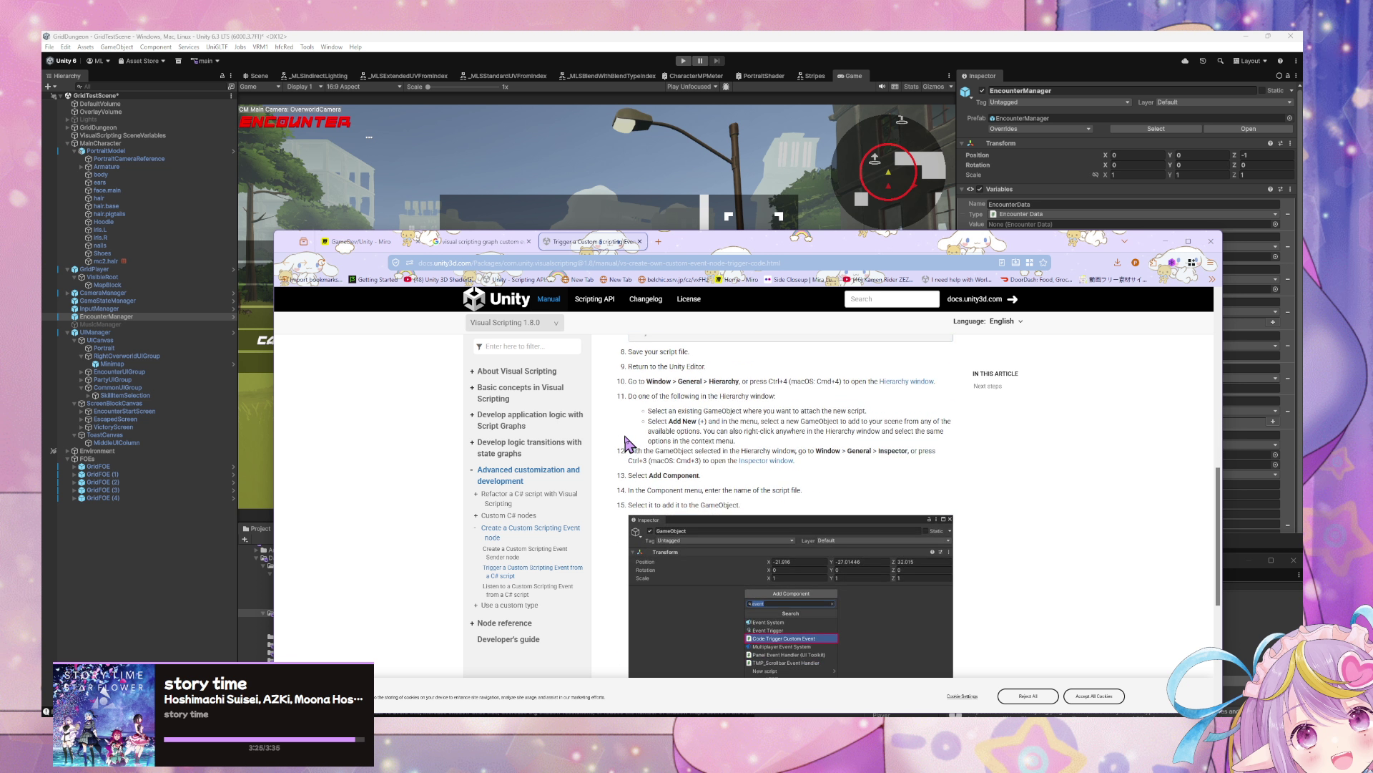
{"action": "scroll", "coordinate": [624, 444], "scroll_direction": "up", "scroll_amount": 2}
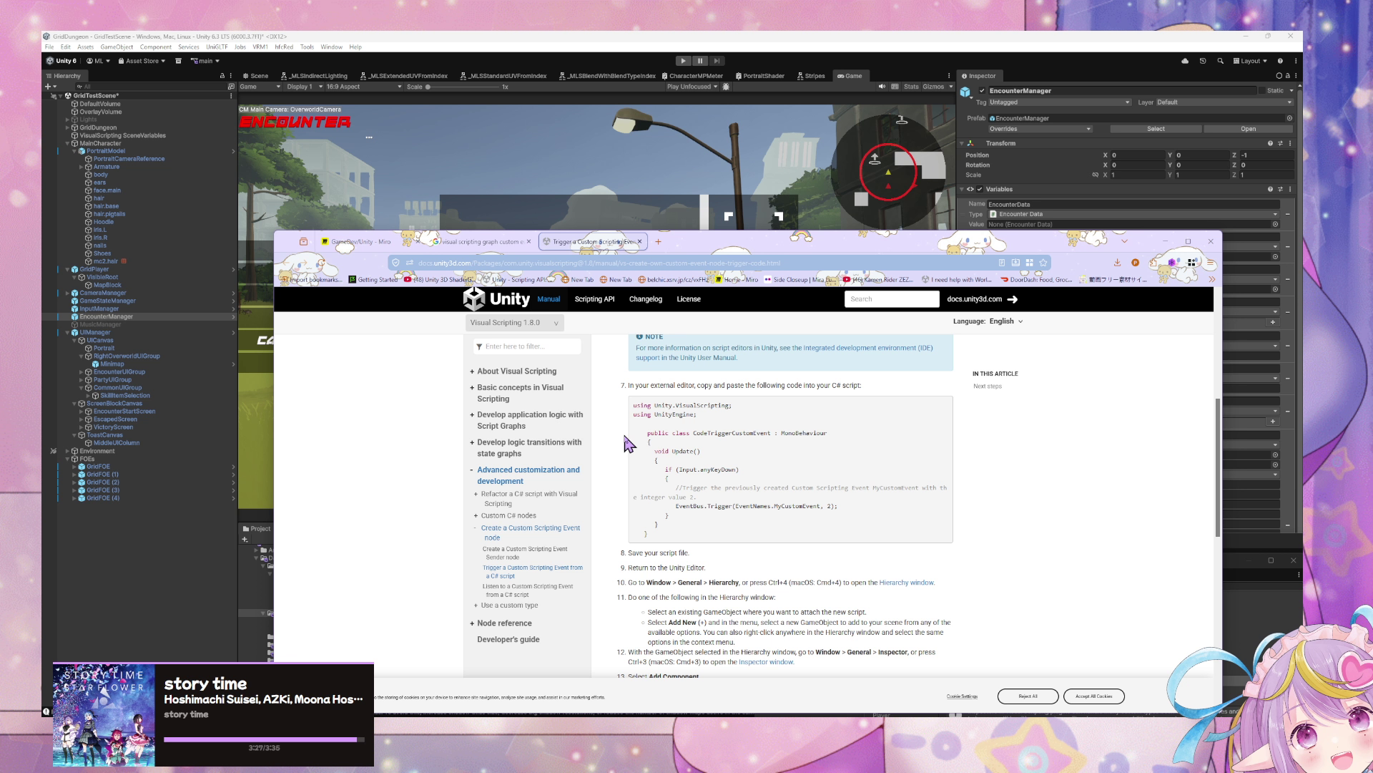
{"action": "scroll", "coordinate": [633, 443], "scroll_direction": "down", "scroll_amount": 5}
{"action": "scroll", "coordinate": [639, 438], "scroll_direction": "down", "scroll_amount": 1}
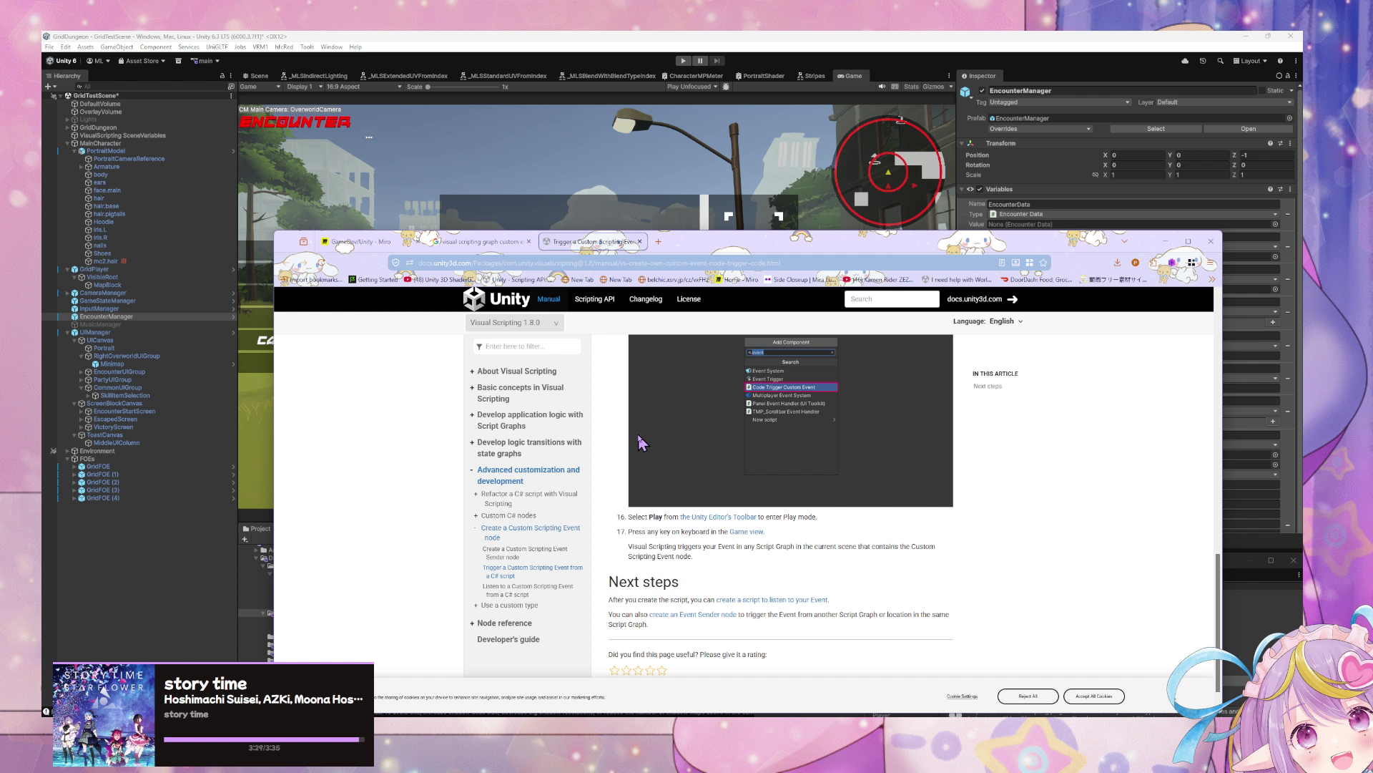
{"action": "scroll", "coordinate": [641, 443], "scroll_direction": "down", "scroll_amount": 1}
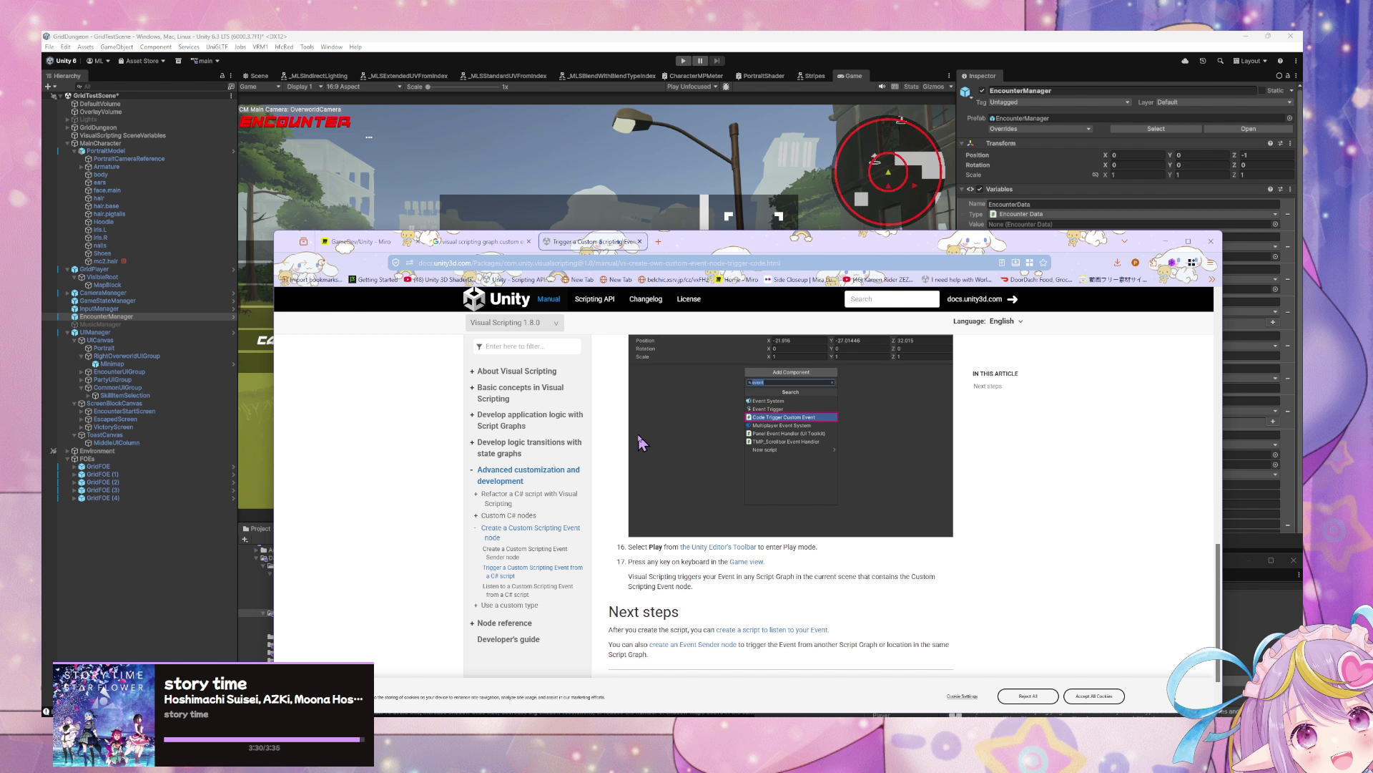
{"action": "left_click", "coordinate": [475, 242]}
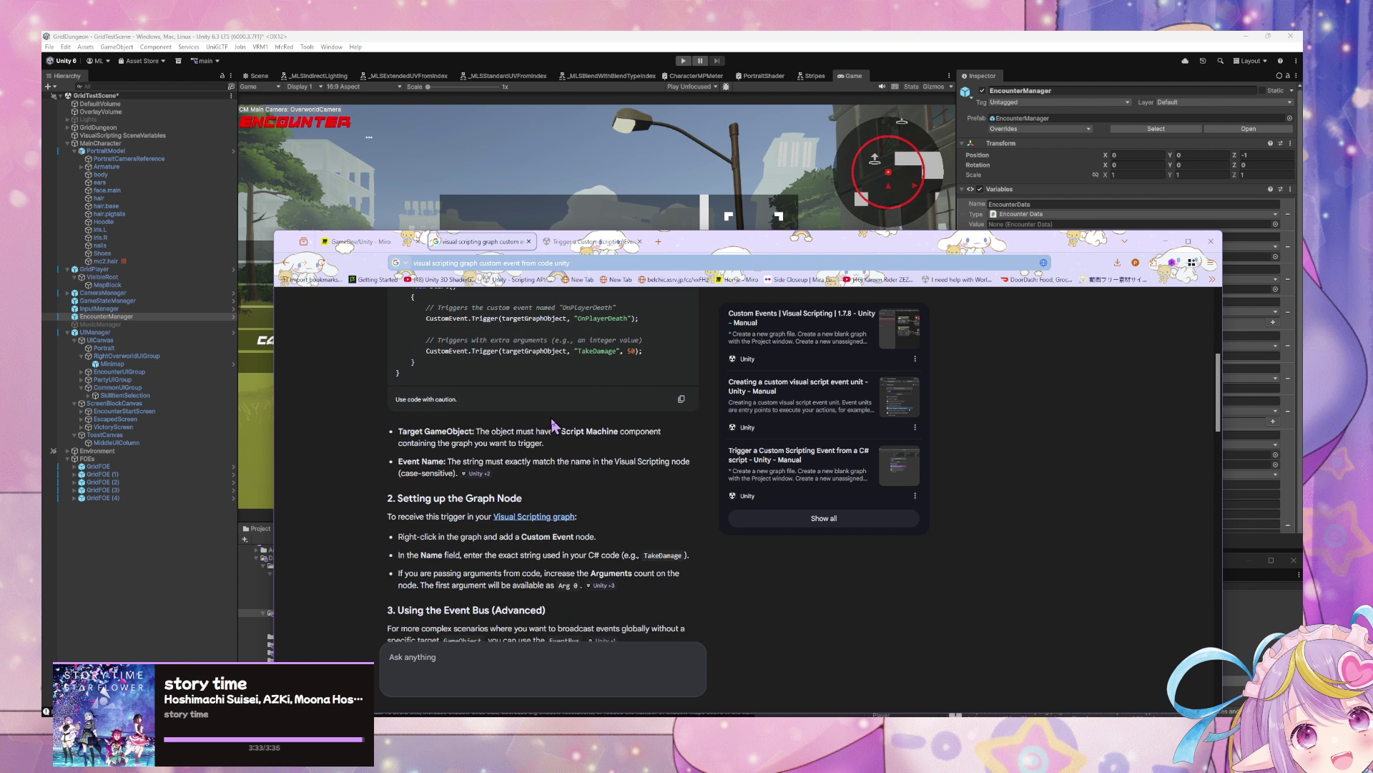
{"action": "scroll", "coordinate": [556, 424], "scroll_direction": "up", "scroll_amount": 1}
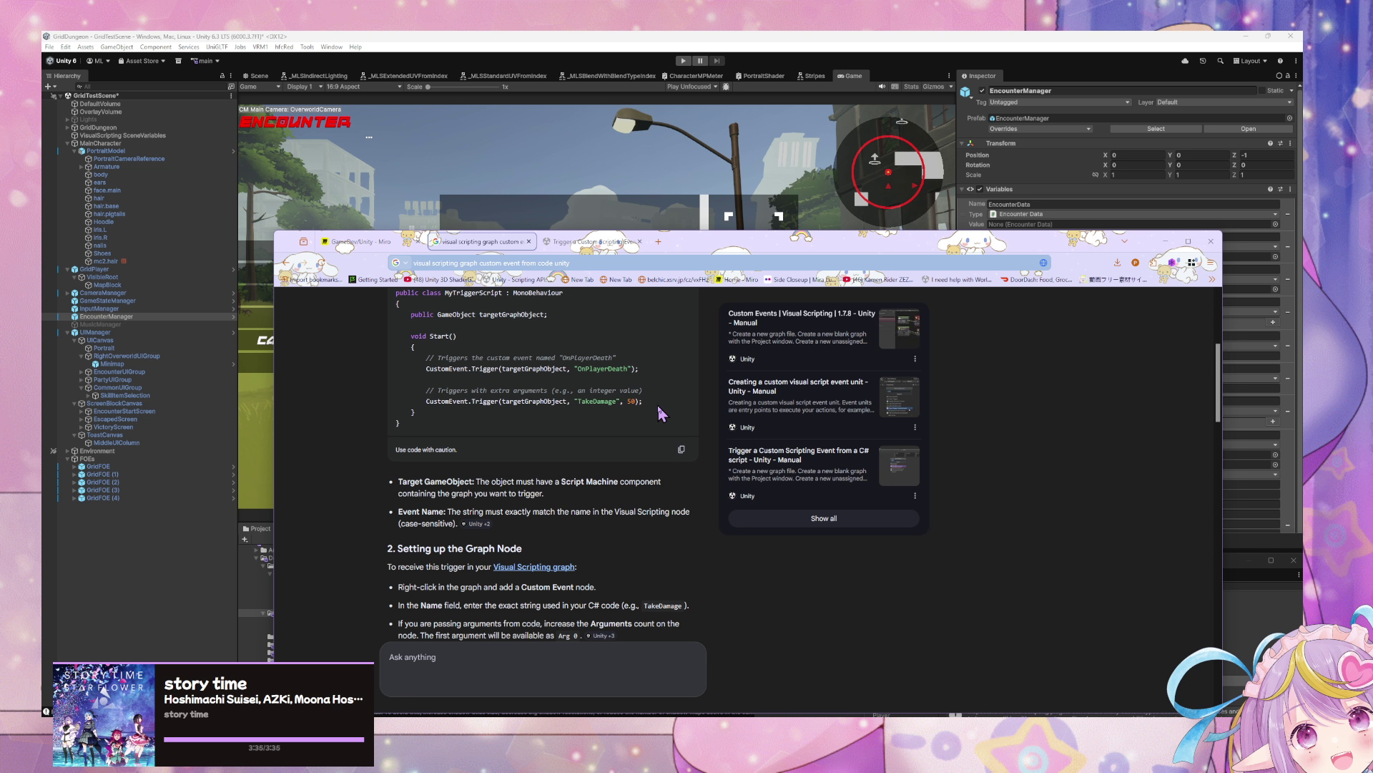
{"action": "scroll", "coordinate": [650, 404], "scroll_direction": "up", "scroll_amount": 5}
{"action": "scroll", "coordinate": [613, 387], "scroll_direction": "down", "scroll_amount": 2}
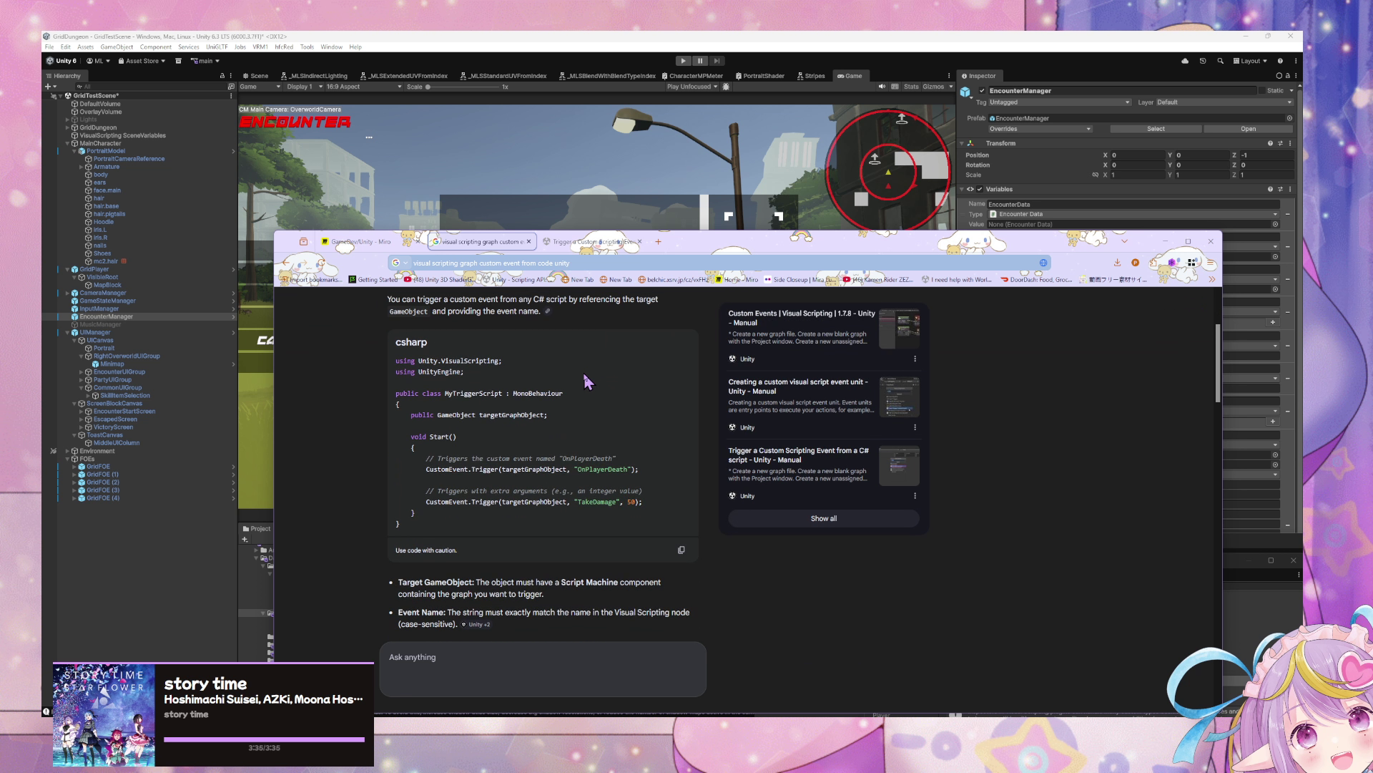
{"action": "scroll", "coordinate": [558, 405], "scroll_direction": "up", "scroll_amount": 1}
{"action": "mouse_move", "coordinate": [544, 419]}
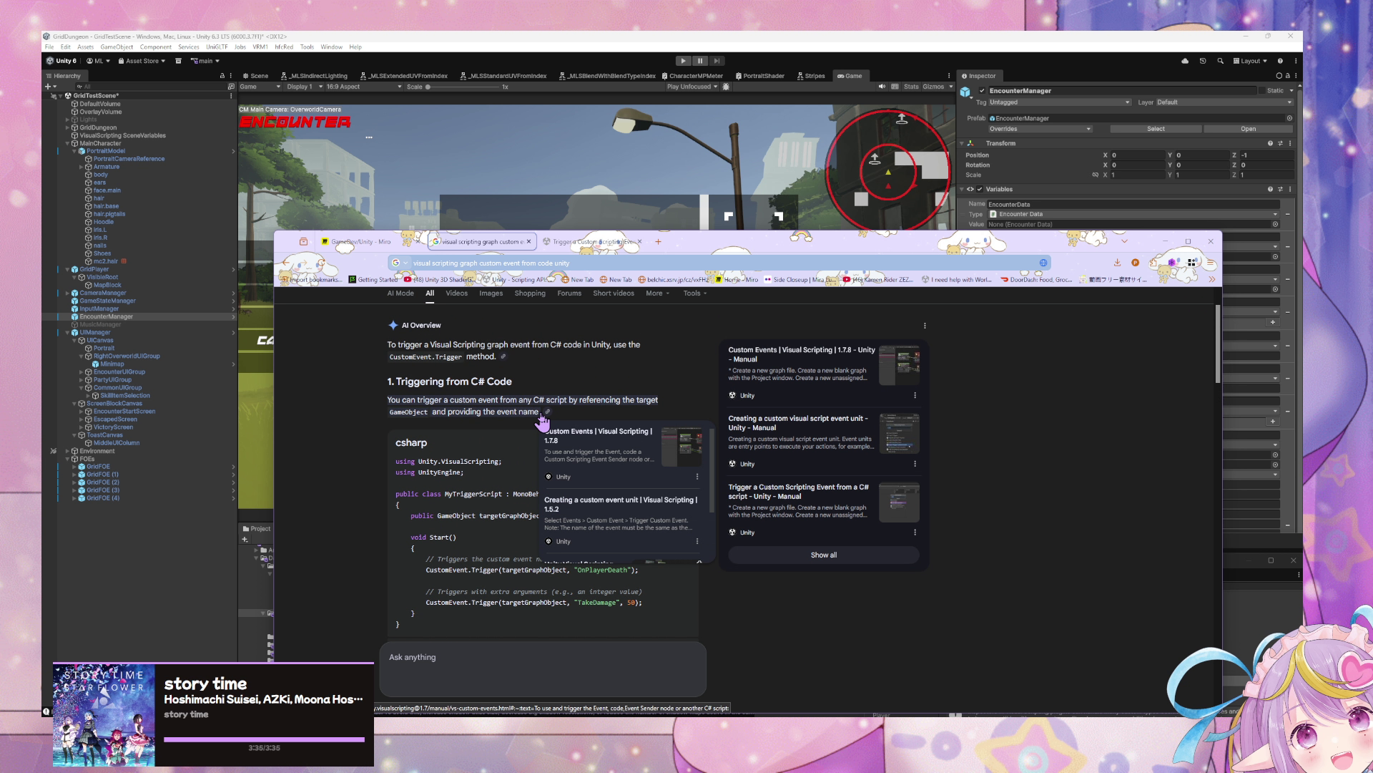
{"action": "middle_click", "coordinate": [579, 445]}
Step: Take CustomEvent.Trigger from the C# example and search Google for it
{"action": "scroll", "coordinate": [620, 520], "scroll_direction": "down", "scroll_amount": 1}
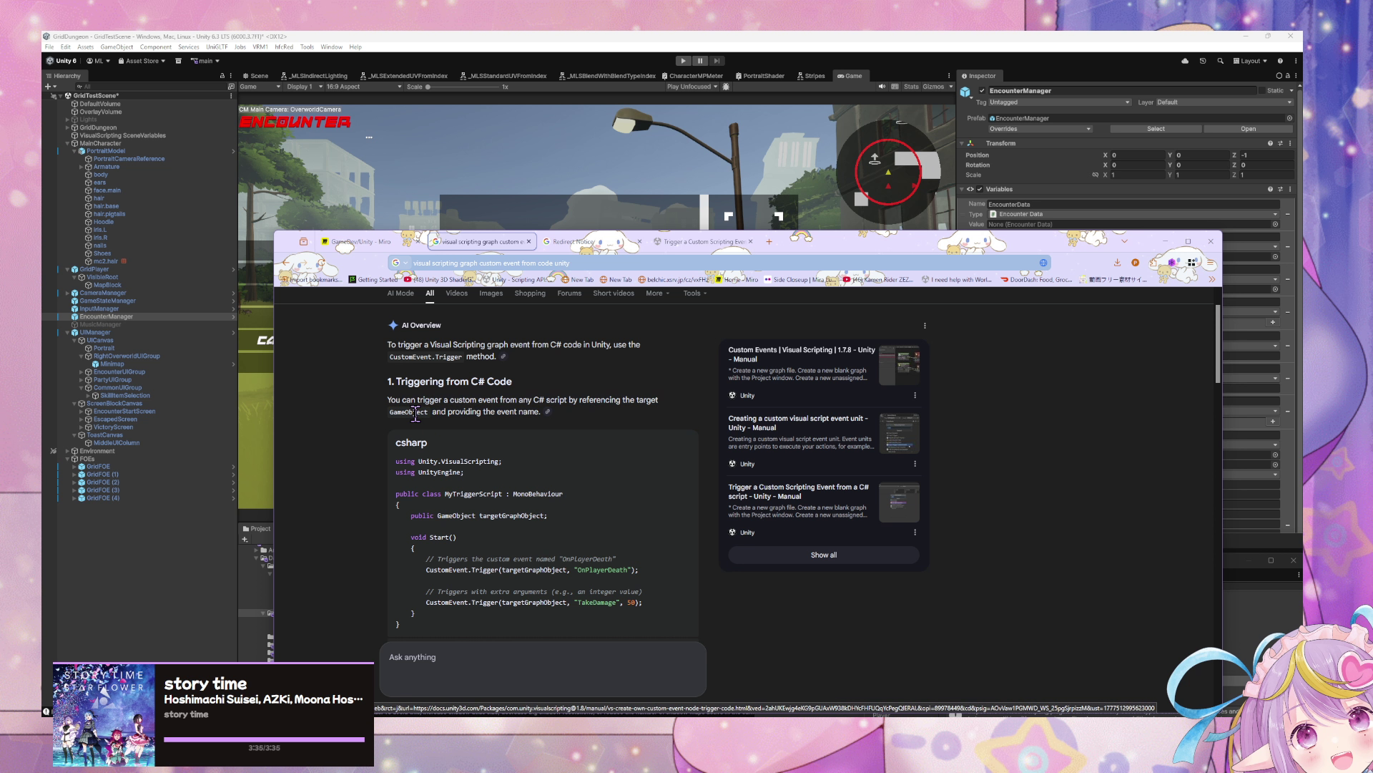
{"action": "scroll", "coordinate": [489, 508], "scroll_direction": "down", "scroll_amount": 1}
{"action": "left_click_drag", "start_coordinate": [499, 517], "coordinate": [426, 519]}
{"action": "key", "text": "ctrl+c"}
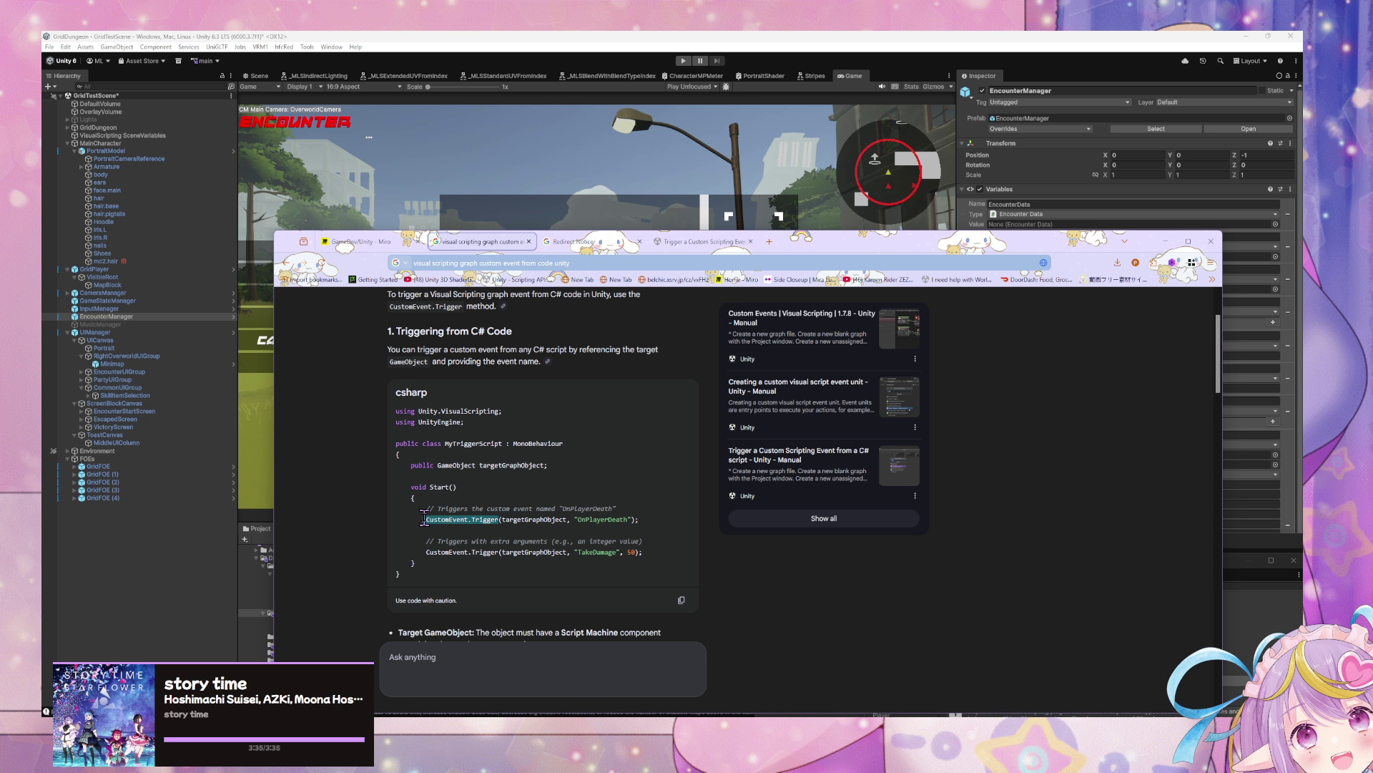
{"action": "left_click", "coordinate": [597, 259]}
{"action": "key", "text": "ctrl+v"}
{"action": "key", "text": "Return"}
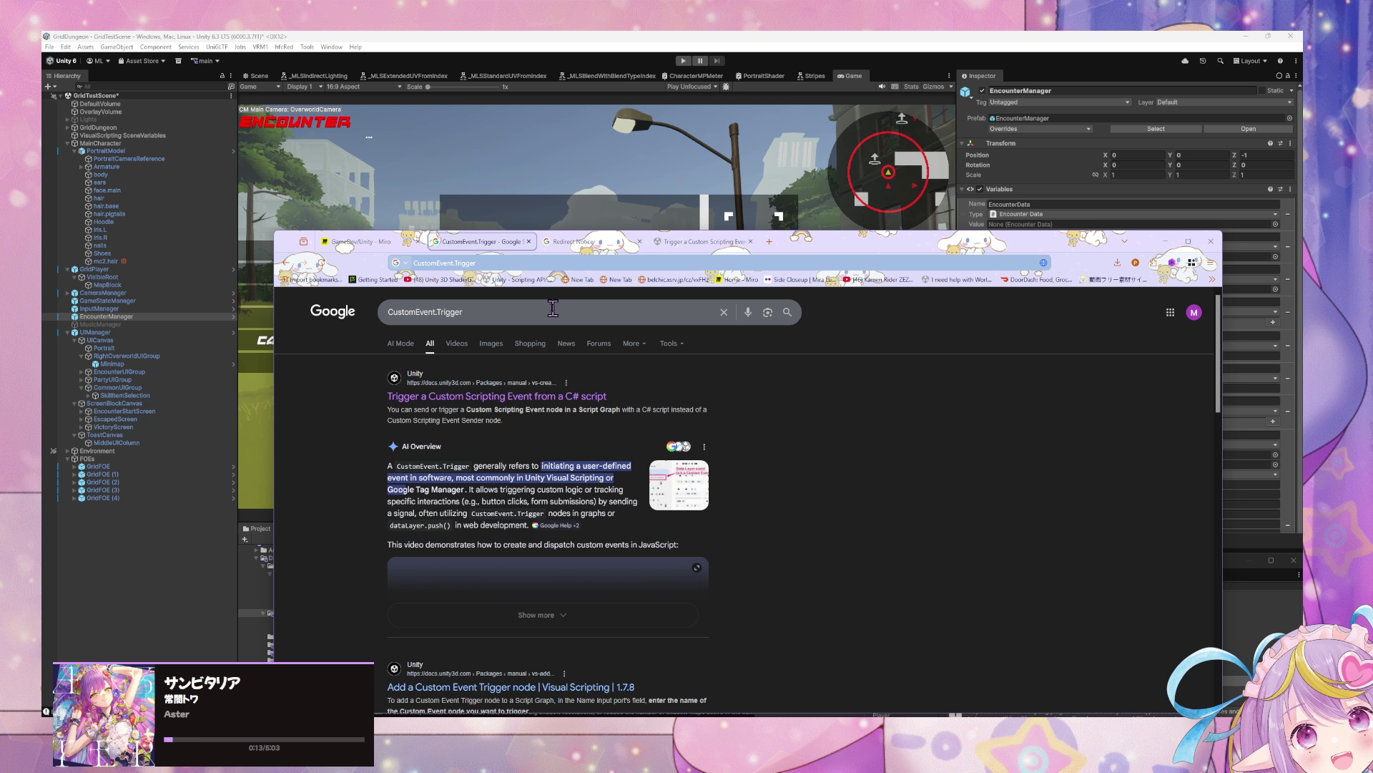
Step: Refine the search to unity "CustomEvent.Trigger" as an exact phrase
{"action": "left_click", "coordinate": [552, 308]}
{"action": "type", "text": "\""}
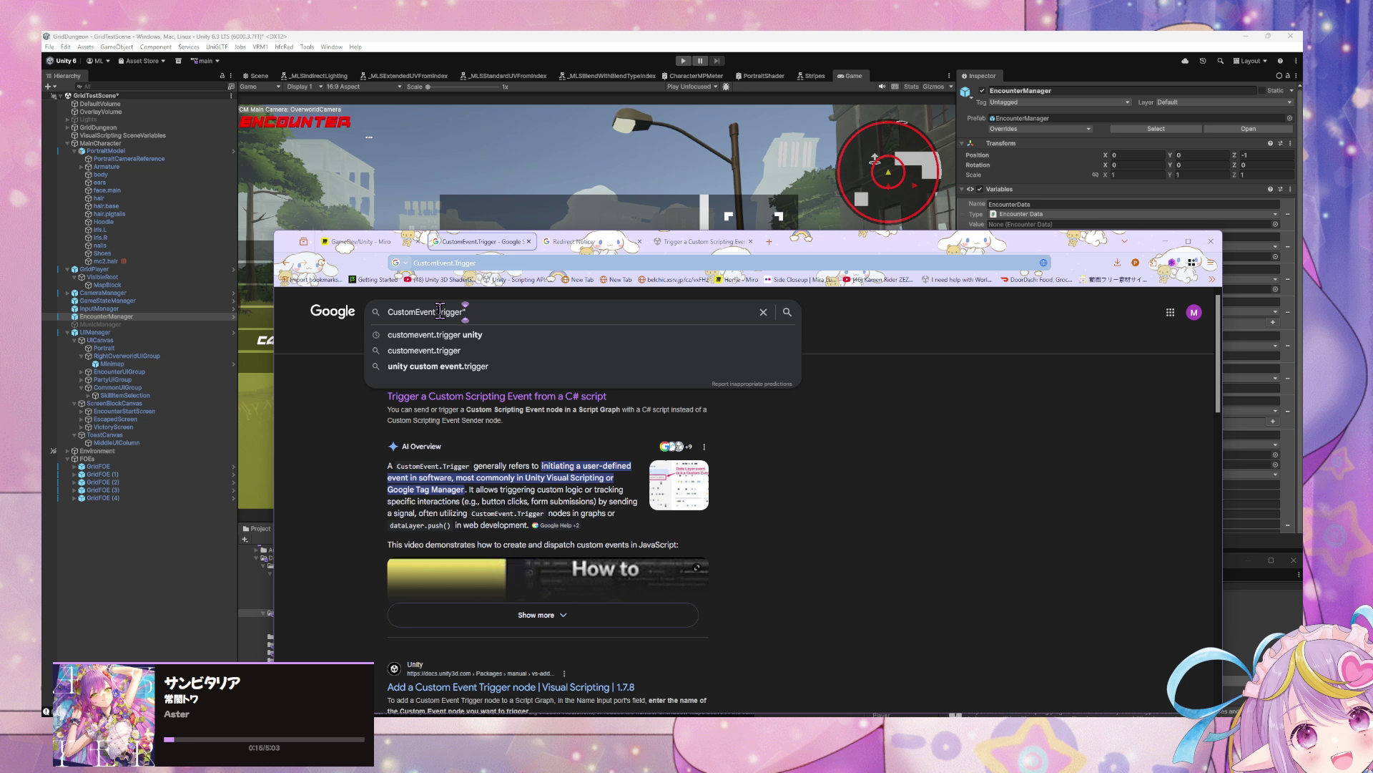
{"action": "left_click", "coordinate": [389, 312]}
{"action": "type", "text": "\""}
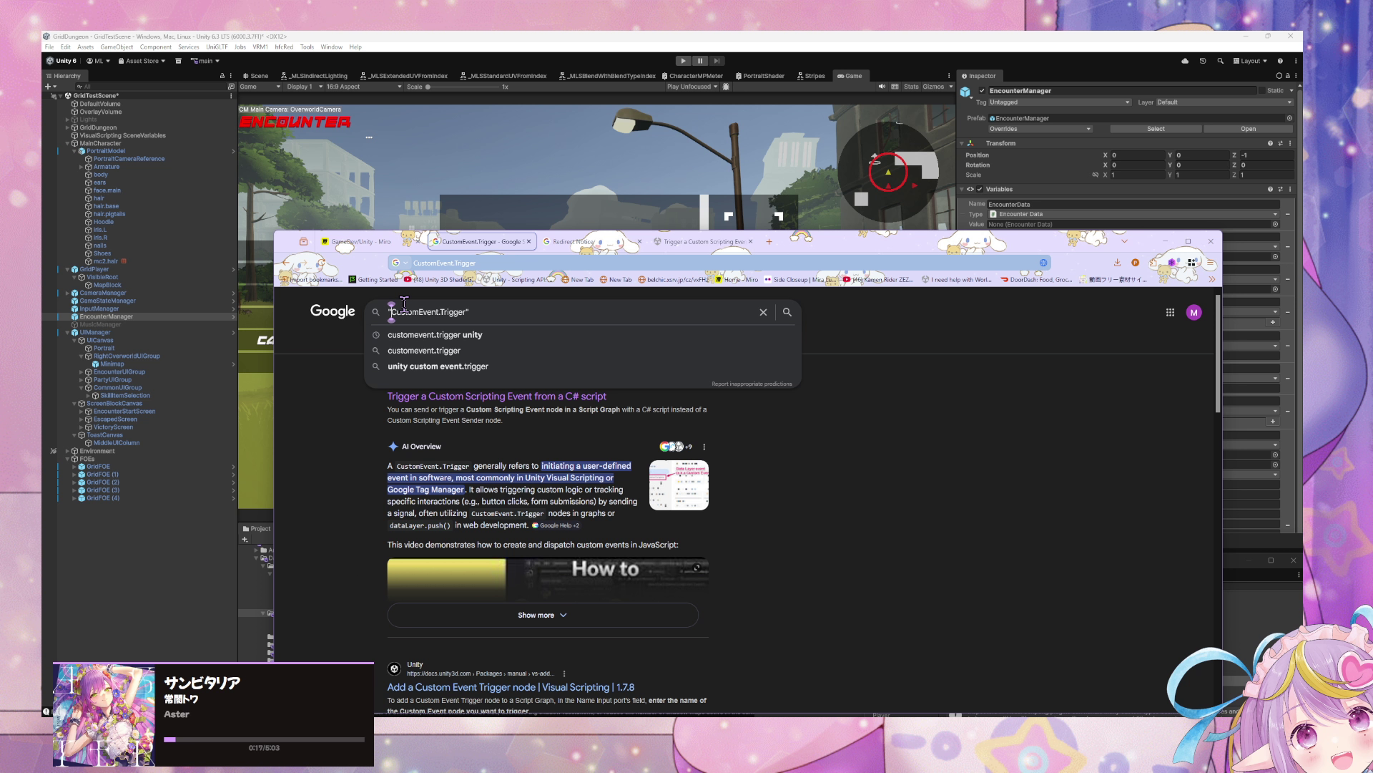
{"action": "key", "text": "Home"}
{"action": "type", "text": "unity"}
{"action": "key", "text": "Return"}
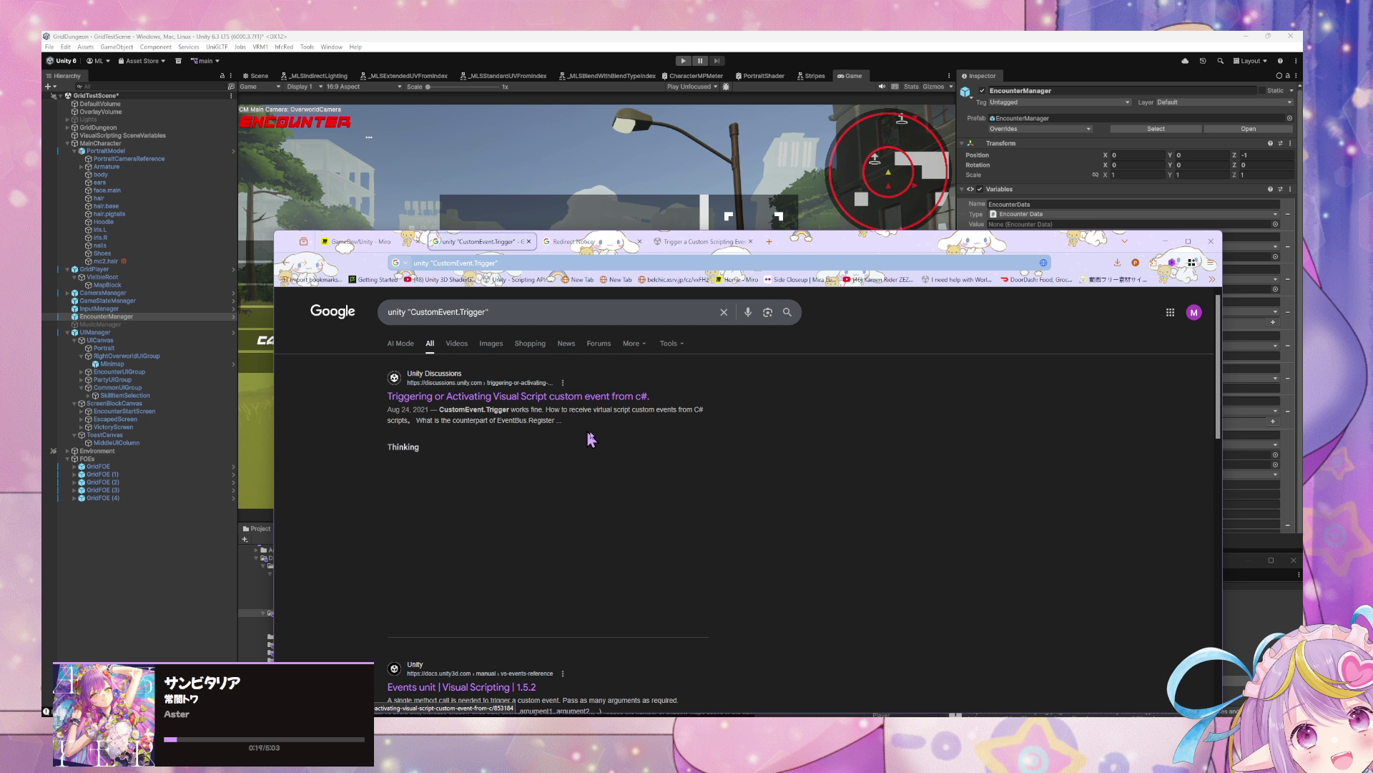
Step: Open the Unity Discussions thread on triggering Visual Script custom events from C#
{"action": "scroll", "coordinate": [619, 434], "scroll_direction": "down", "scroll_amount": 1}
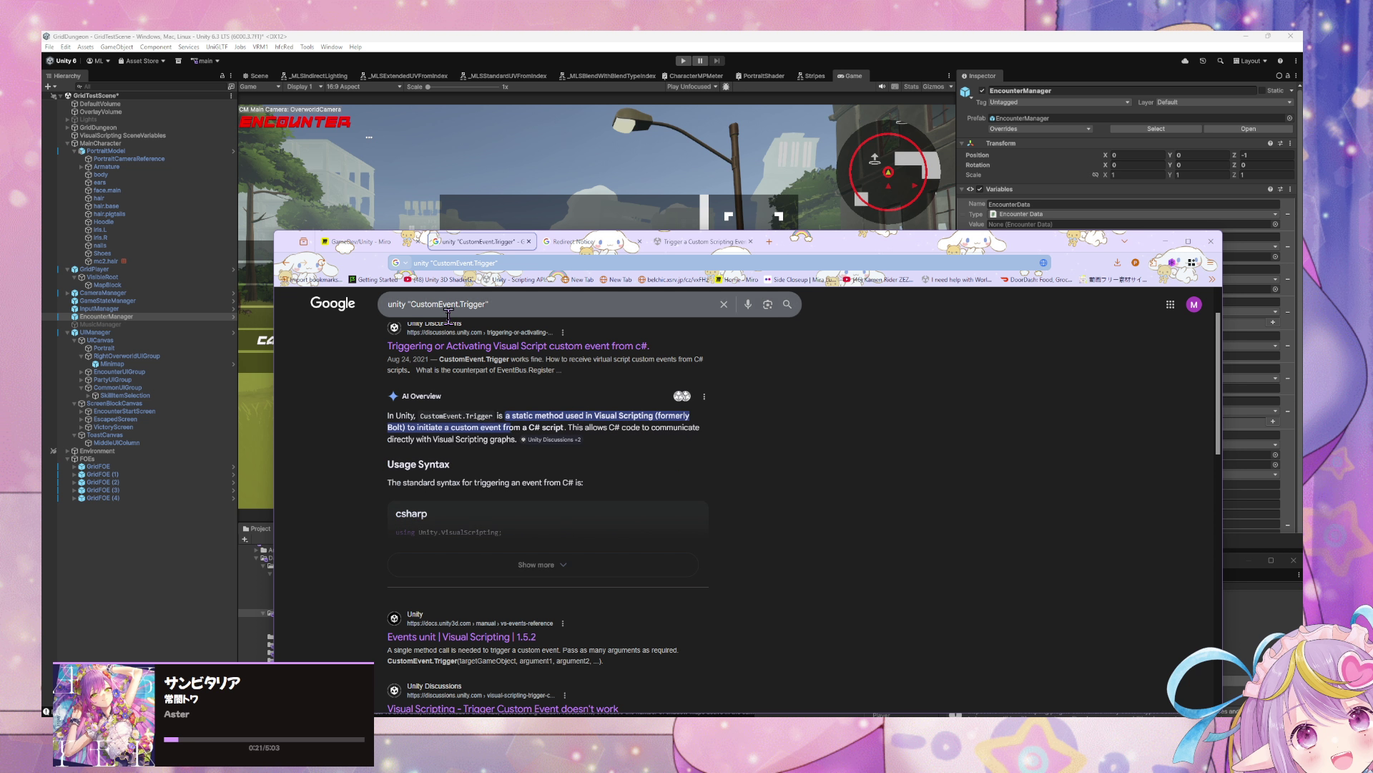
{"action": "middle_click", "coordinate": [515, 350]}
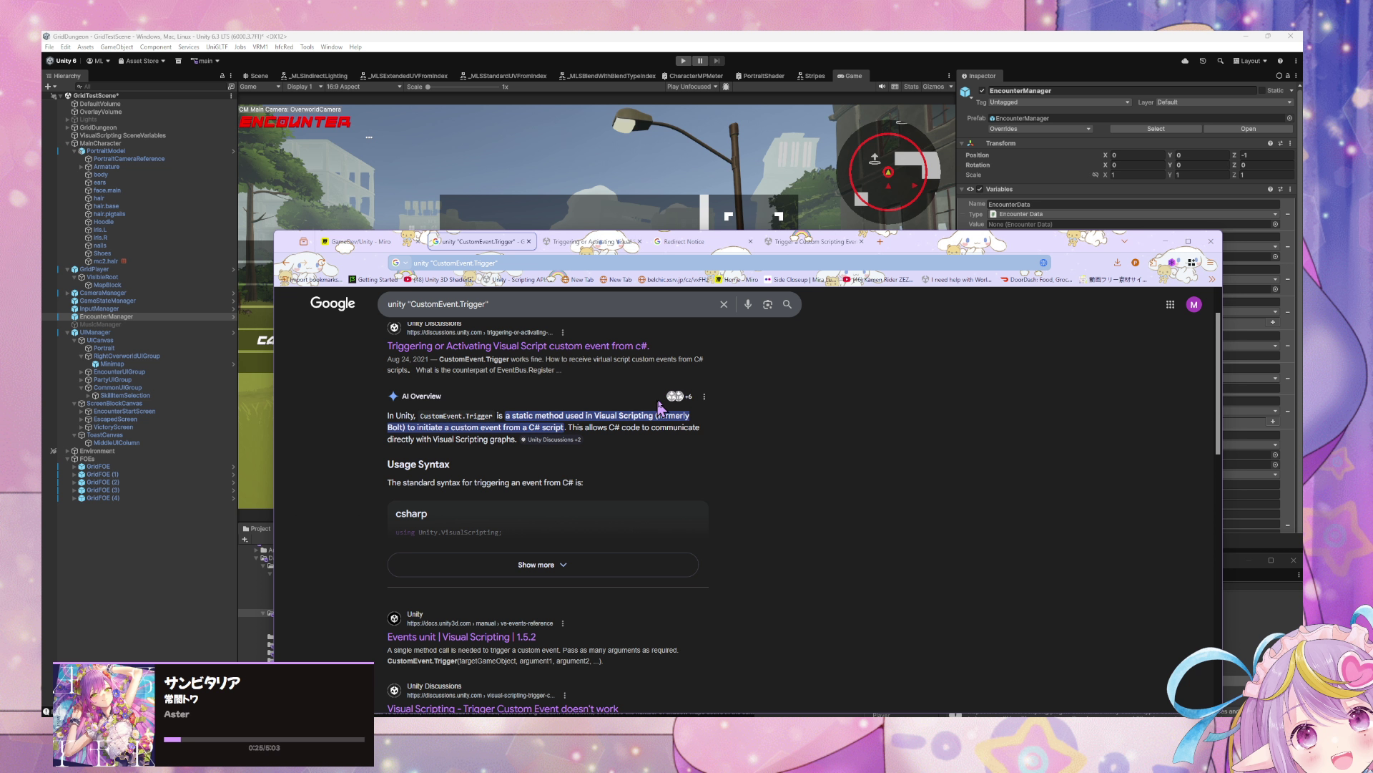
{"action": "left_click", "coordinate": [603, 242]}
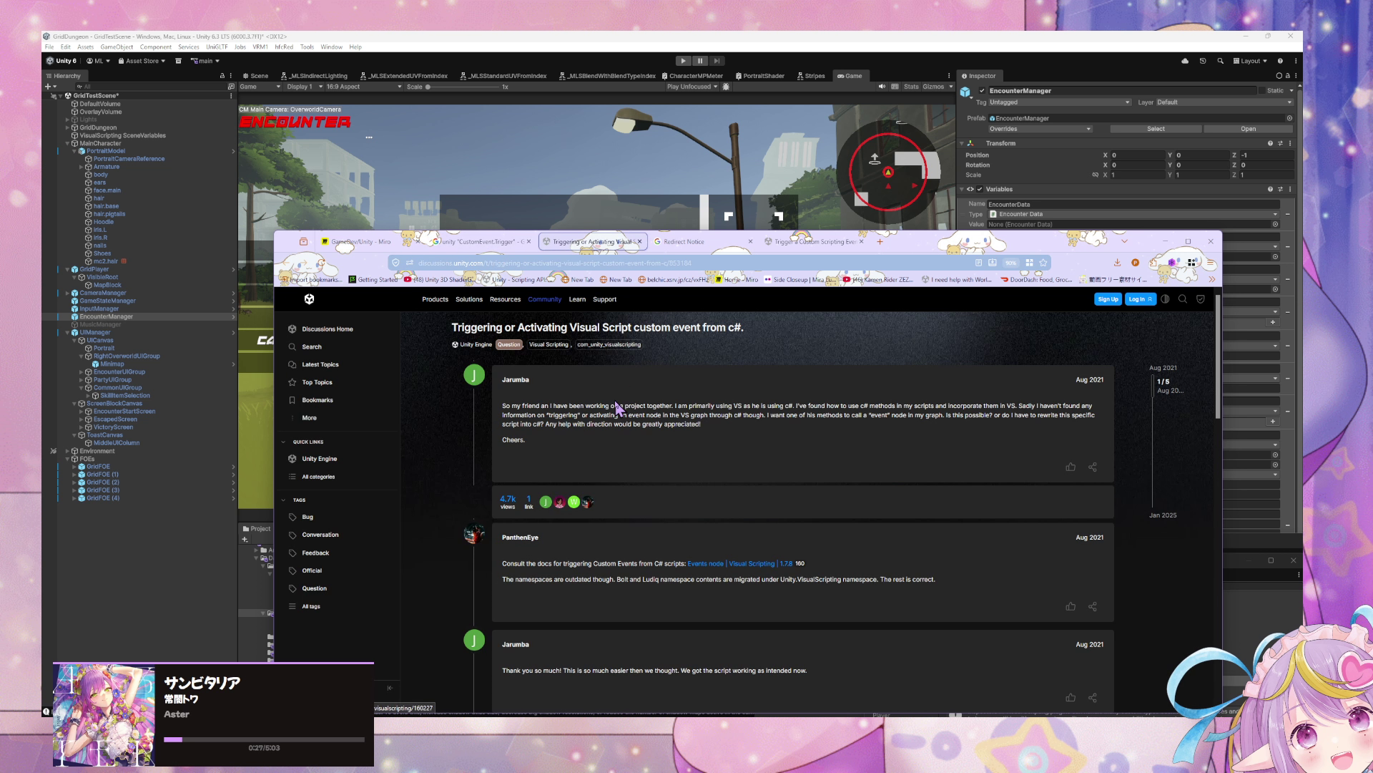
Step: Read the thread's replies and follow its 'Events node | Visual Scripting' documentation link
{"action": "scroll", "coordinate": [806, 477], "scroll_direction": "down", "scroll_amount": 10}
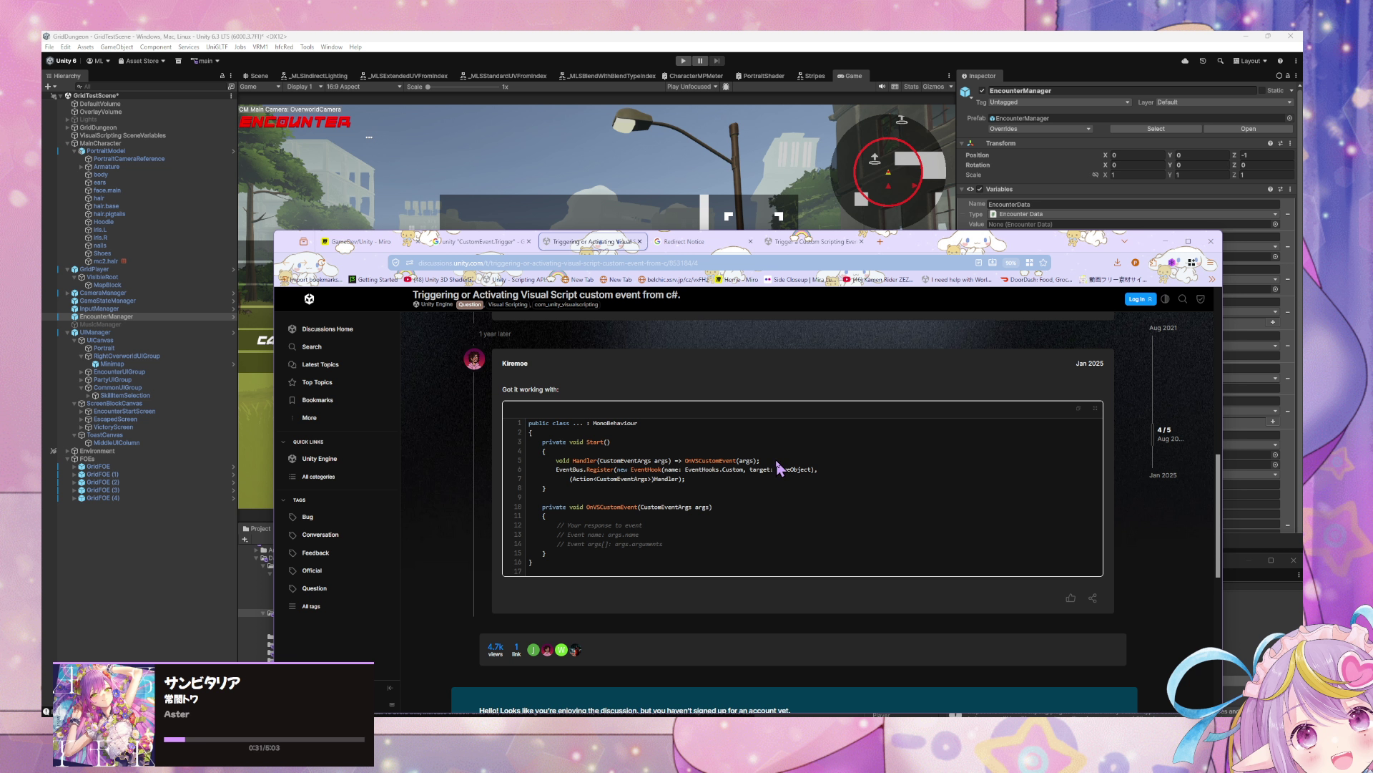
{"action": "scroll", "coordinate": [581, 401], "scroll_direction": "up", "scroll_amount": 3}
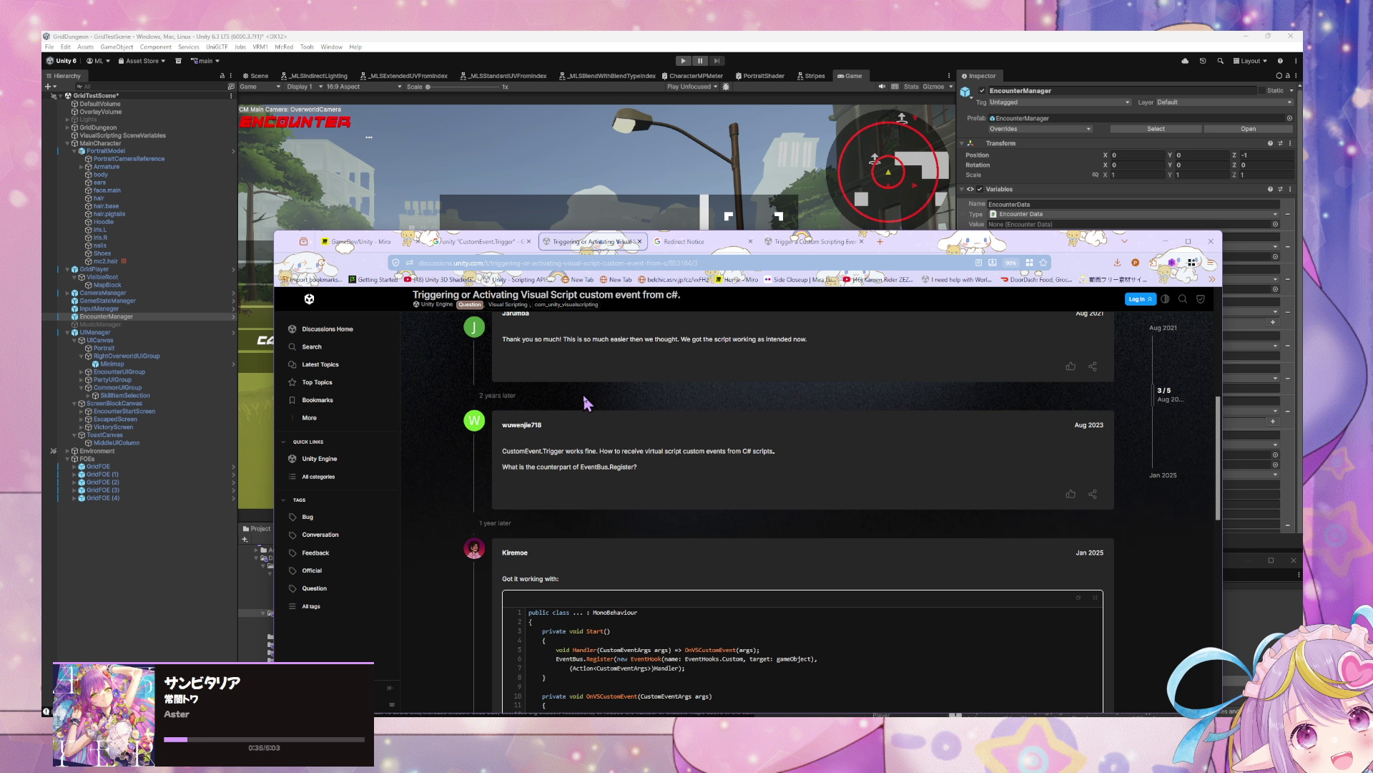
{"action": "scroll", "coordinate": [584, 403], "scroll_direction": "down", "scroll_amount": 3}
{"action": "scroll", "coordinate": [585, 403], "scroll_direction": "up", "scroll_amount": 2}
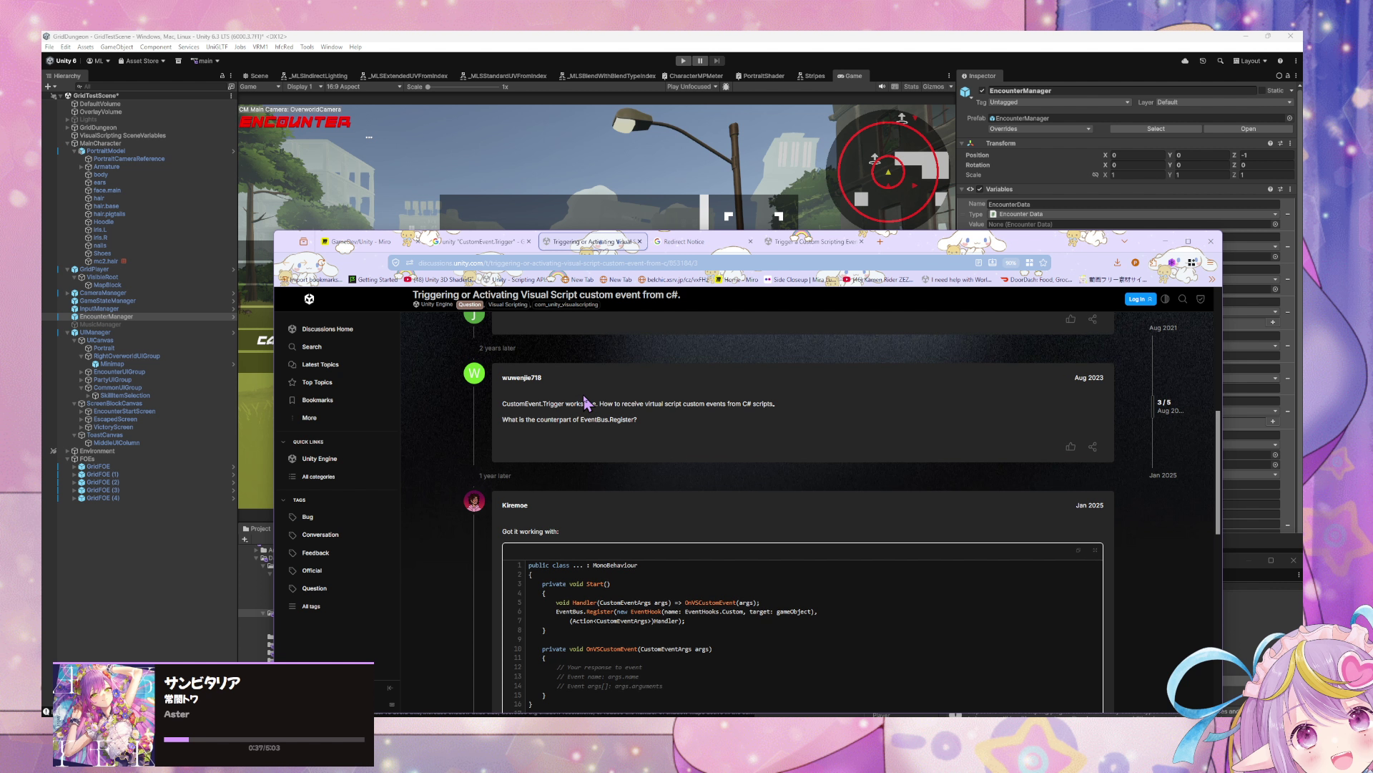
{"action": "scroll", "coordinate": [585, 403], "scroll_direction": "down", "scroll_amount": 3}
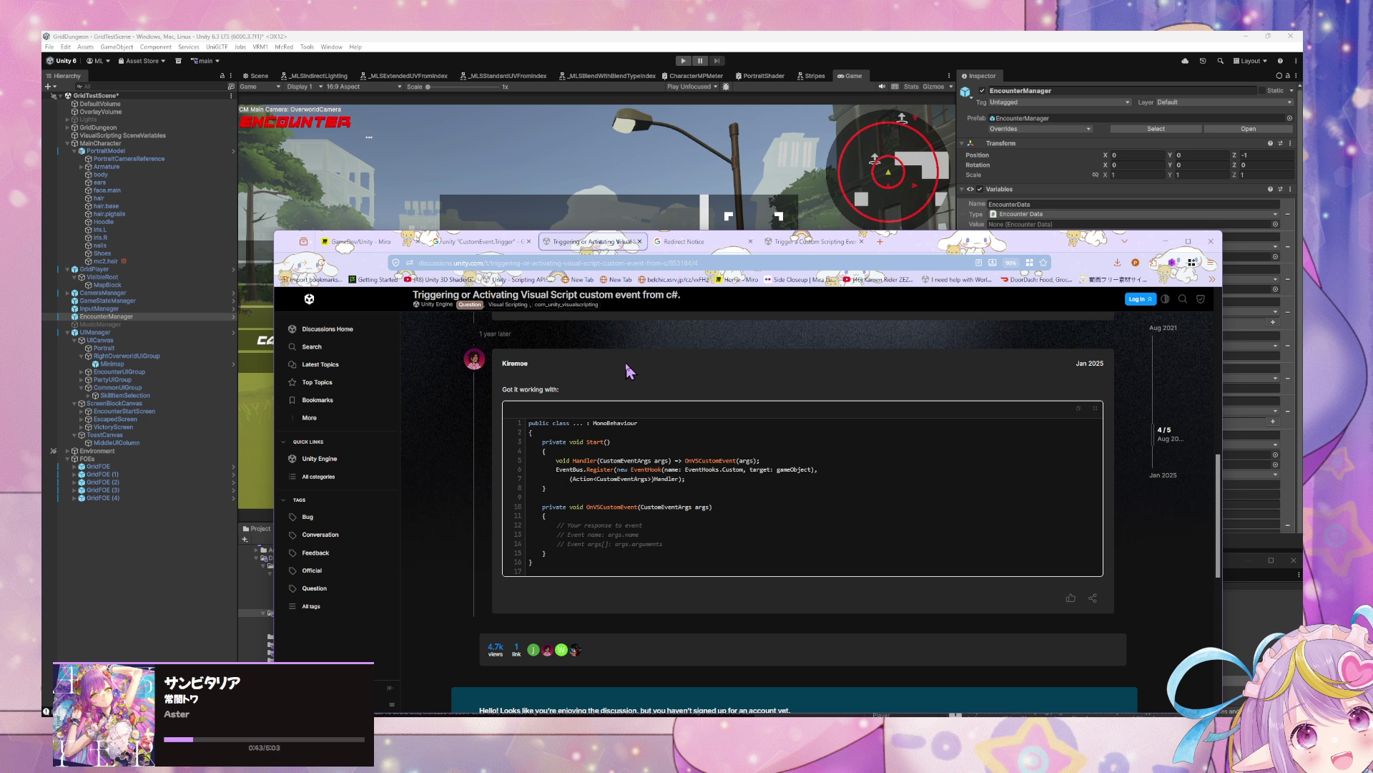
{"action": "scroll", "coordinate": [626, 362], "scroll_direction": "down", "scroll_amount": 2}
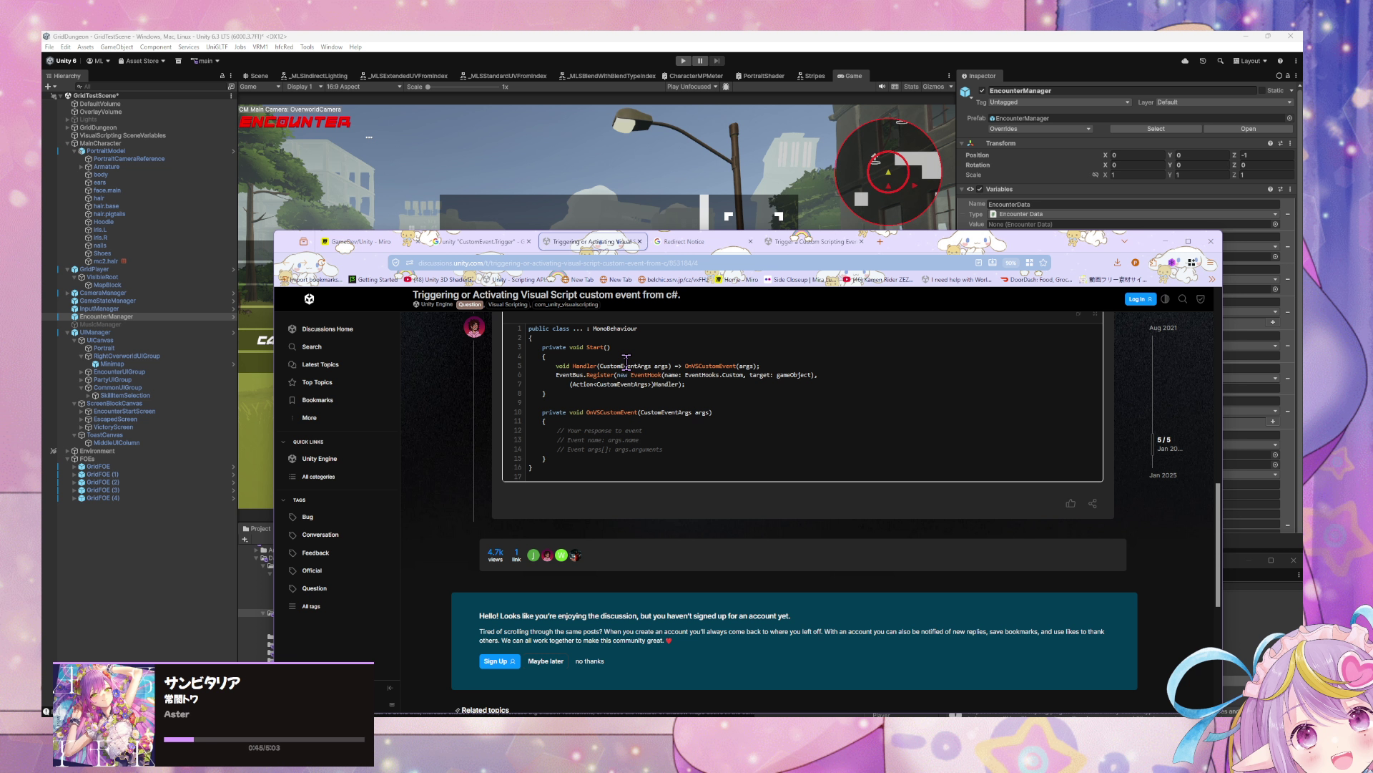
{"action": "scroll", "coordinate": [626, 362], "scroll_direction": "up", "scroll_amount": 10}
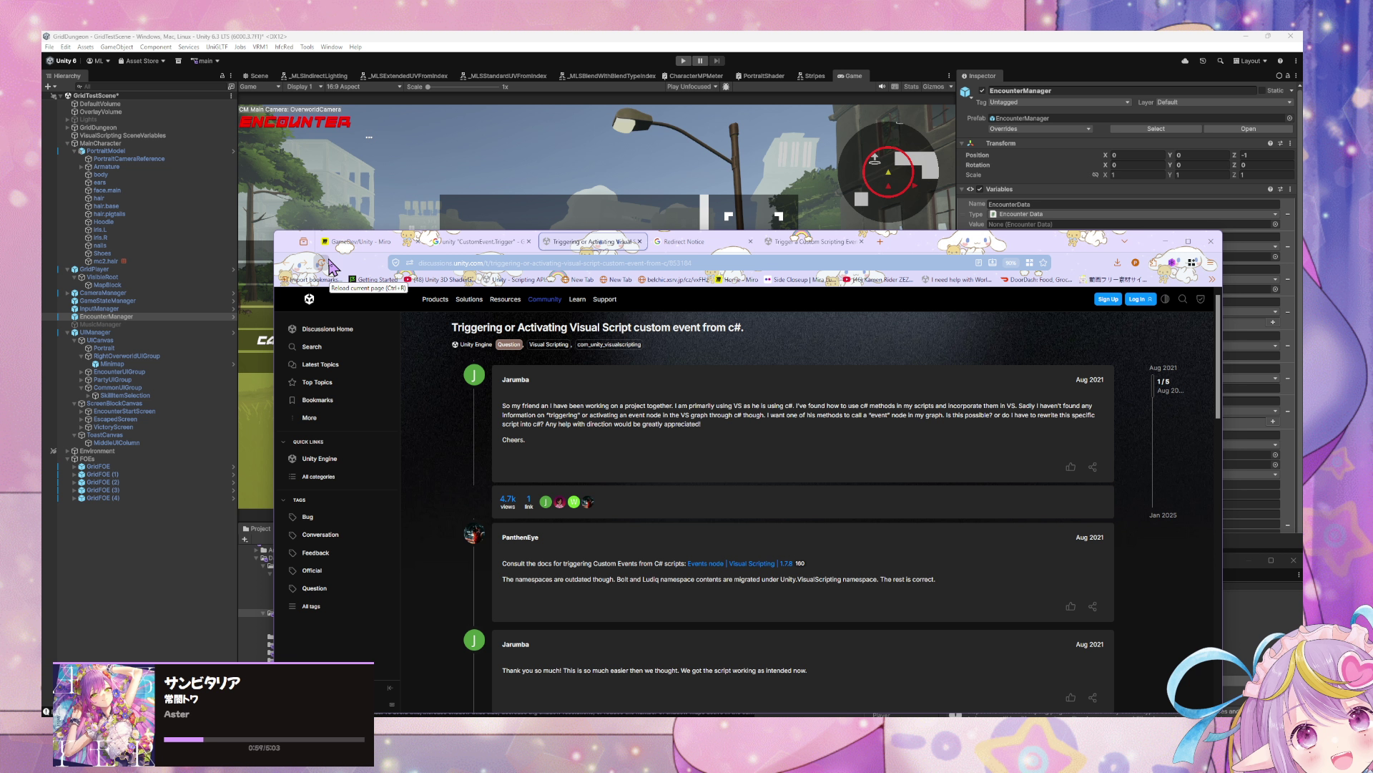
{"action": "middle_click", "coordinate": [719, 565]}
{"action": "scroll", "coordinate": [837, 451], "scroll_direction": "down", "scroll_amount": 3}
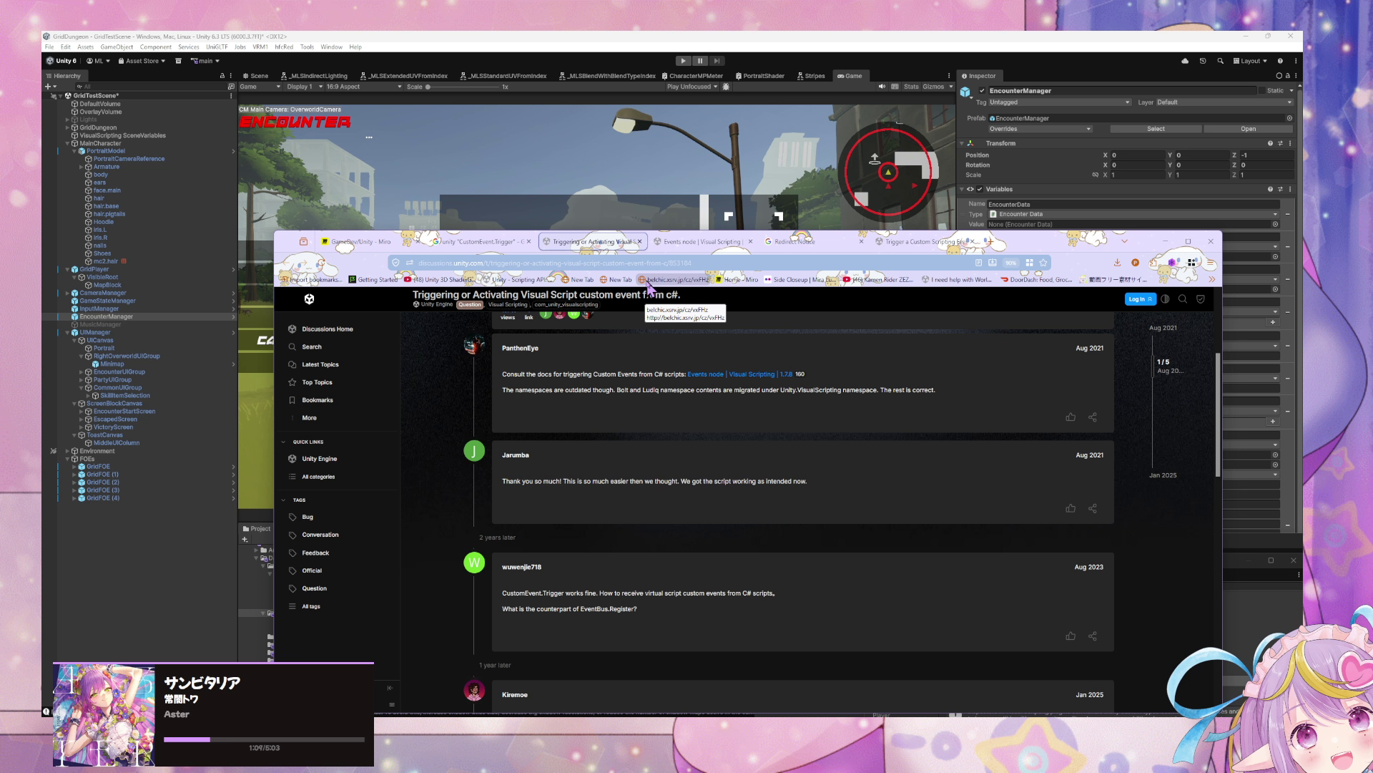
{"action": "scroll", "coordinate": [687, 368], "scroll_direction": "down", "scroll_amount": 5}
{"action": "scroll", "coordinate": [727, 371], "scroll_direction": "up", "scroll_amount": 3}
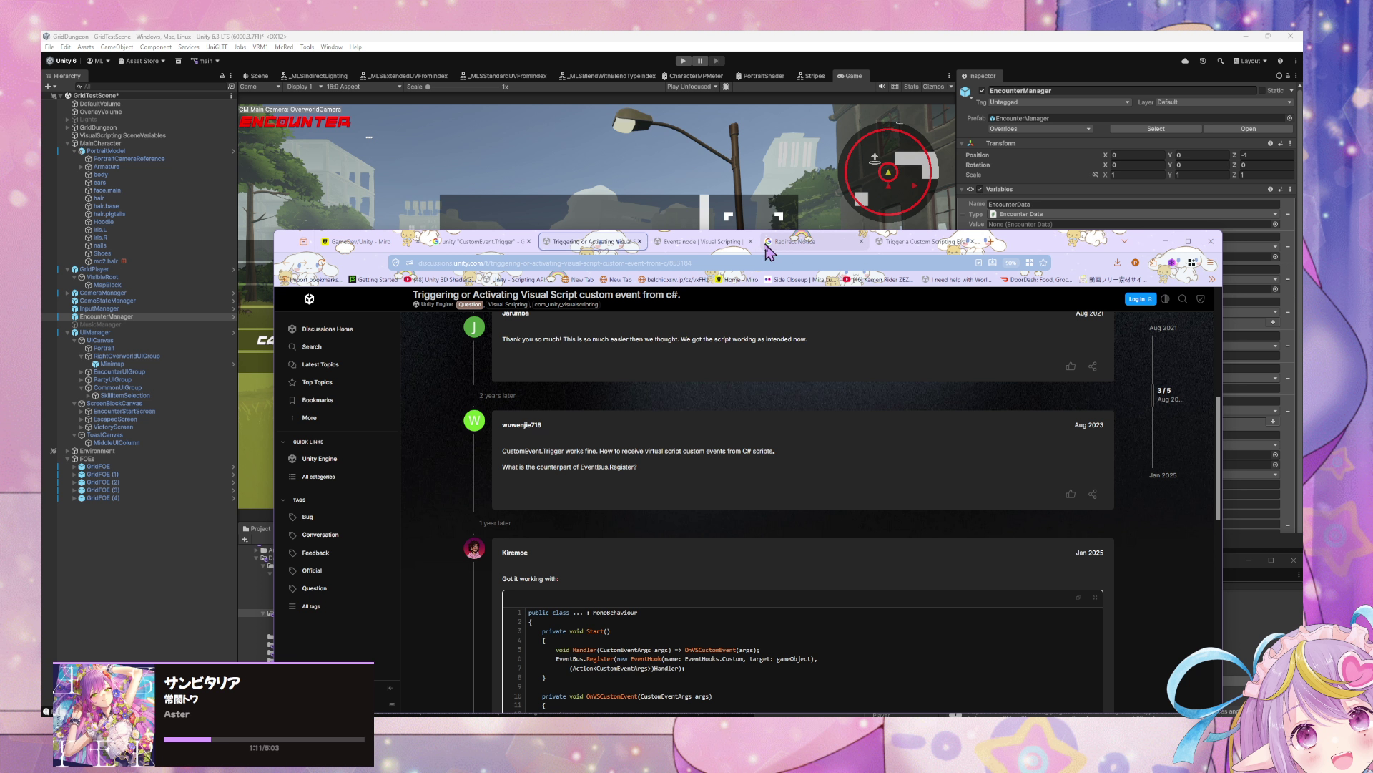
{"action": "left_click", "coordinate": [724, 243]}
Step: Find 'CustomEvent.' on the page and highlight the CustomEvent.Trigger code line
{"action": "scroll", "coordinate": [688, 315], "scroll_direction": "down", "scroll_amount": 4}
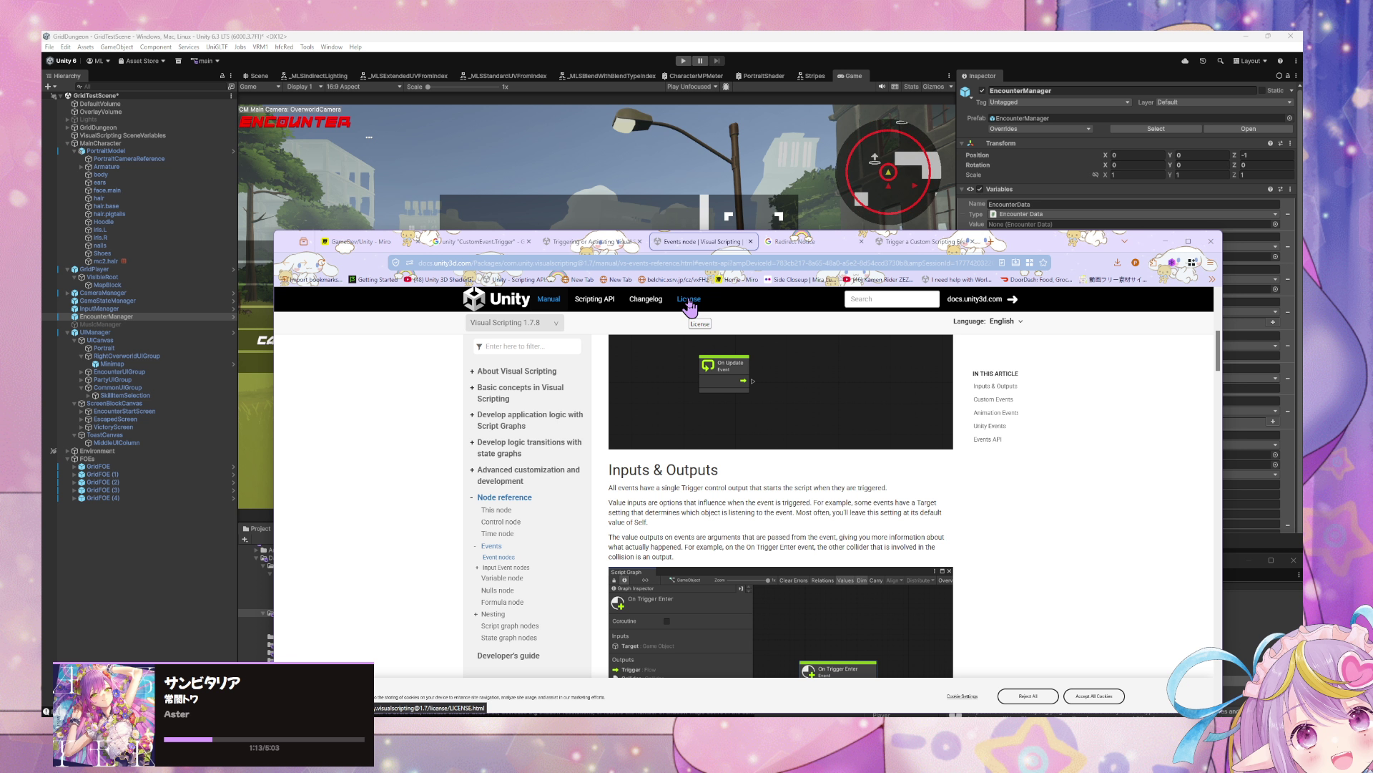
{"action": "scroll", "coordinate": [715, 343], "scroll_direction": "down", "scroll_amount": 8}
{"action": "key", "text": "ctrl+f"}
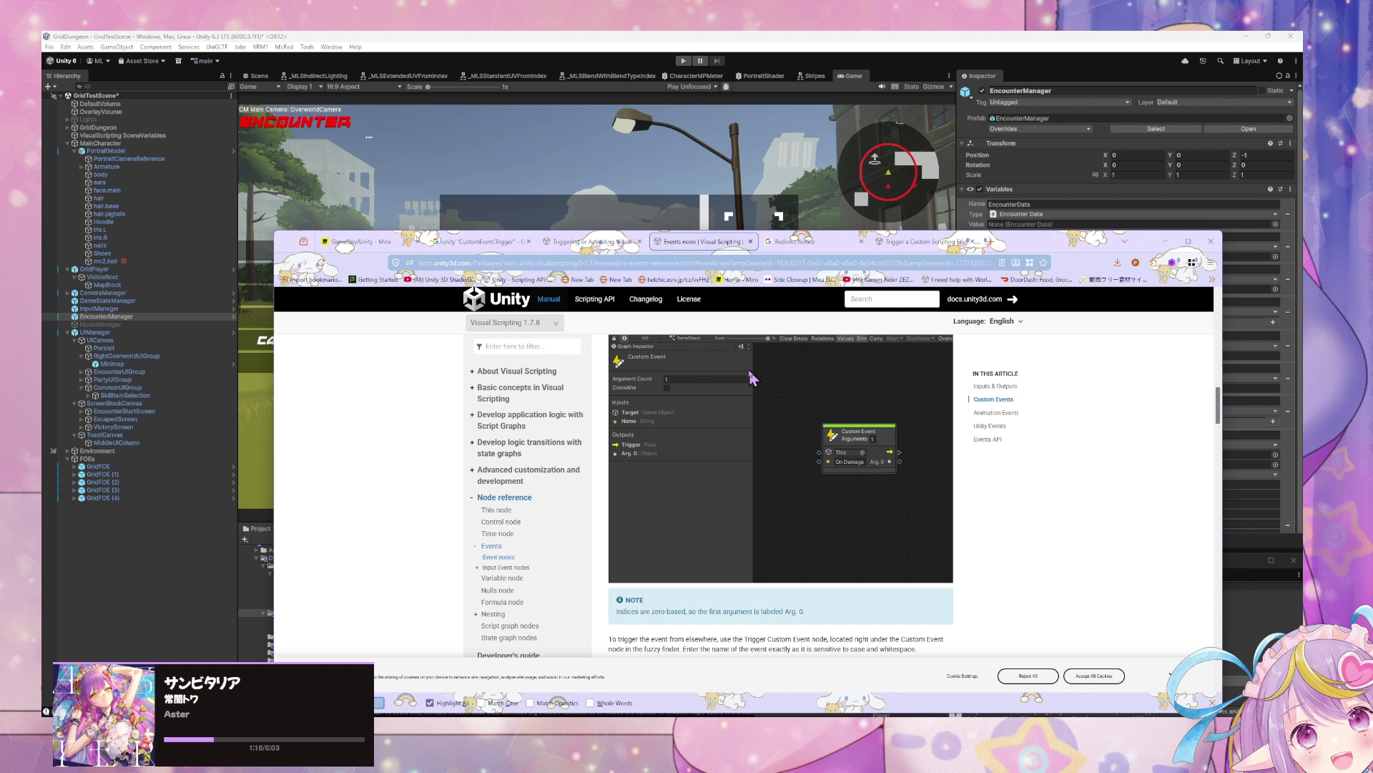
{"action": "type", "text": "CustomEvent."}
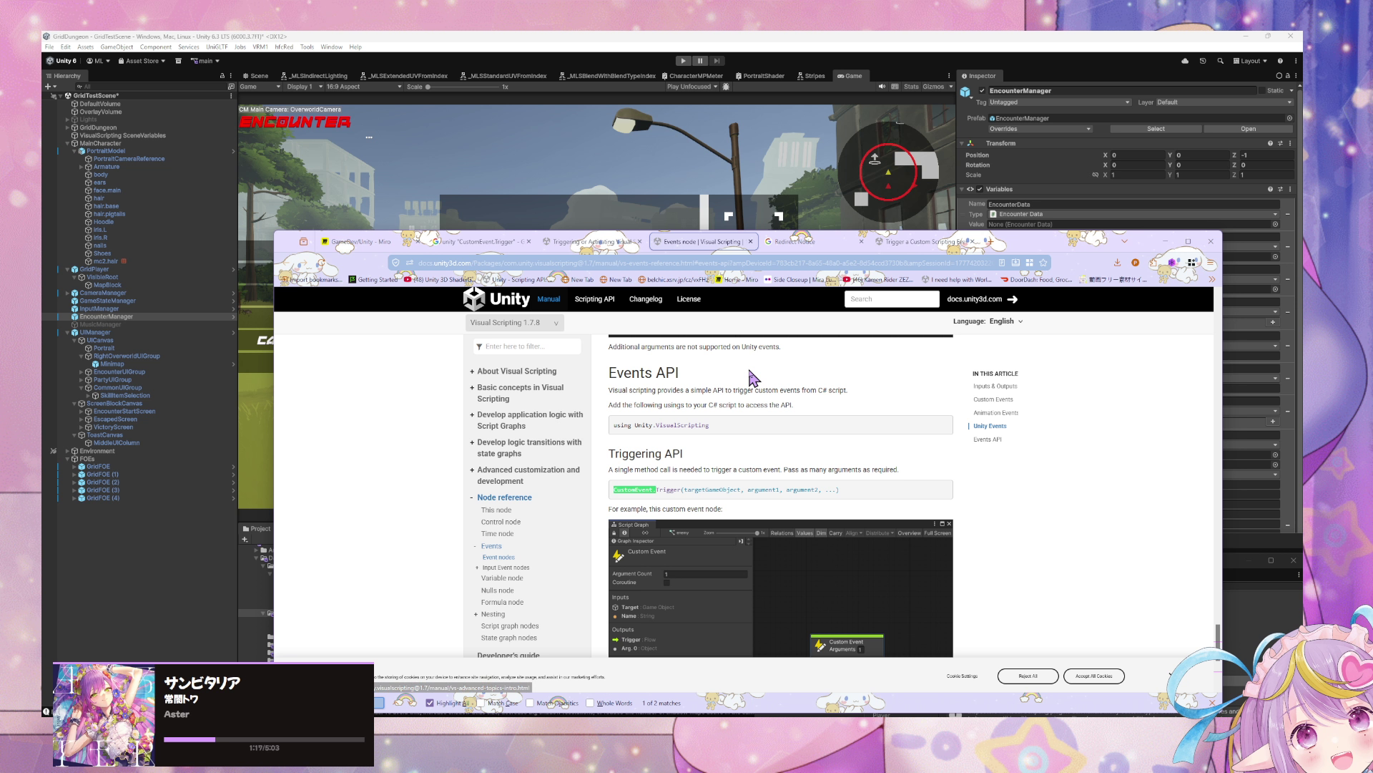
{"action": "left_click_drag", "start_coordinate": [868, 493], "coordinate": [612, 492]}
Step: Highlight the using Unity.VisualScripting directive and the CustomEvent.Trigger call in the Events API section
{"action": "scroll", "coordinate": [877, 366], "scroll_direction": "down", "scroll_amount": 1}
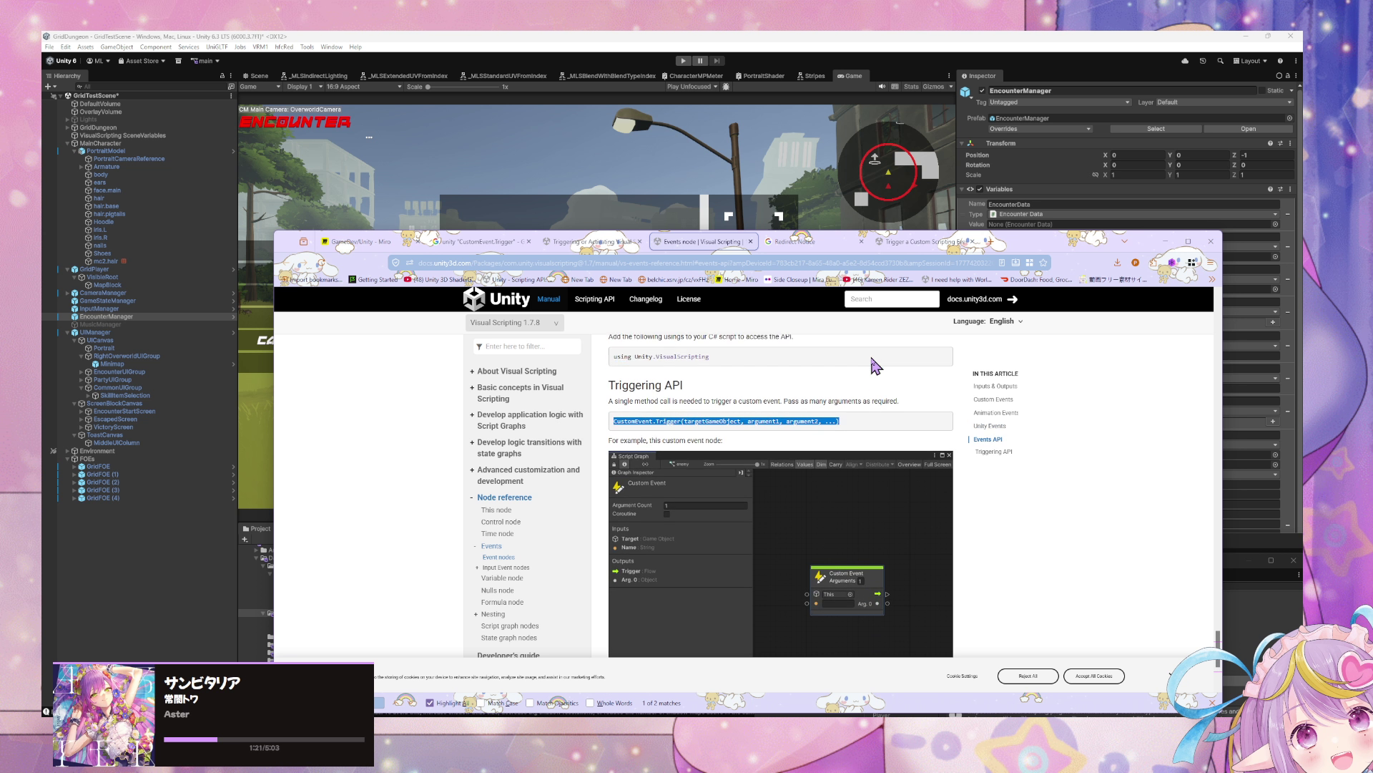
{"action": "scroll", "coordinate": [876, 366], "scroll_direction": "up", "scroll_amount": 1}
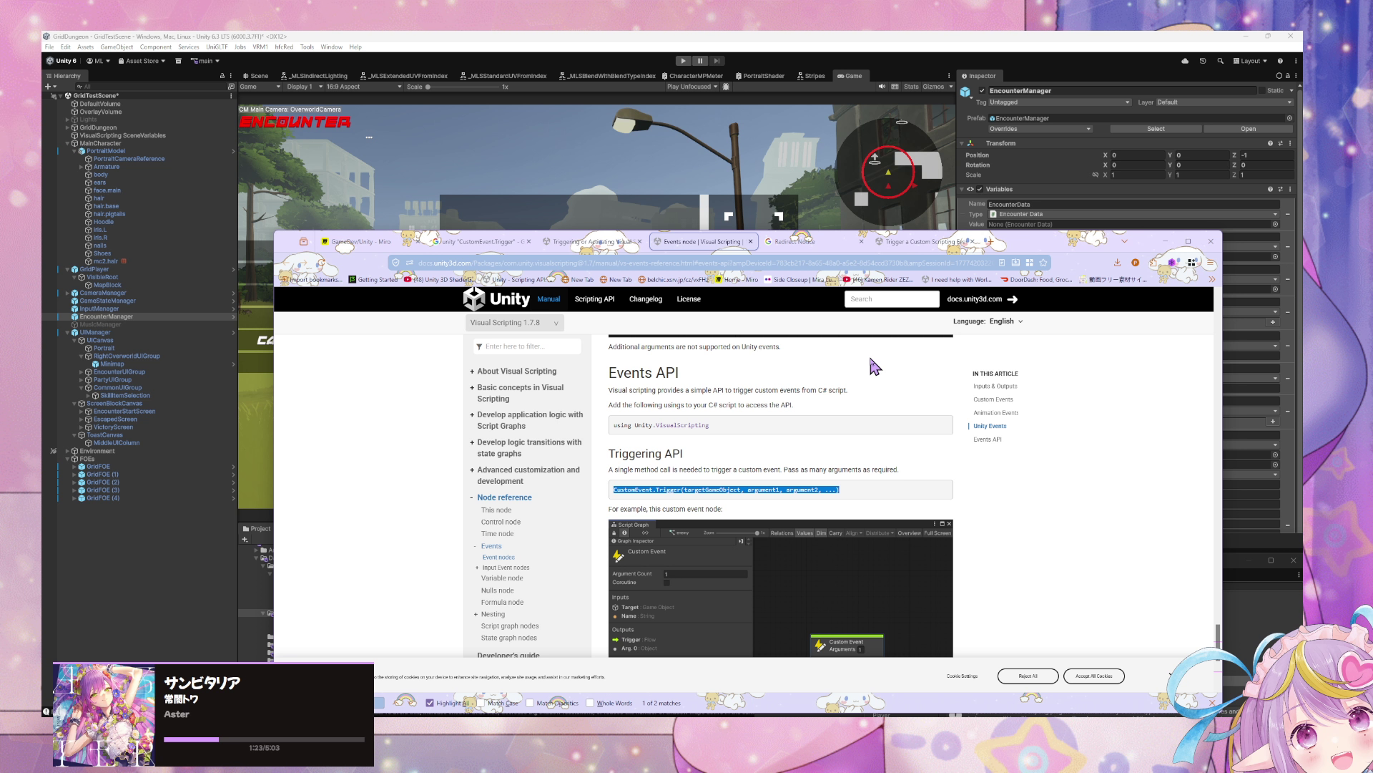
{"action": "left_click_drag", "start_coordinate": [656, 490], "coordinate": [617, 422]}
{"action": "left_click", "coordinate": [735, 437]}
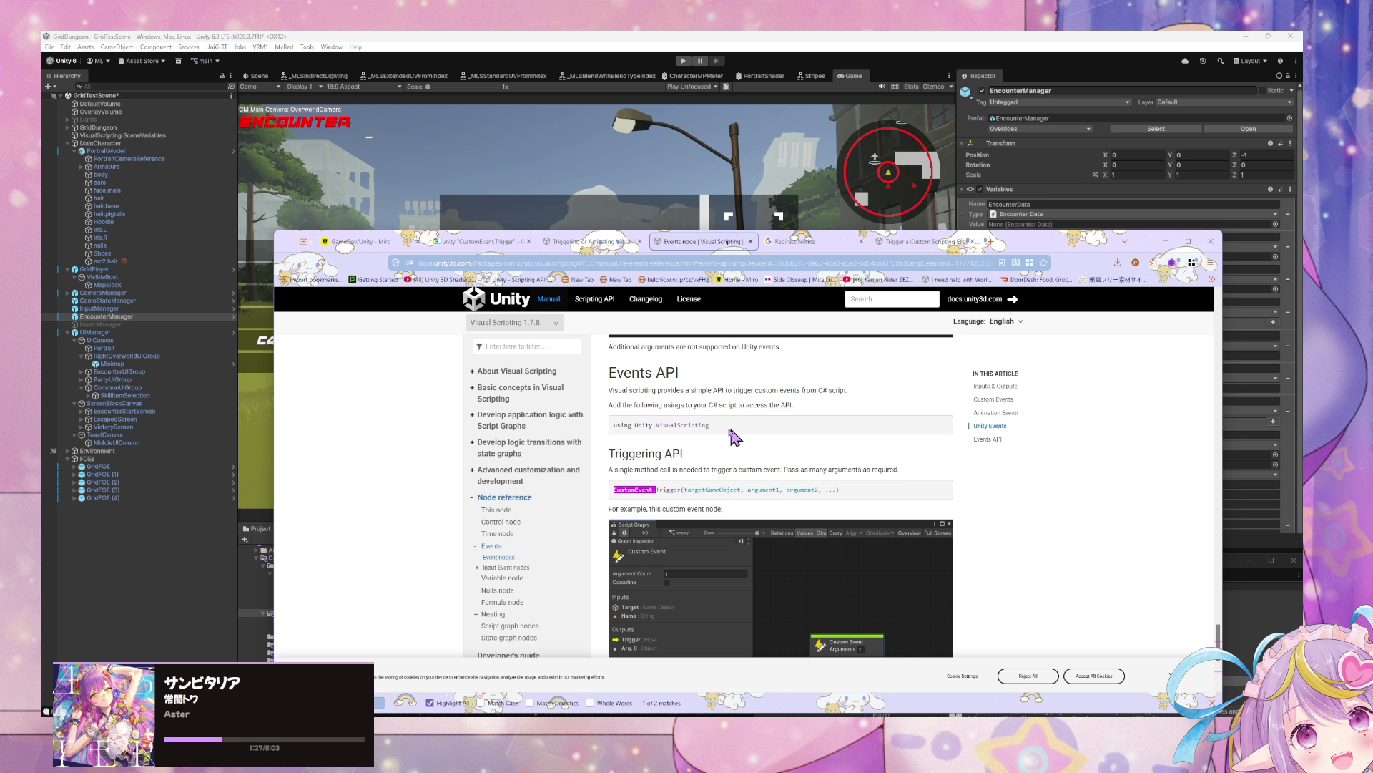
{"action": "mouse_move", "coordinate": [683, 455]}
{"action": "left_mouse_down"}
{"action": "mouse_move", "coordinate": [620, 427]}
{"action": "mouse_move", "coordinate": [616, 442]}
{"action": "mouse_move", "coordinate": [636, 428]}
{"action": "left_mouse_up"}
{"action": "left_click", "coordinate": [665, 428]}
{"action": "left_click_drag", "start_coordinate": [841, 490], "coordinate": [619, 492]}
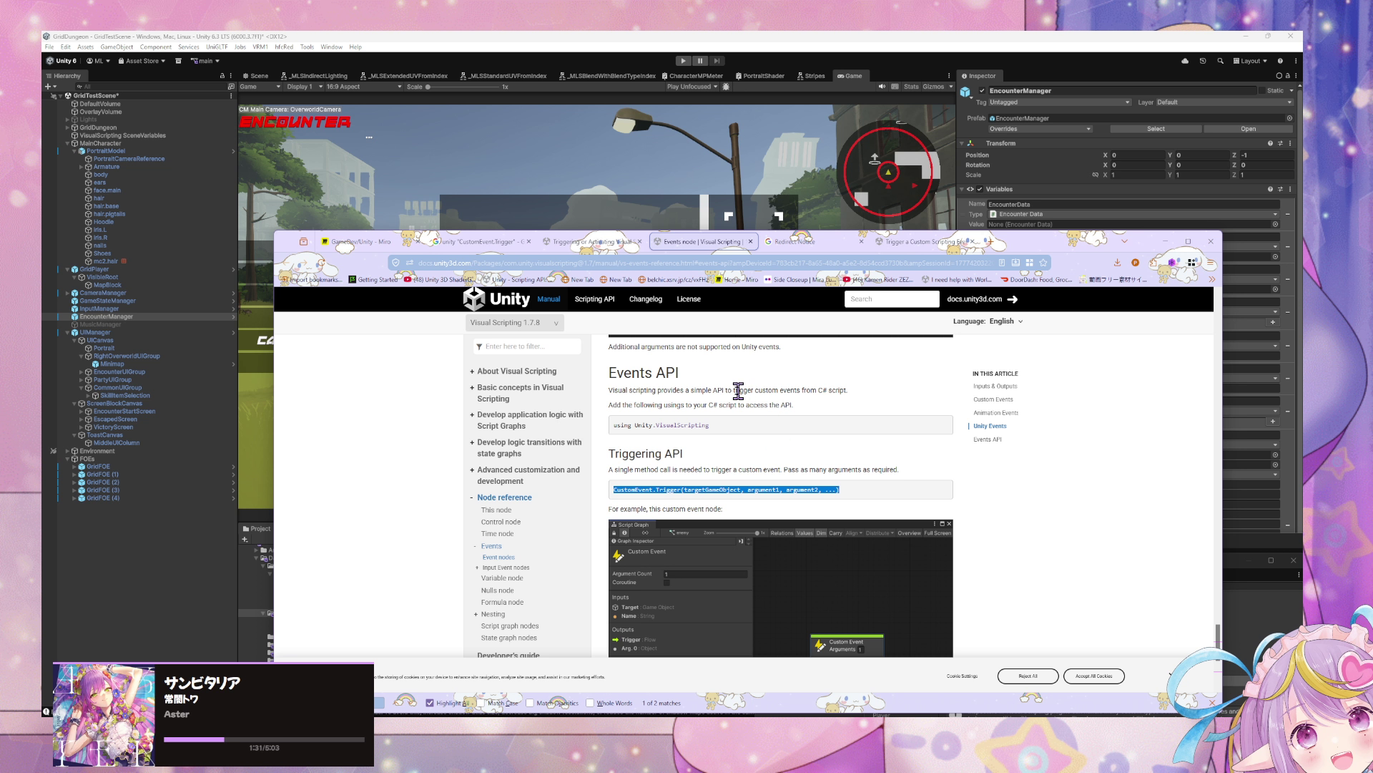
{"action": "scroll", "coordinate": [715, 394], "scroll_direction": "down", "scroll_amount": 3}
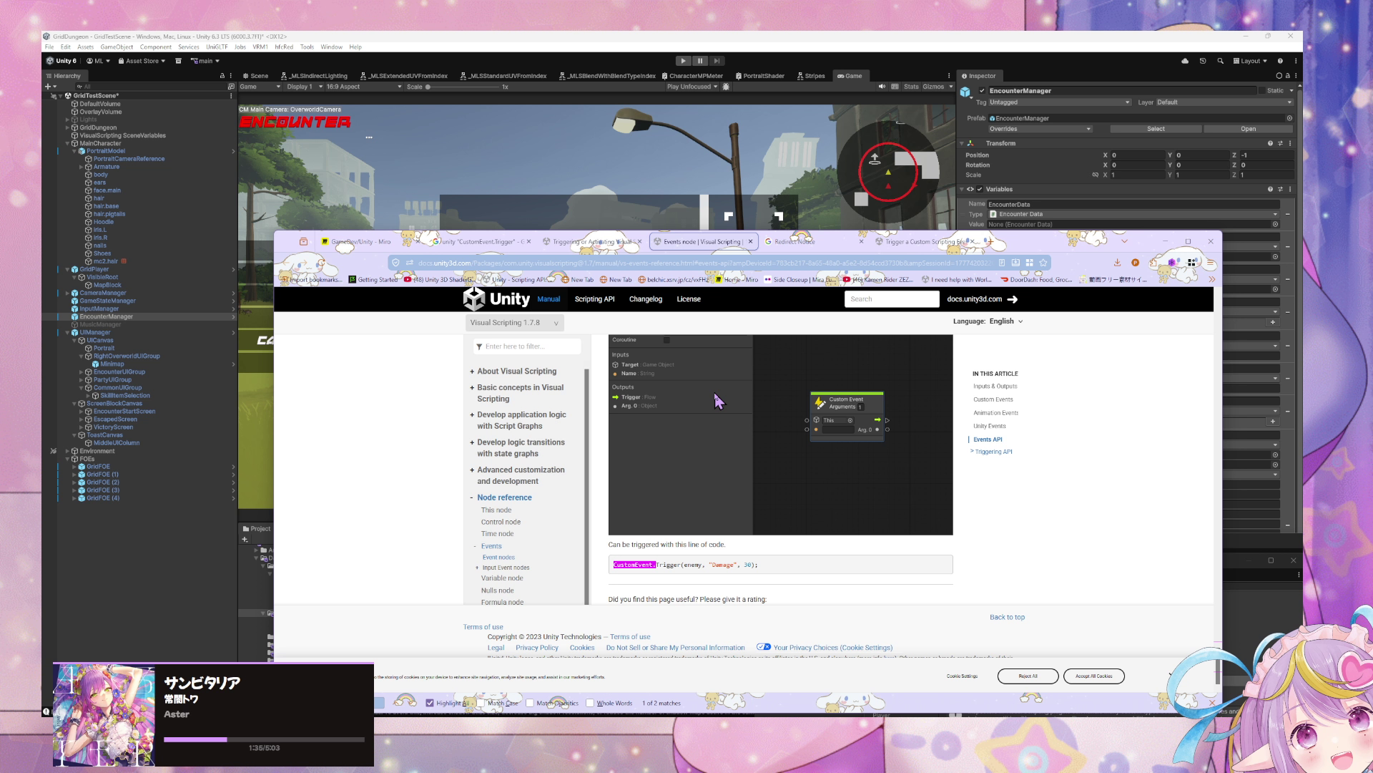
{"action": "scroll", "coordinate": [719, 401], "scroll_direction": "up", "scroll_amount": 1}
{"action": "scroll", "coordinate": [719, 402], "scroll_direction": "up", "scroll_amount": 1}
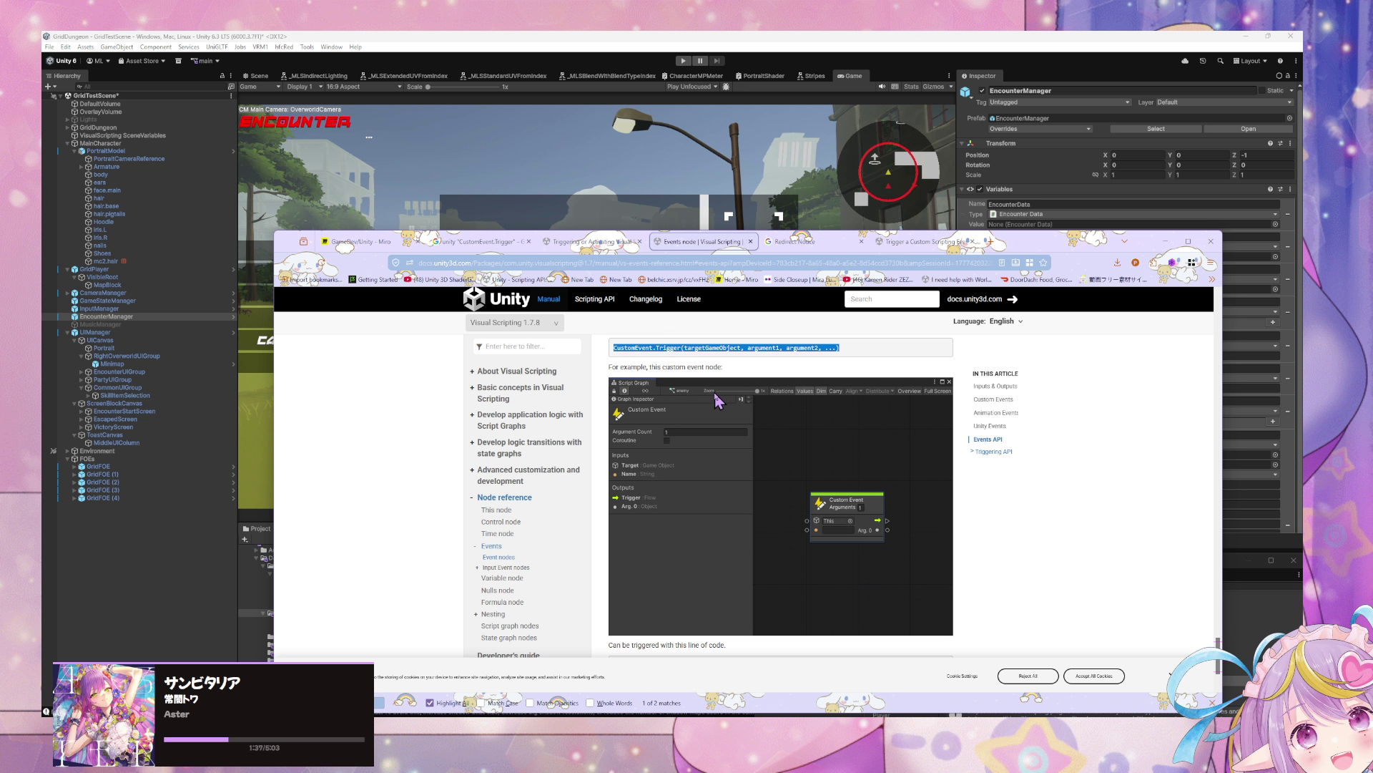
{"action": "scroll", "coordinate": [719, 400], "scroll_direction": "up", "scroll_amount": 7}
{"action": "scroll", "coordinate": [720, 399], "scroll_direction": "down", "scroll_amount": 4}
{"action": "scroll", "coordinate": [721, 398], "scroll_direction": "up", "scroll_amount": 3}
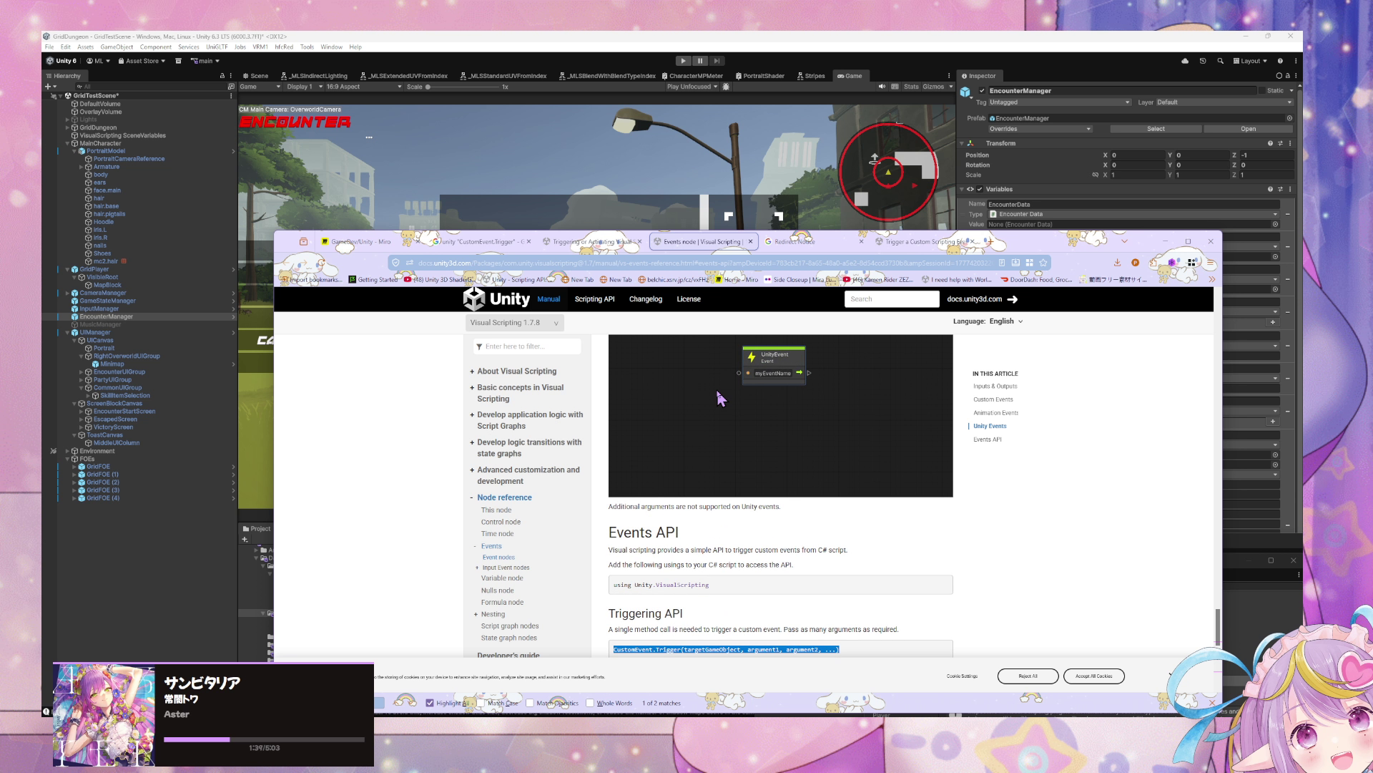
{"action": "scroll", "coordinate": [719, 398], "scroll_direction": "down", "scroll_amount": 2}
{"action": "scroll", "coordinate": [719, 398], "scroll_direction": "up", "scroll_amount": 2}
{"action": "scroll", "coordinate": [719, 399], "scroll_direction": "down", "scroll_amount": 6}
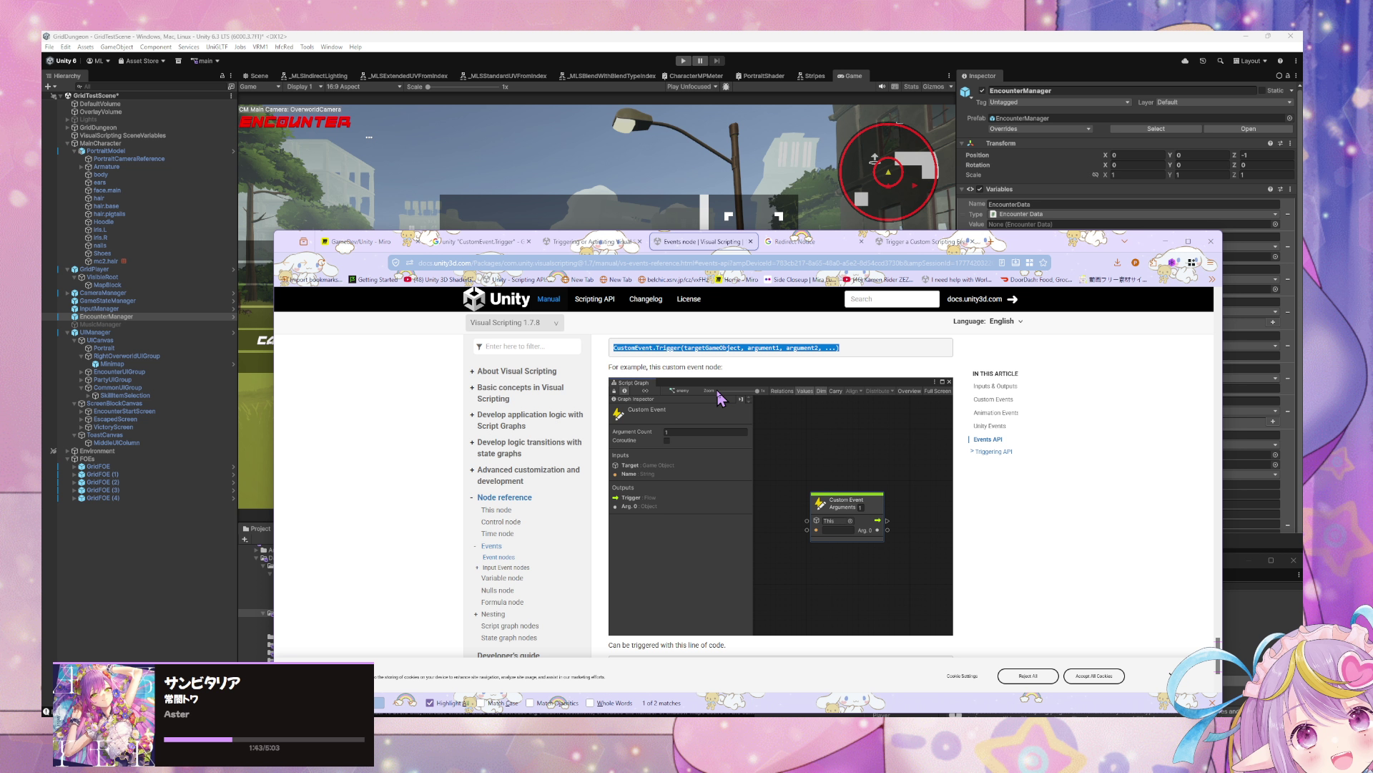
{"action": "scroll", "coordinate": [719, 398], "scroll_direction": "up", "scroll_amount": 3}
{"action": "mouse_move", "coordinate": [685, 464]}
{"action": "left_mouse_down"}
{"action": "mouse_move", "coordinate": [615, 435]}
{"action": "mouse_move", "coordinate": [688, 434]}
{"action": "mouse_move", "coordinate": [618, 434]}
{"action": "left_mouse_up"}
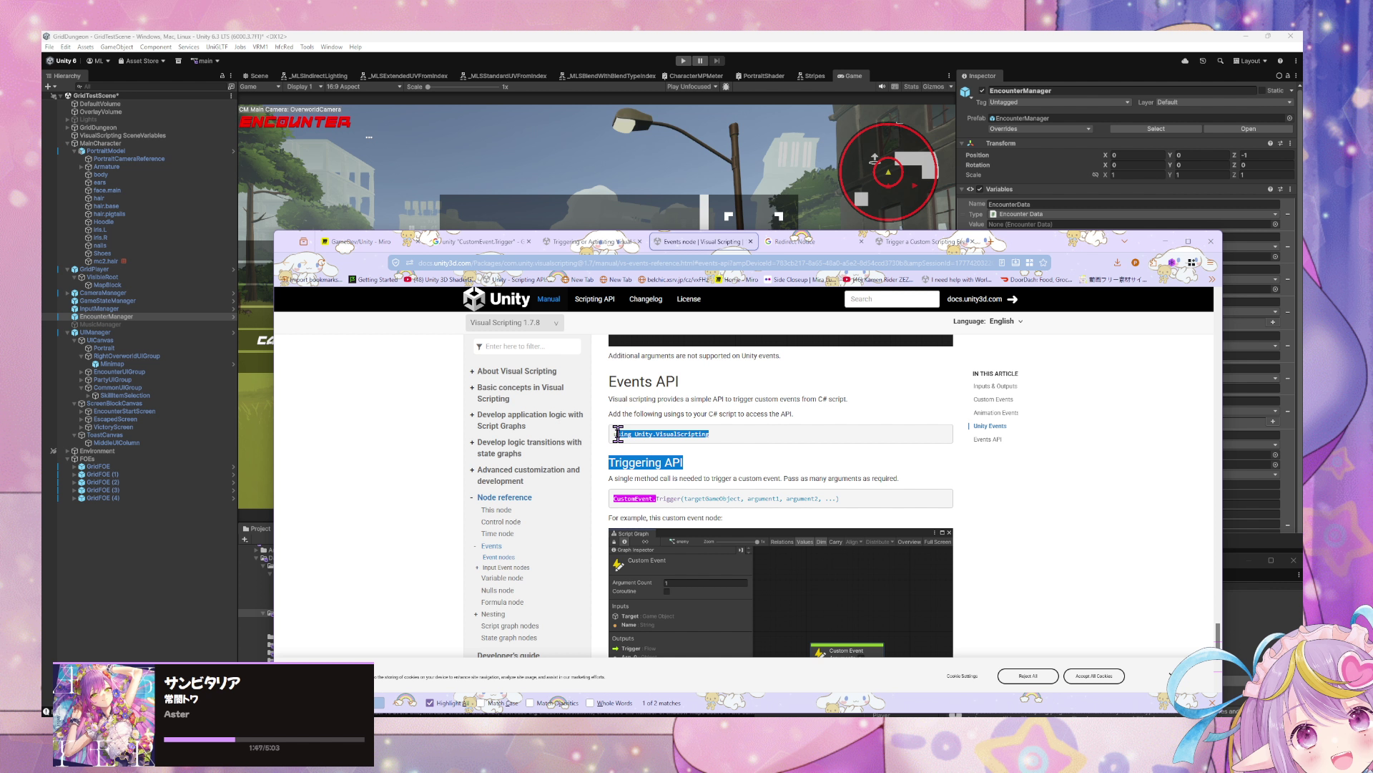
Step: Switch back to Unity and open Ranger's CharacterActionData folder to list its action assets
{"action": "left_click", "coordinate": [748, 211]}
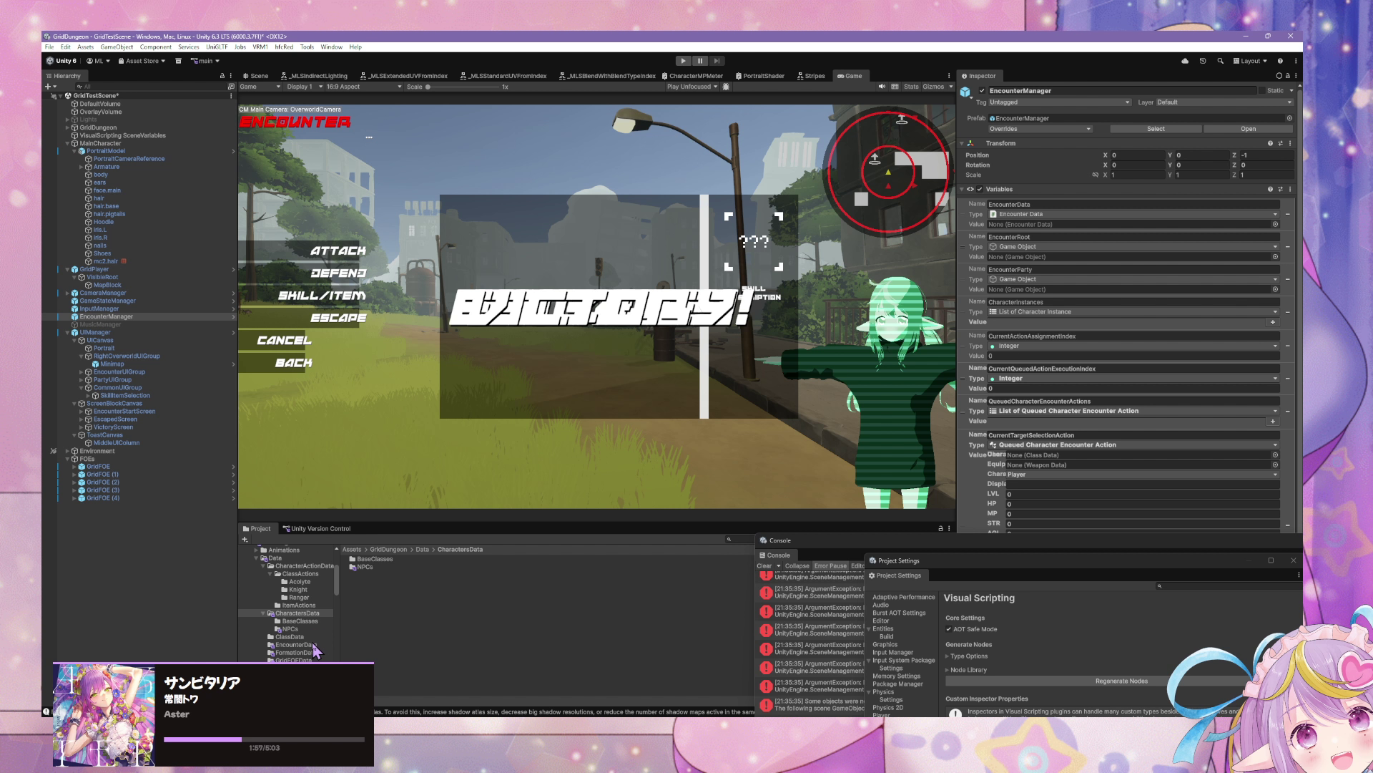
{"action": "left_click", "coordinate": [308, 598]}
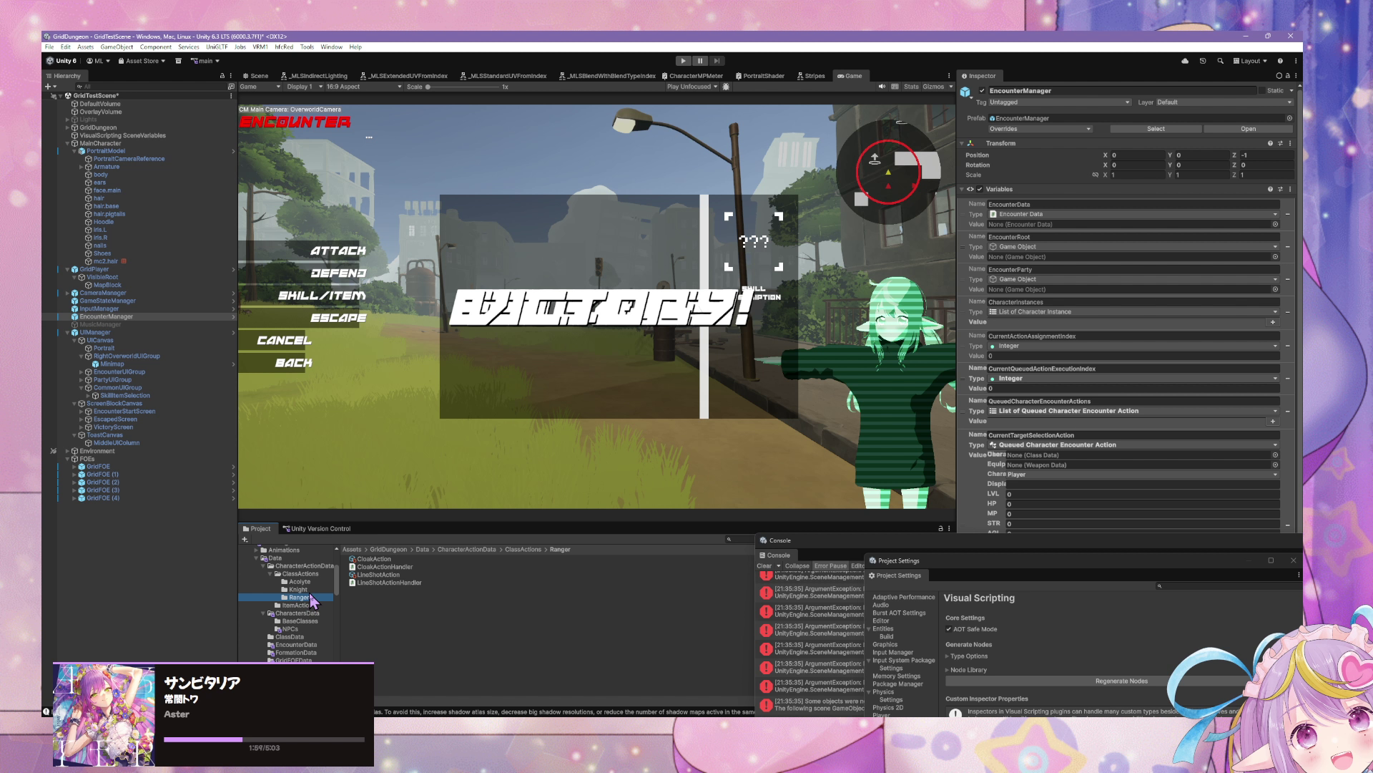
{"action": "left_click", "coordinate": [307, 565]}
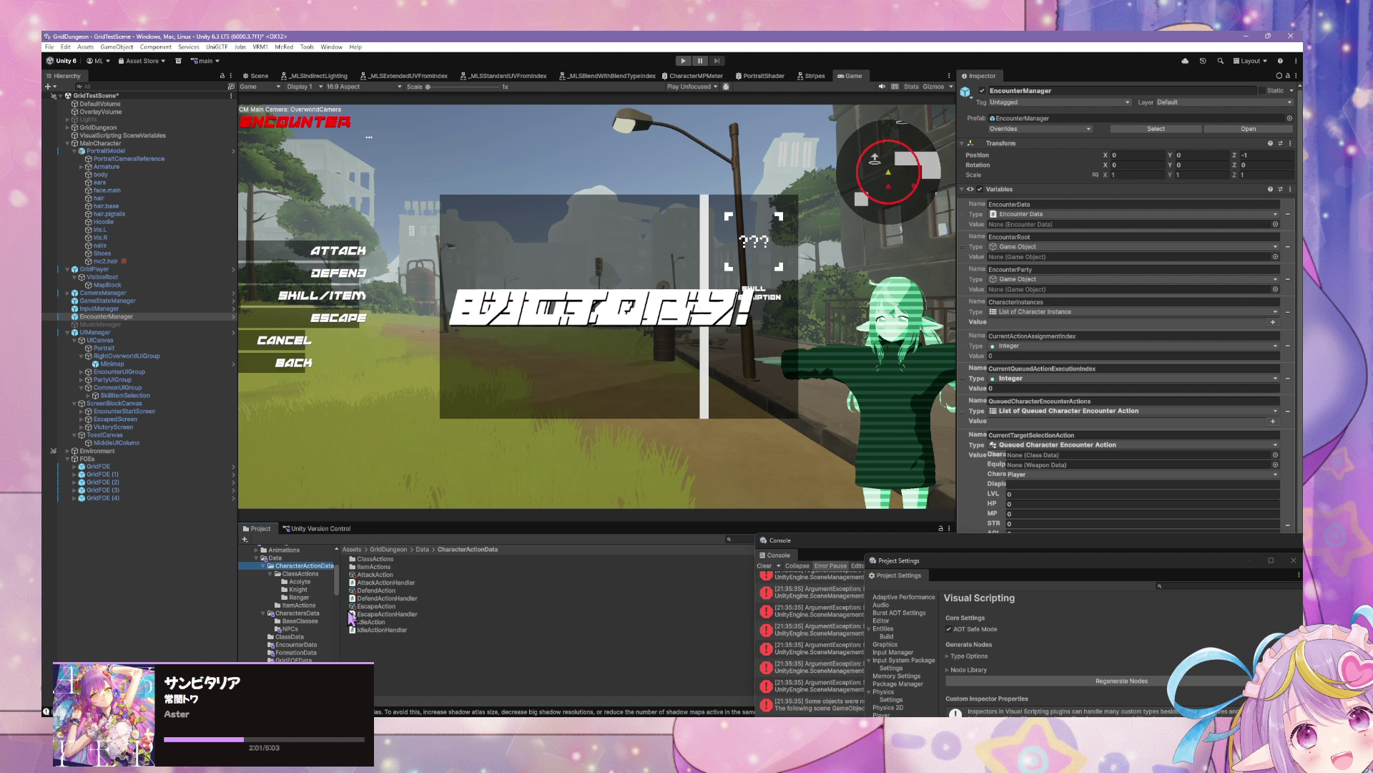
Step: Duplicate the AttackAction asset and name the copy DivinePunishmentAction
{"action": "left_click", "coordinate": [391, 575]}
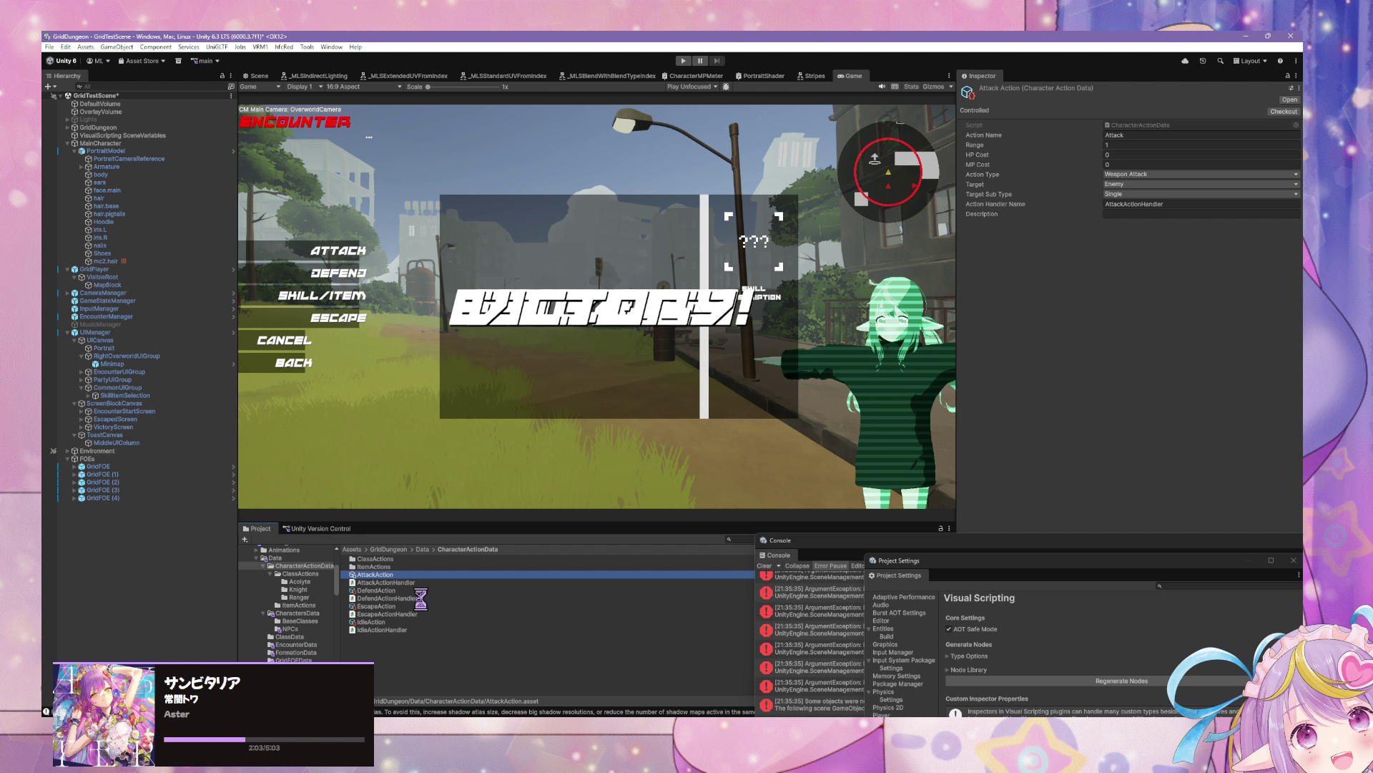
{"action": "key", "text": "ctrl+d"}
{"action": "left_click", "coordinate": [470, 583]}
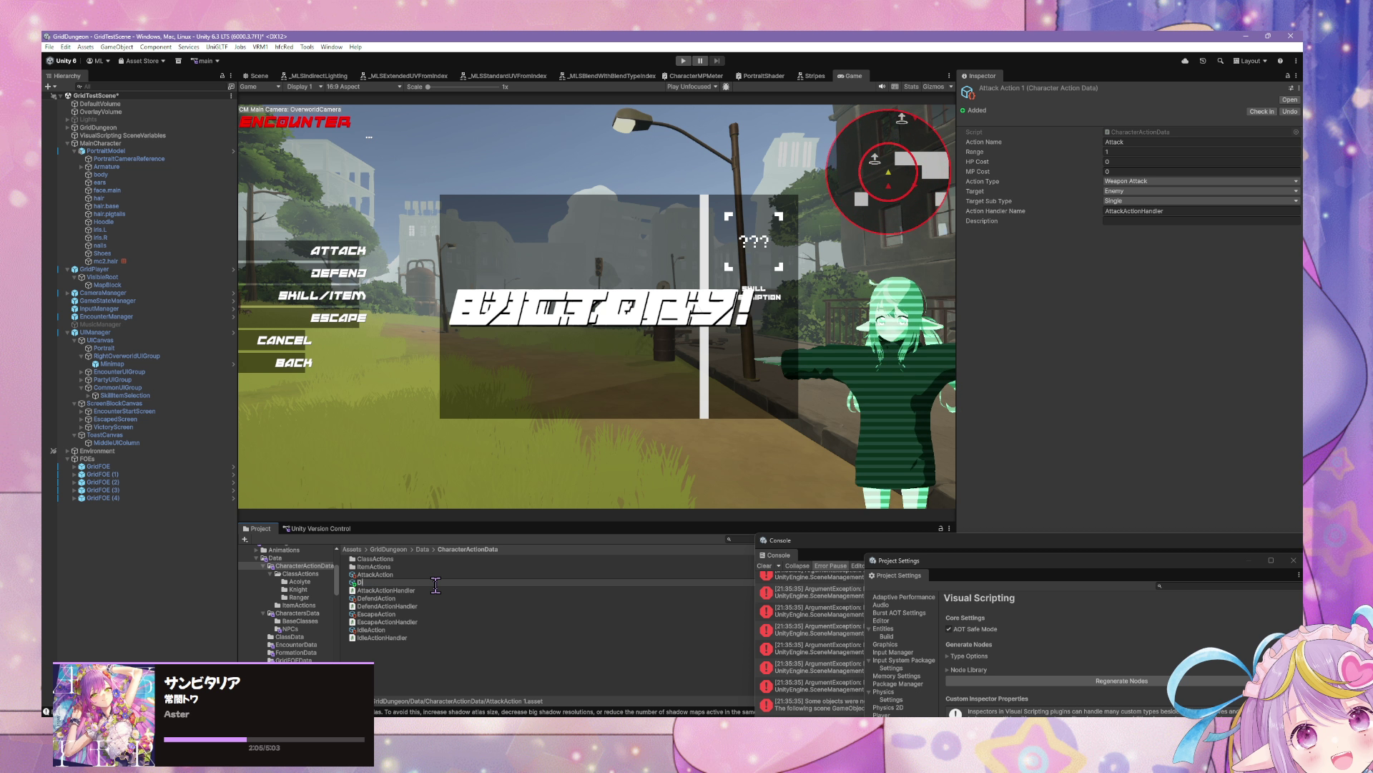
{"action": "type", "text": "DivinePus"}
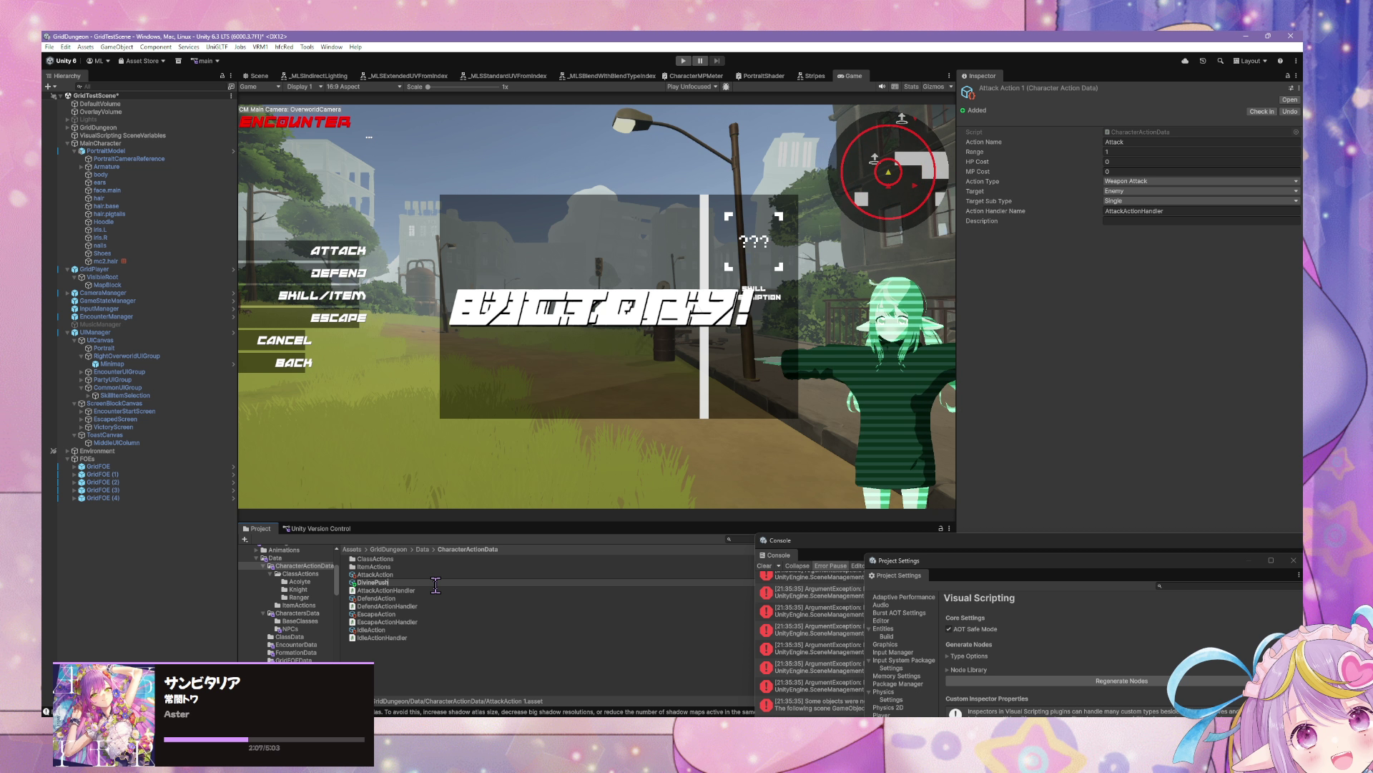
{"action": "key", "text": "BackSpace"}
{"action": "type", "text": "nishment"}
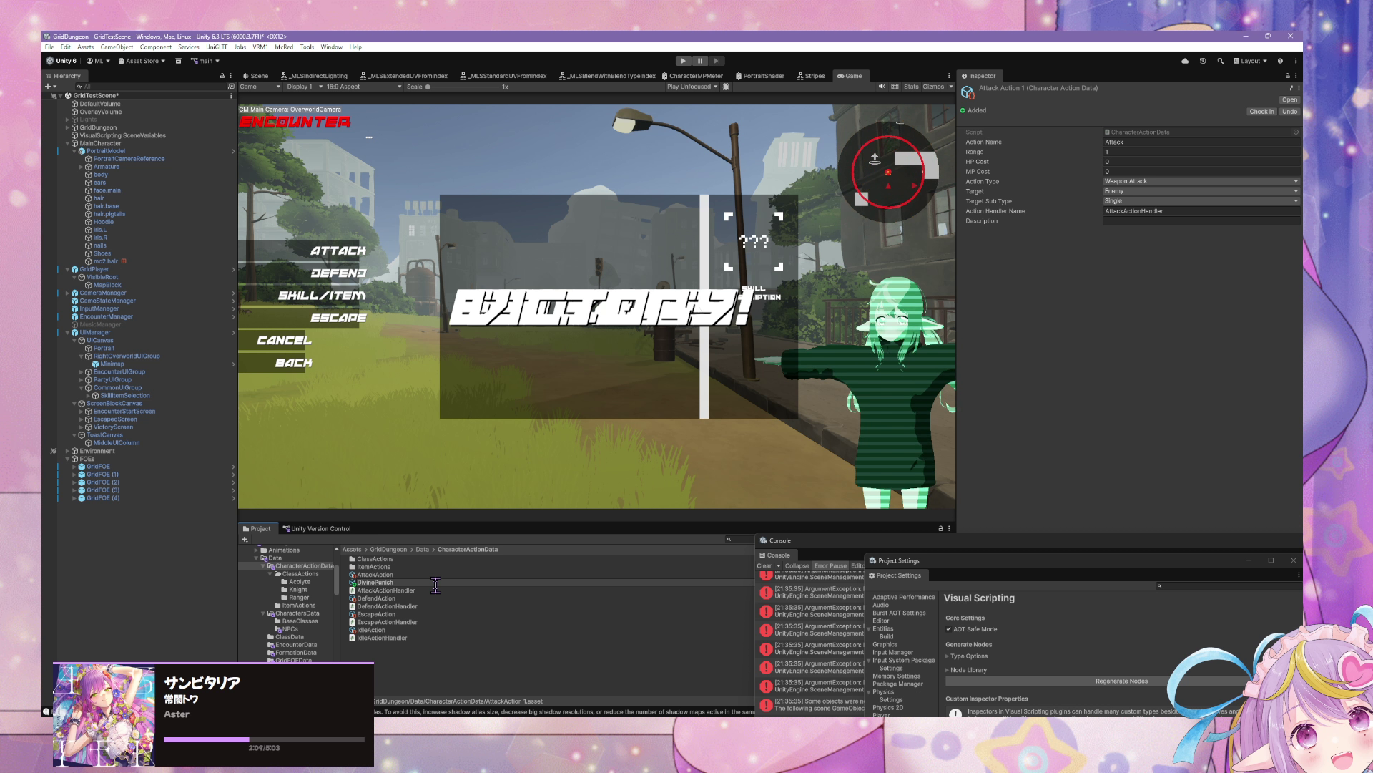
{"action": "type", "text": "Action"}
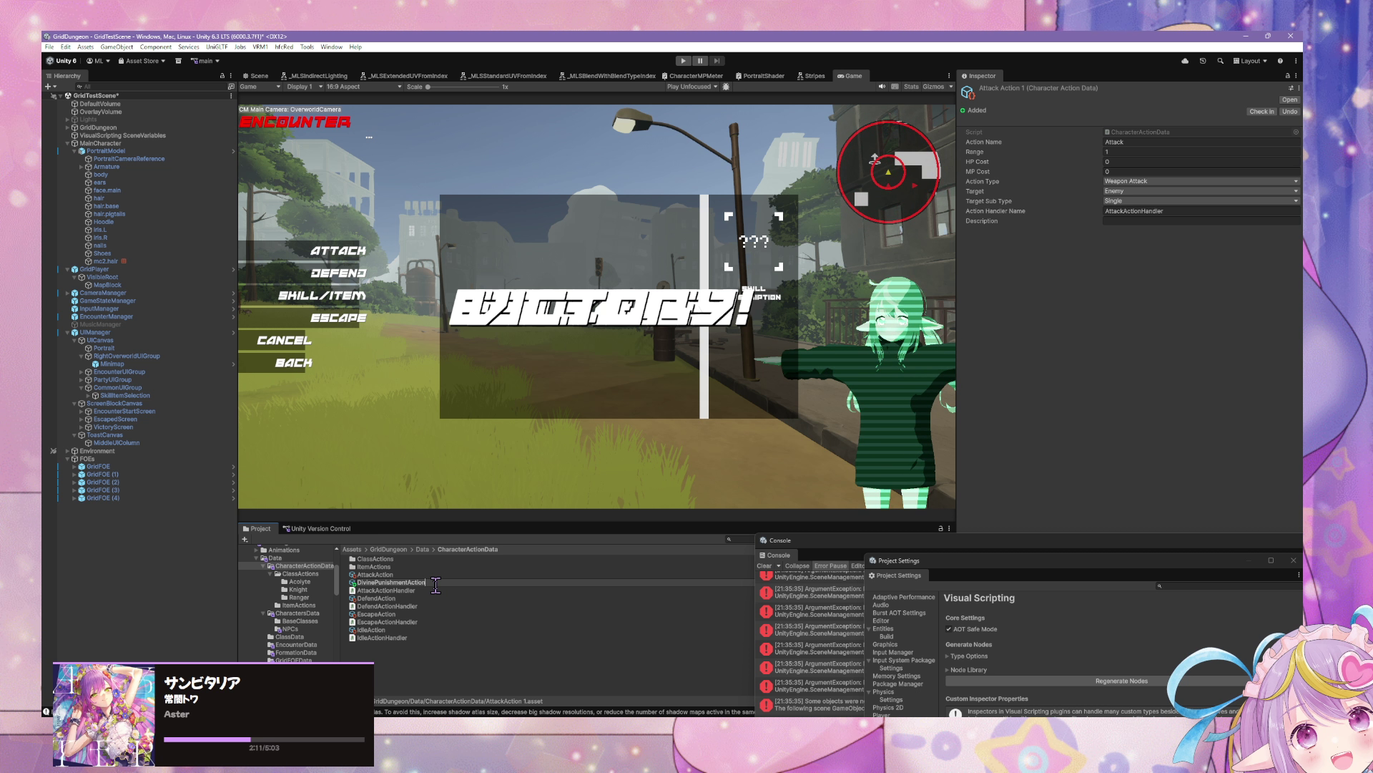
{"action": "key", "text": "Return"}
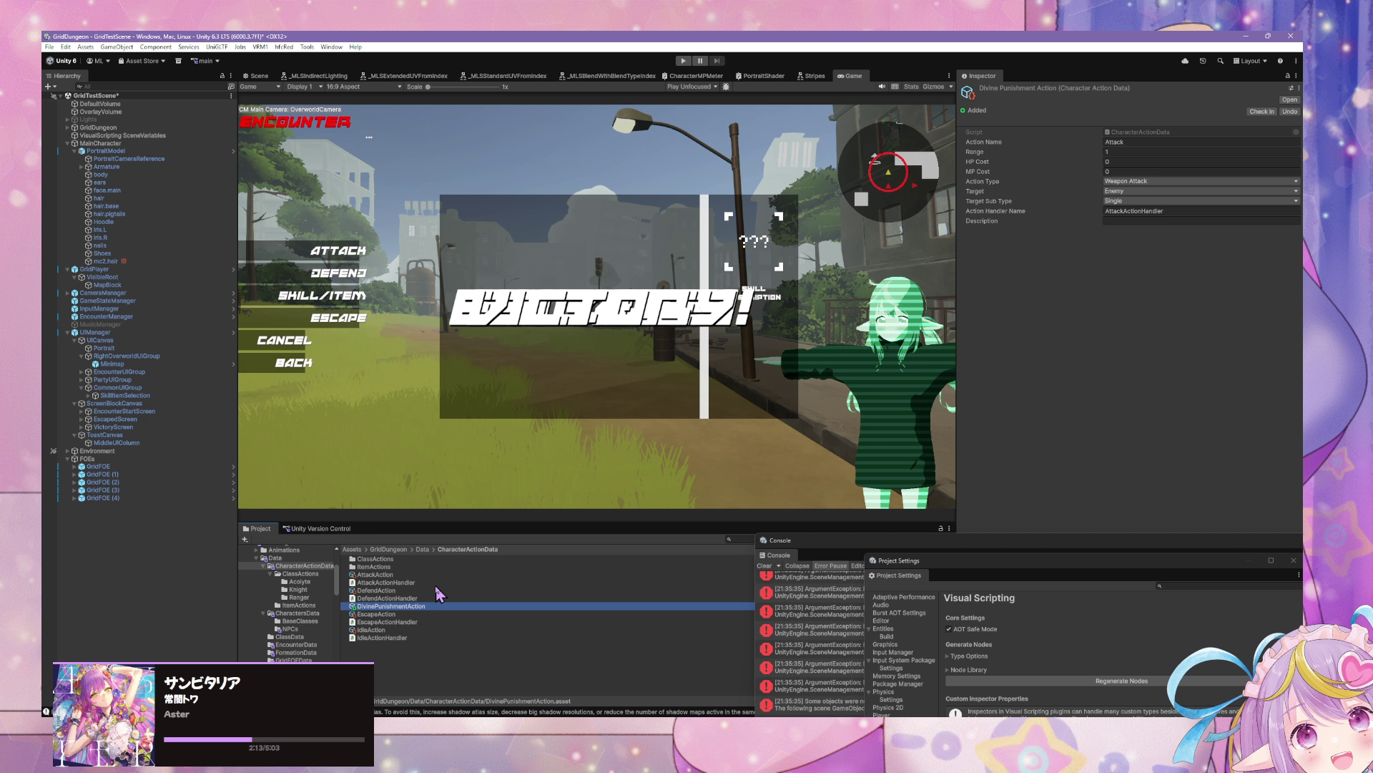
Step: Set Action Type to Spell Skill Attack, Range 100 and Action Name 'Divine Punishment'
{"action": "left_click", "coordinate": [1129, 181]}
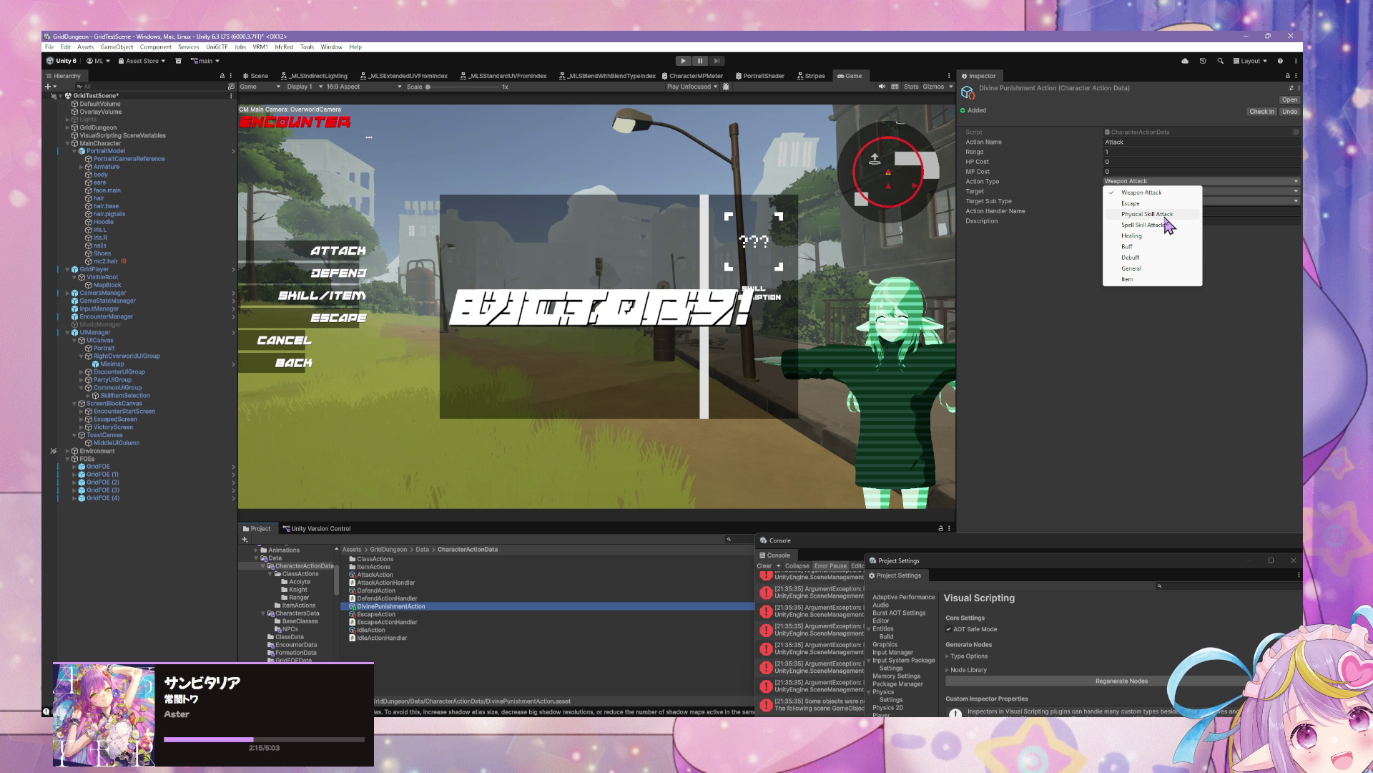
{"action": "left_click", "coordinate": [1166, 225]}
{"action": "left_click", "coordinate": [1137, 151]}
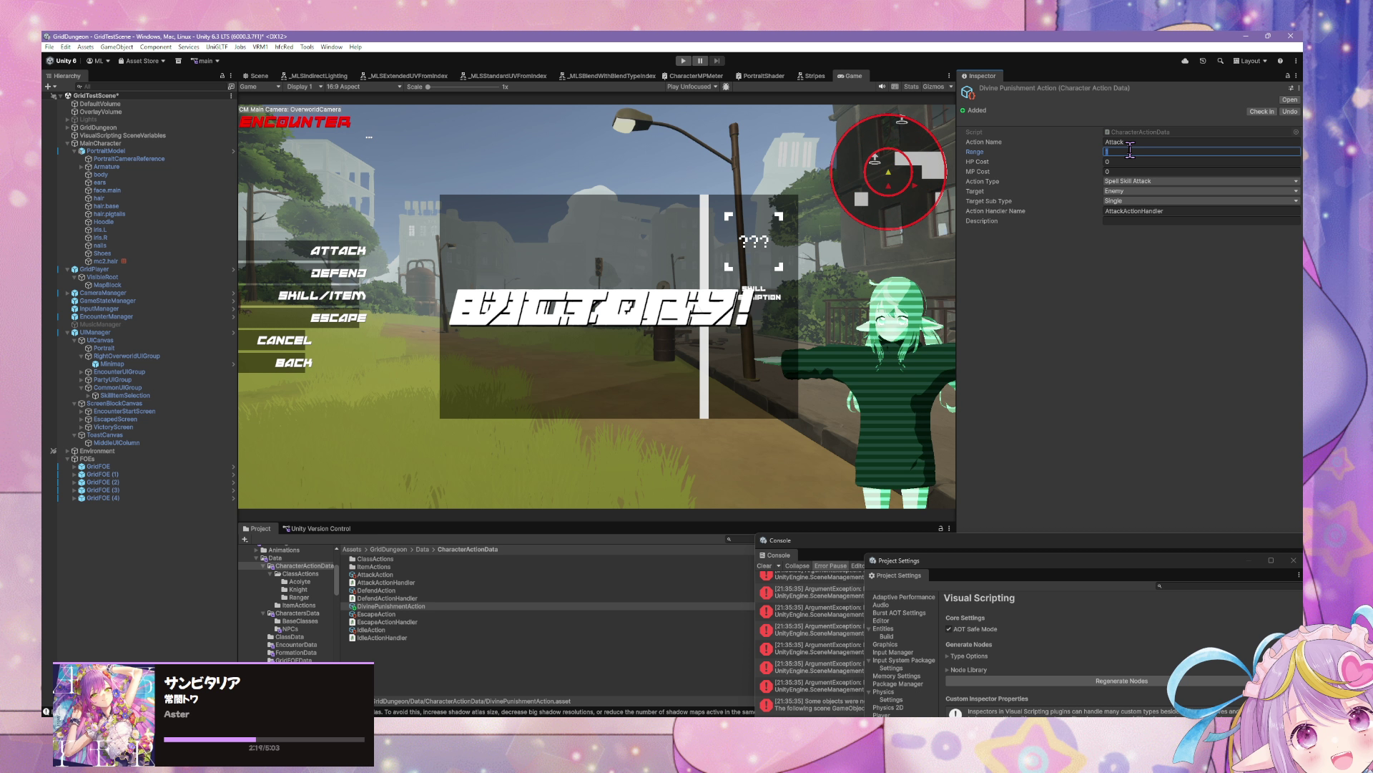
{"action": "type", "text": "00"}
{"action": "left_click", "coordinate": [1127, 141]}
{"action": "type", "text": "D"}
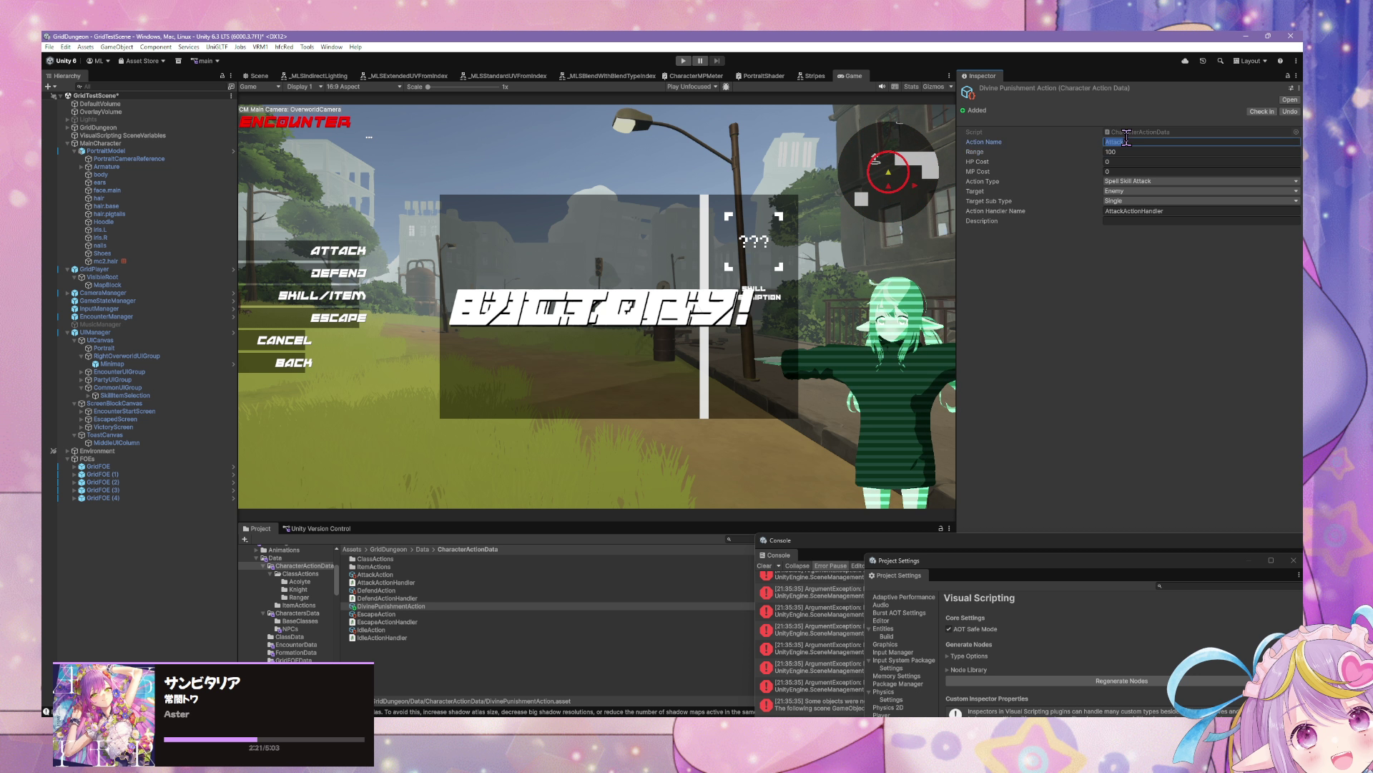
{"action": "type", "text": "ivine"}
{"action": "type", "text": " Punisshment"}
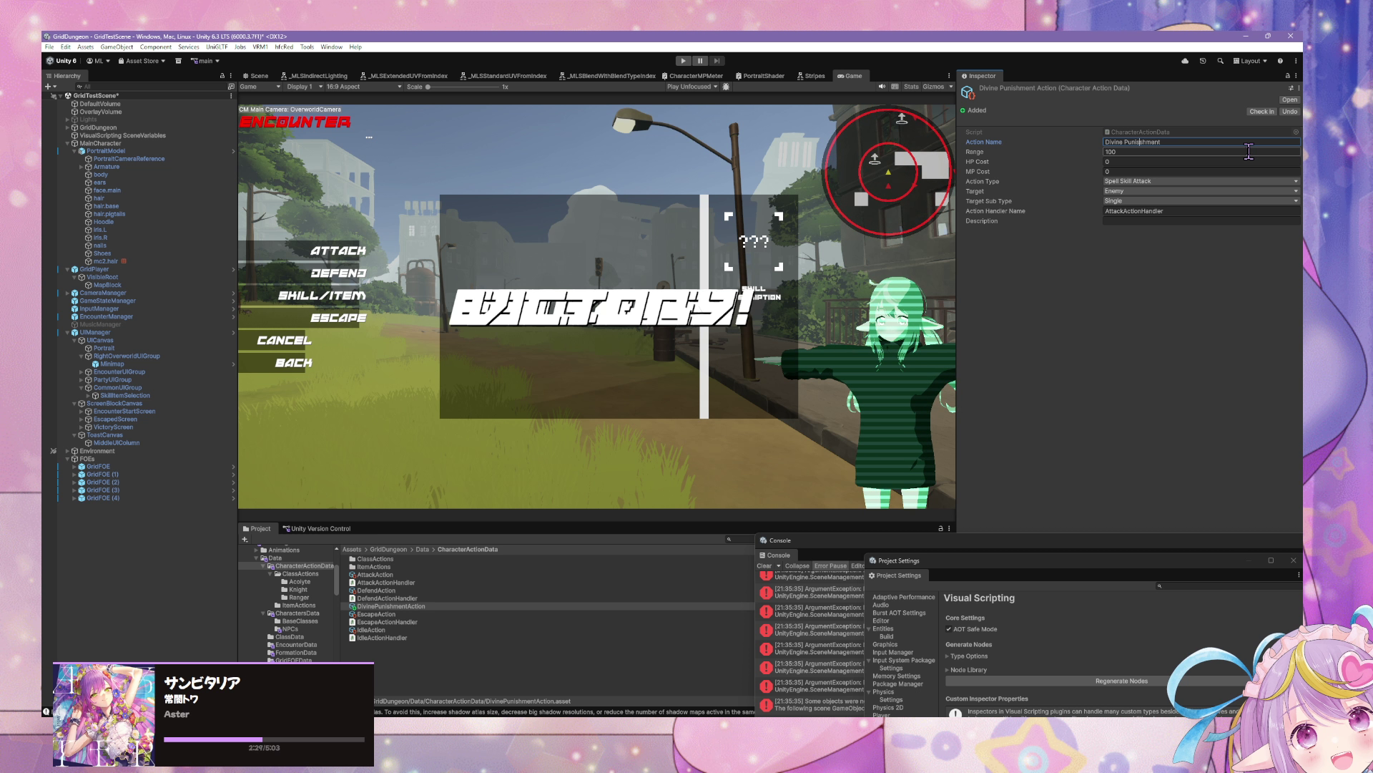
{"action": "key", "text": "BackSpace"}
{"action": "key", "text": "End"}
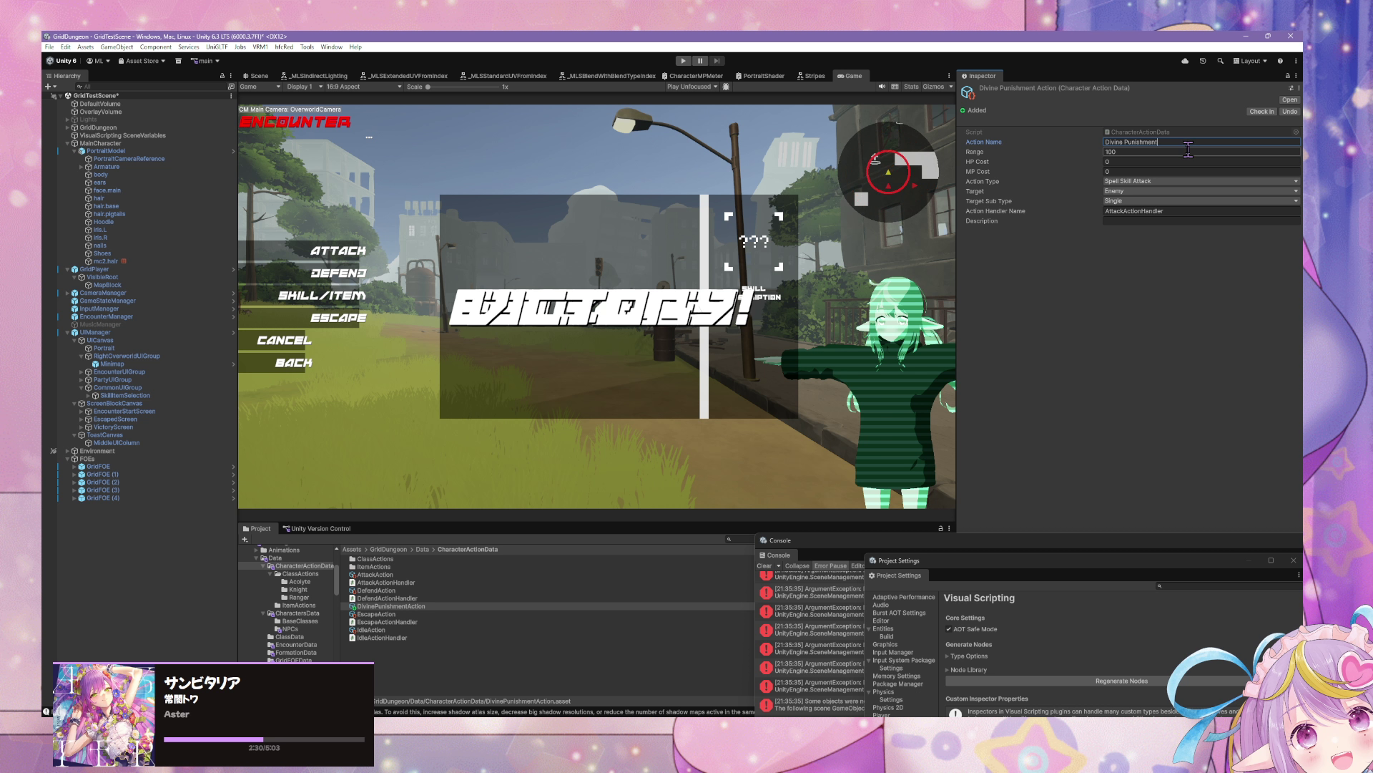
{"action": "left_click", "coordinate": [1147, 200]}
{"action": "left_click", "coordinate": [1152, 282]}
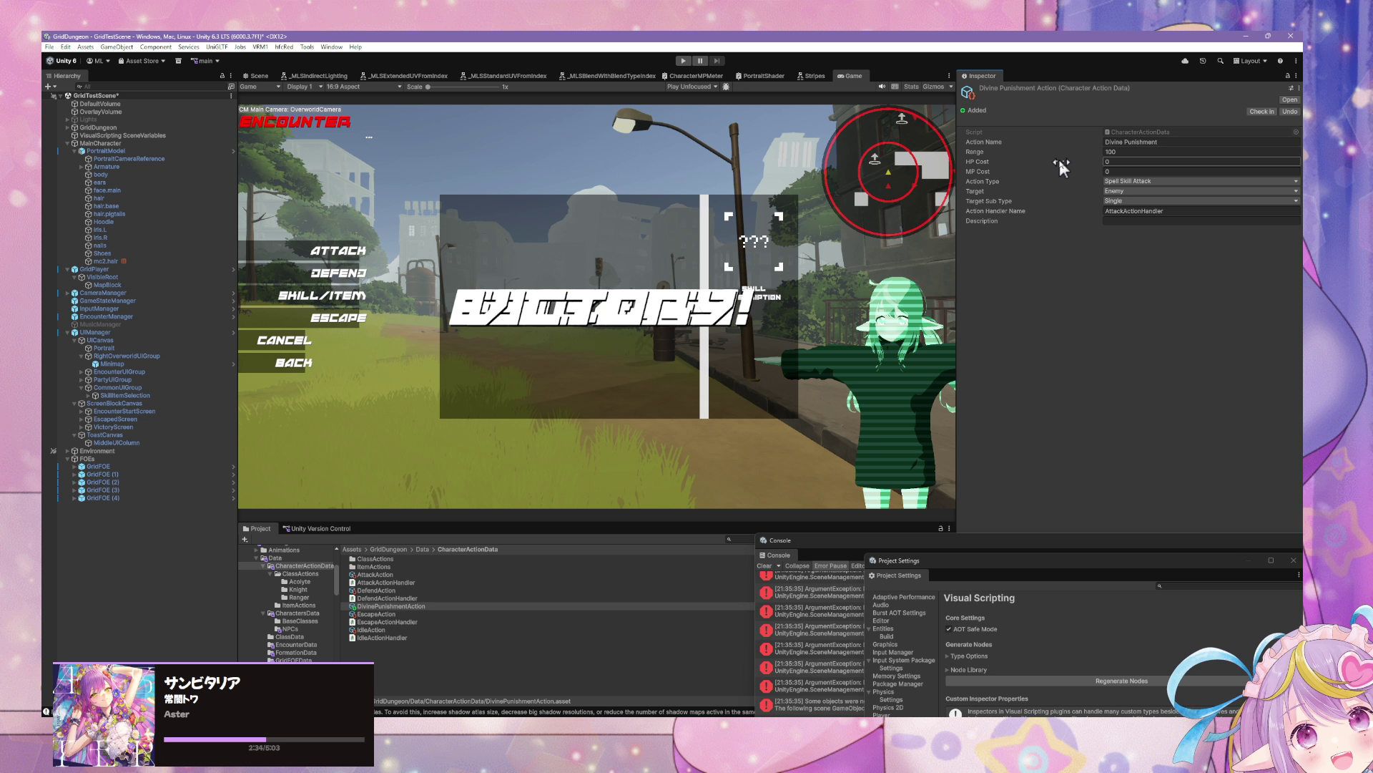
Step: Replace the Attack prefix in the Action Handler Name with DivinePunishment
{"action": "left_click", "coordinate": [1120, 212]}
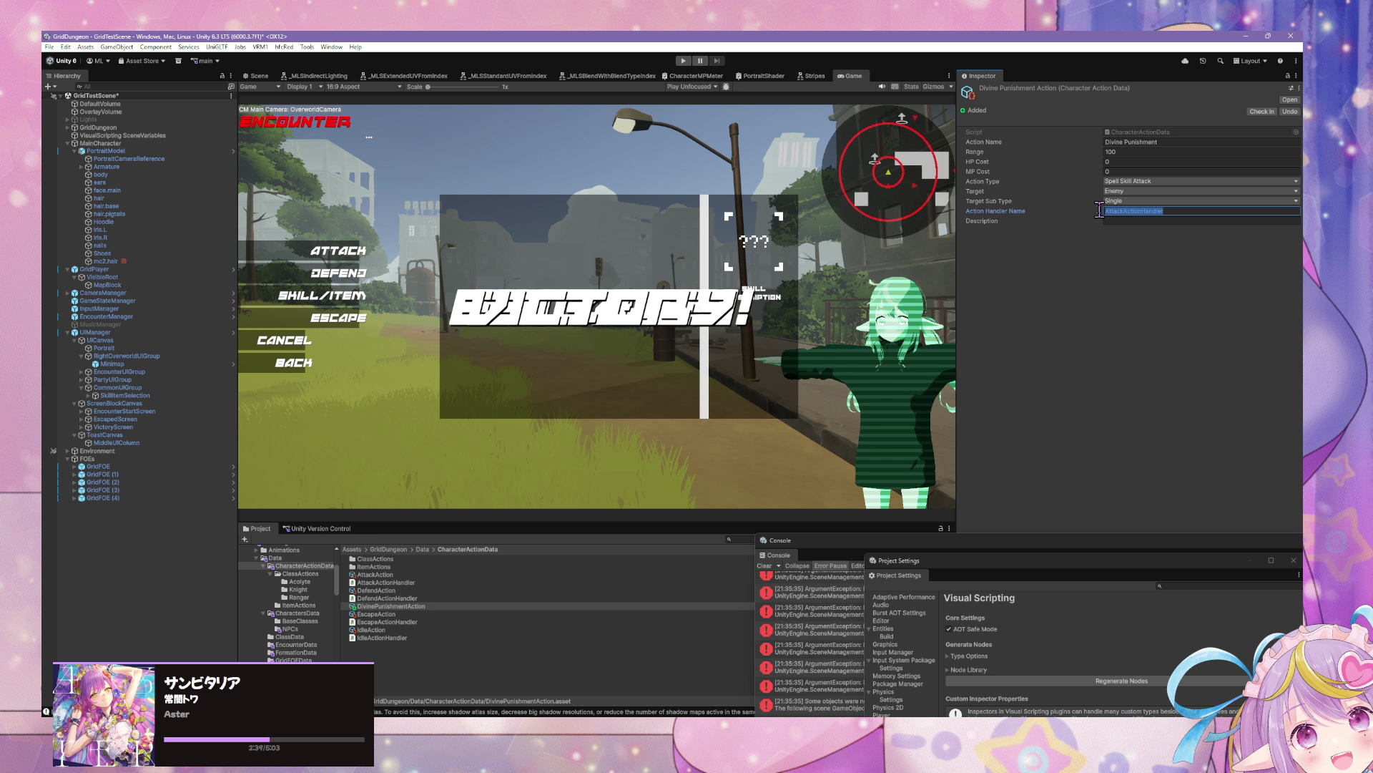
{"action": "left_click", "coordinate": [1154, 211]}
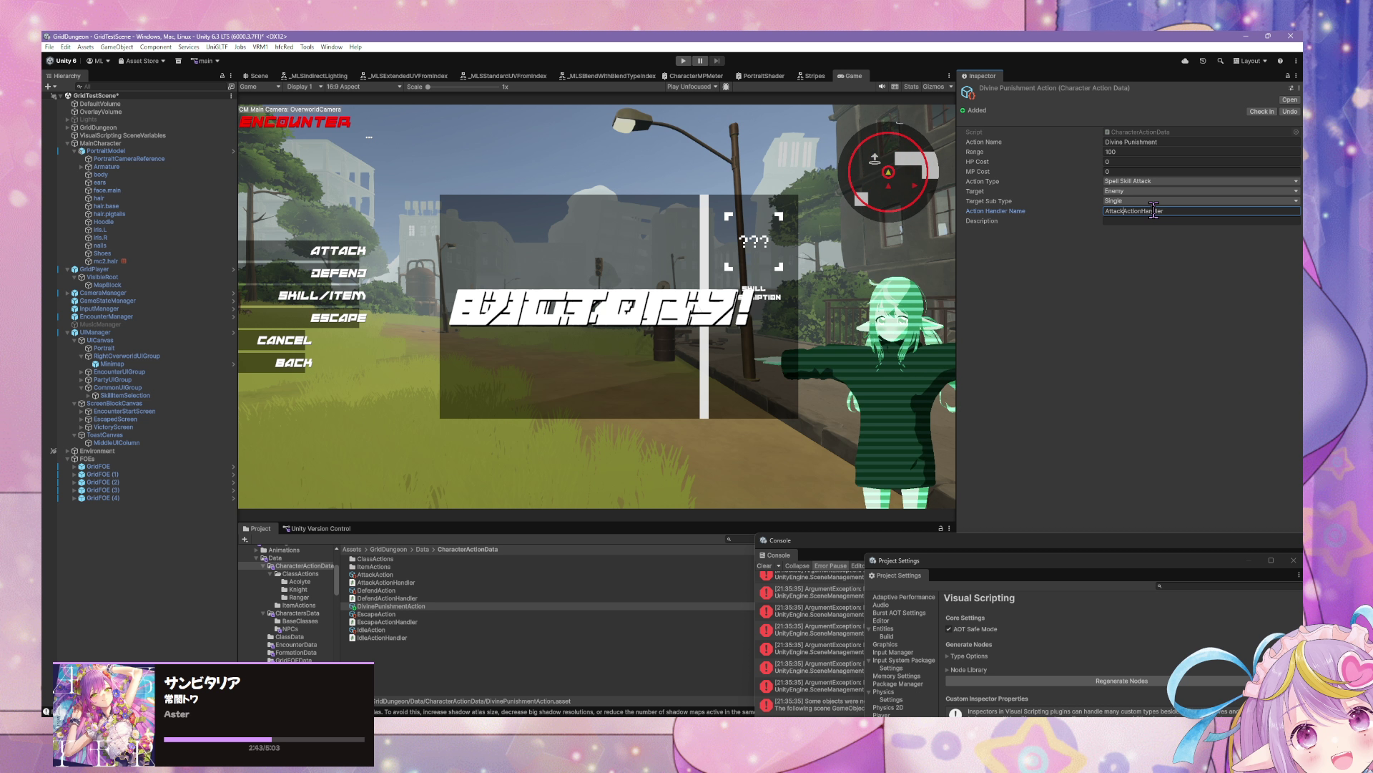
{"action": "key", "text": "Home"}
{"action": "key", "text": "Delete"}
{"action": "key", "text": "Delete"}
{"action": "key", "text": "Delete"}
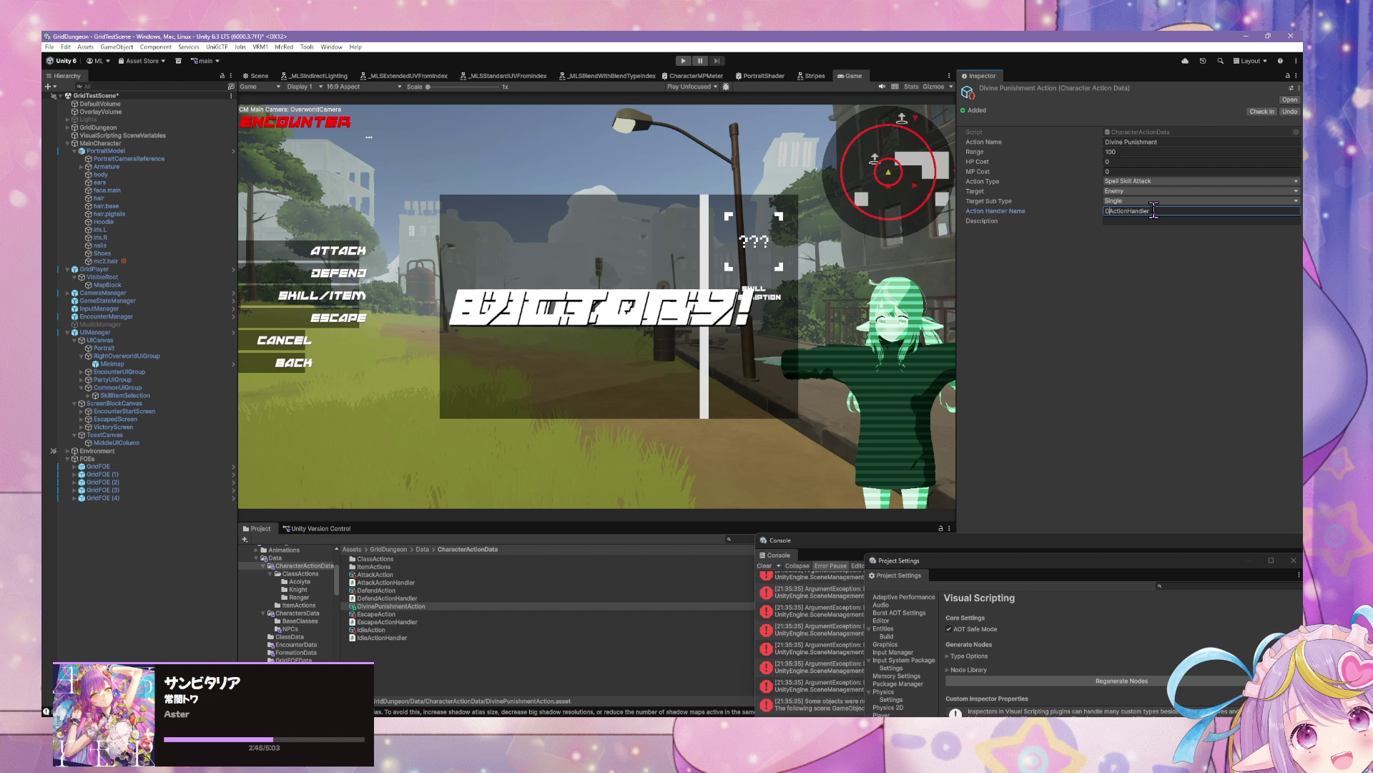
{"action": "type", "text": "DivinePuni"}
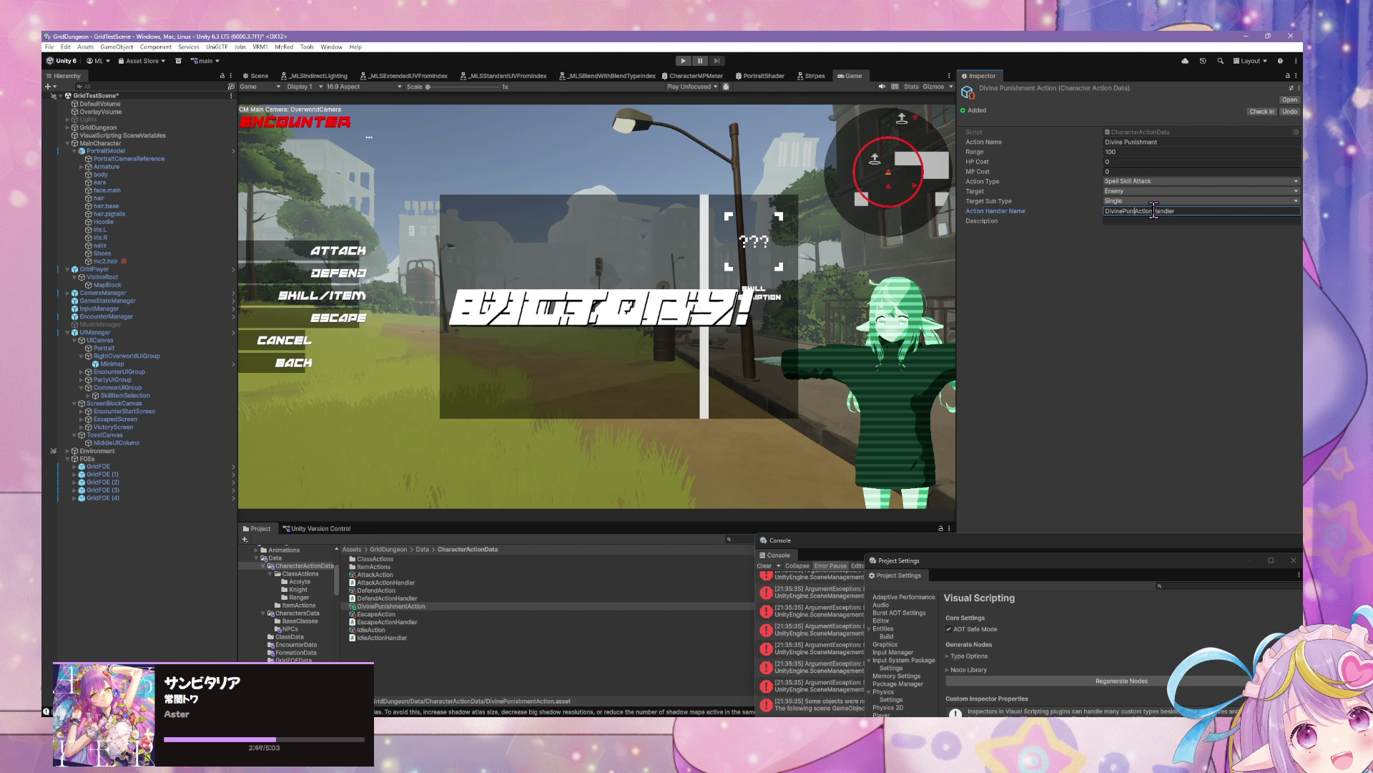
{"action": "type", "text": "sh"}
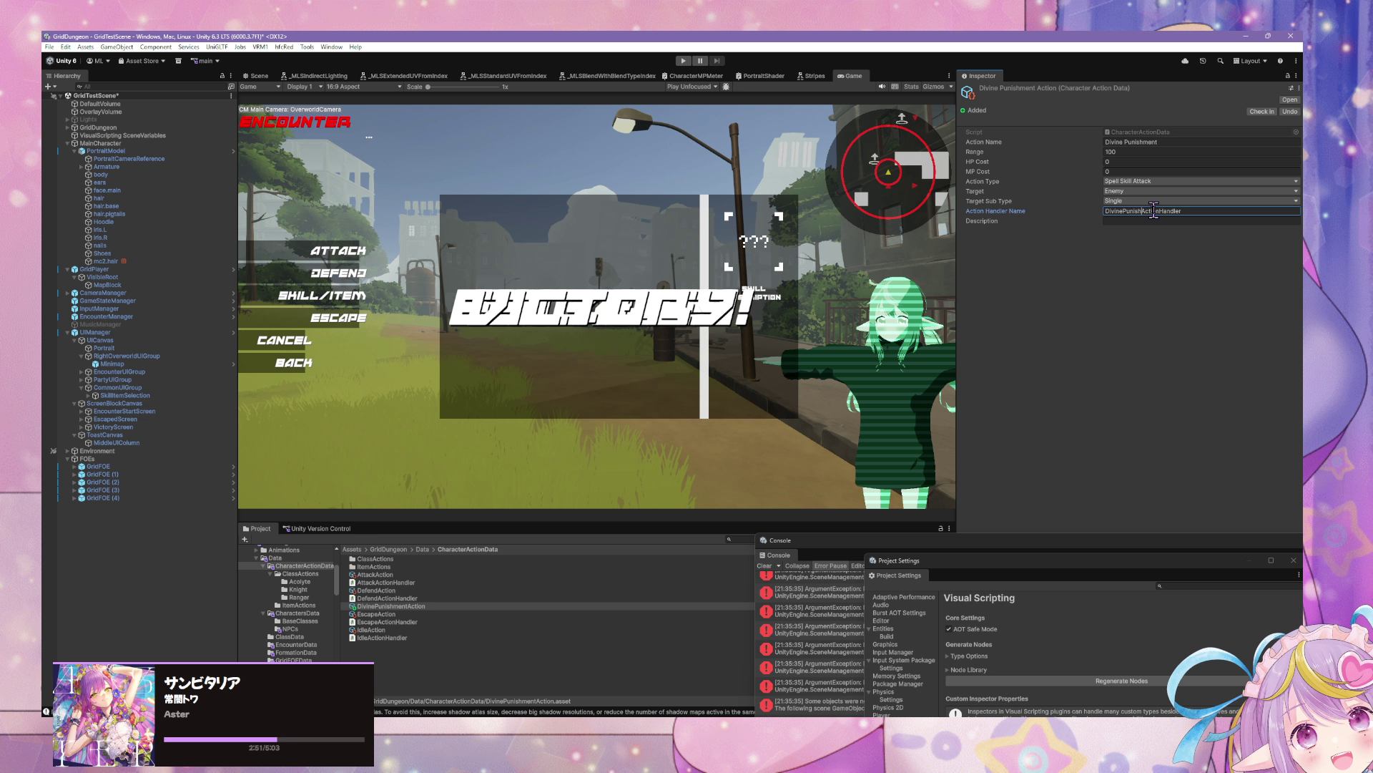
{"action": "type", "text": "ment"}
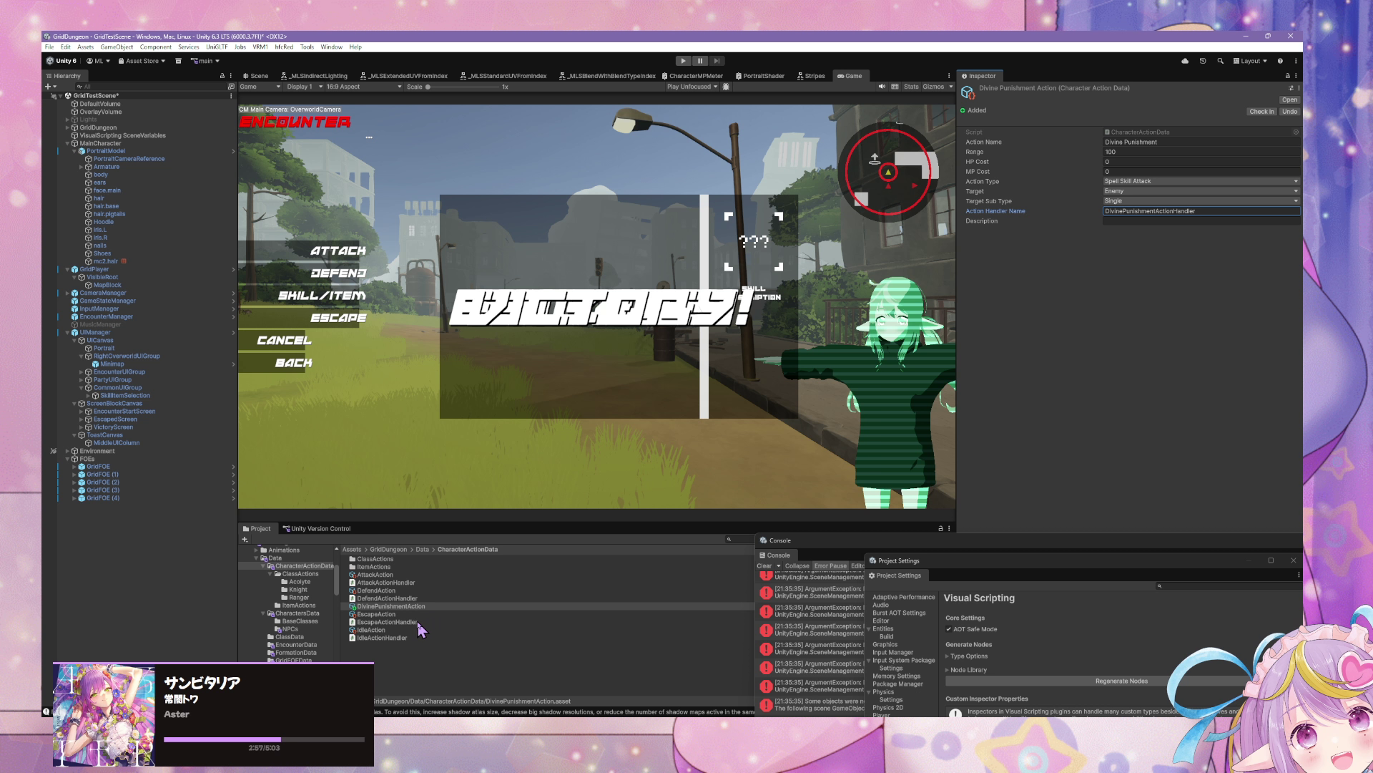
Step: Duplicate AttackActionHandler, rename the copy DivinePunishmentActionHandler and open it in VS Code
{"action": "left_click", "coordinate": [421, 583]}
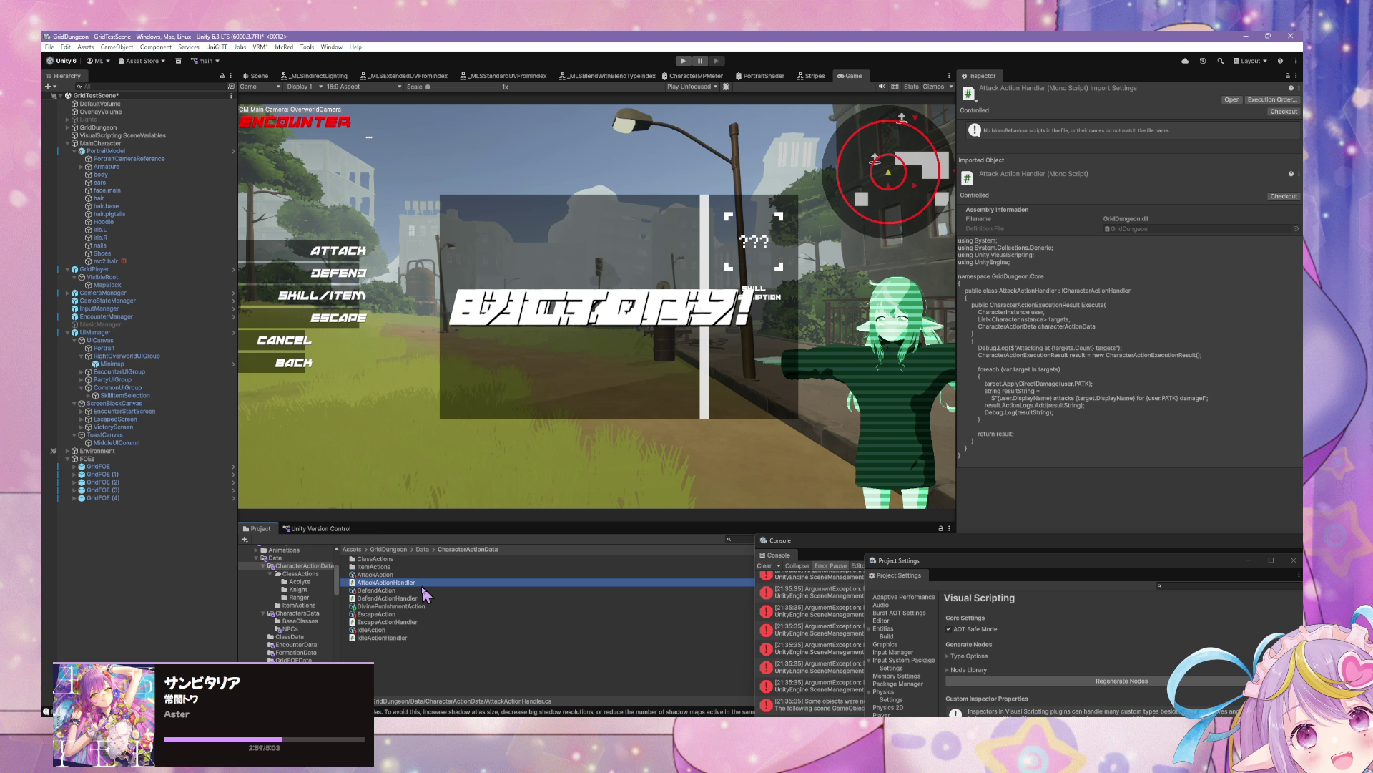
{"action": "key", "text": "ctrl+d"}
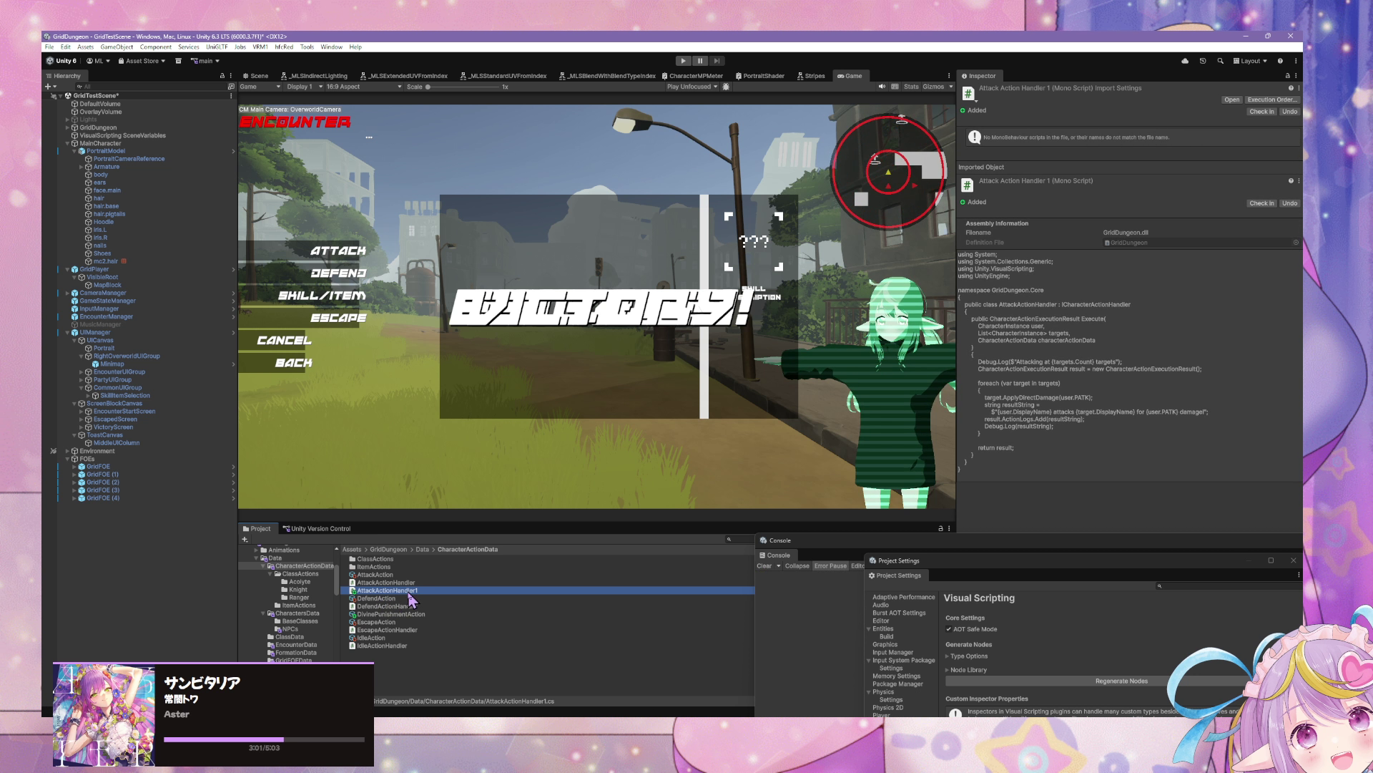
{"action": "key", "text": "BackSpace"}
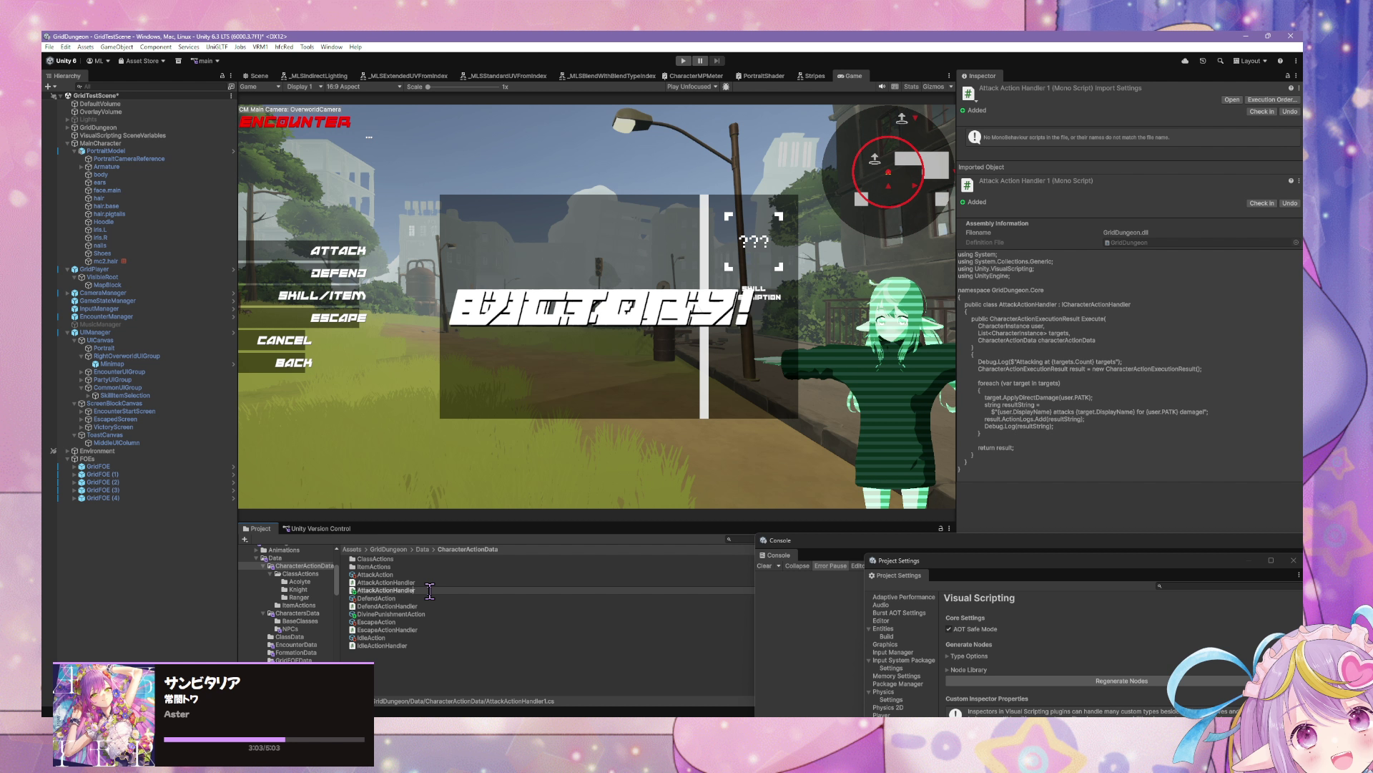
{"action": "key", "text": "Return"}
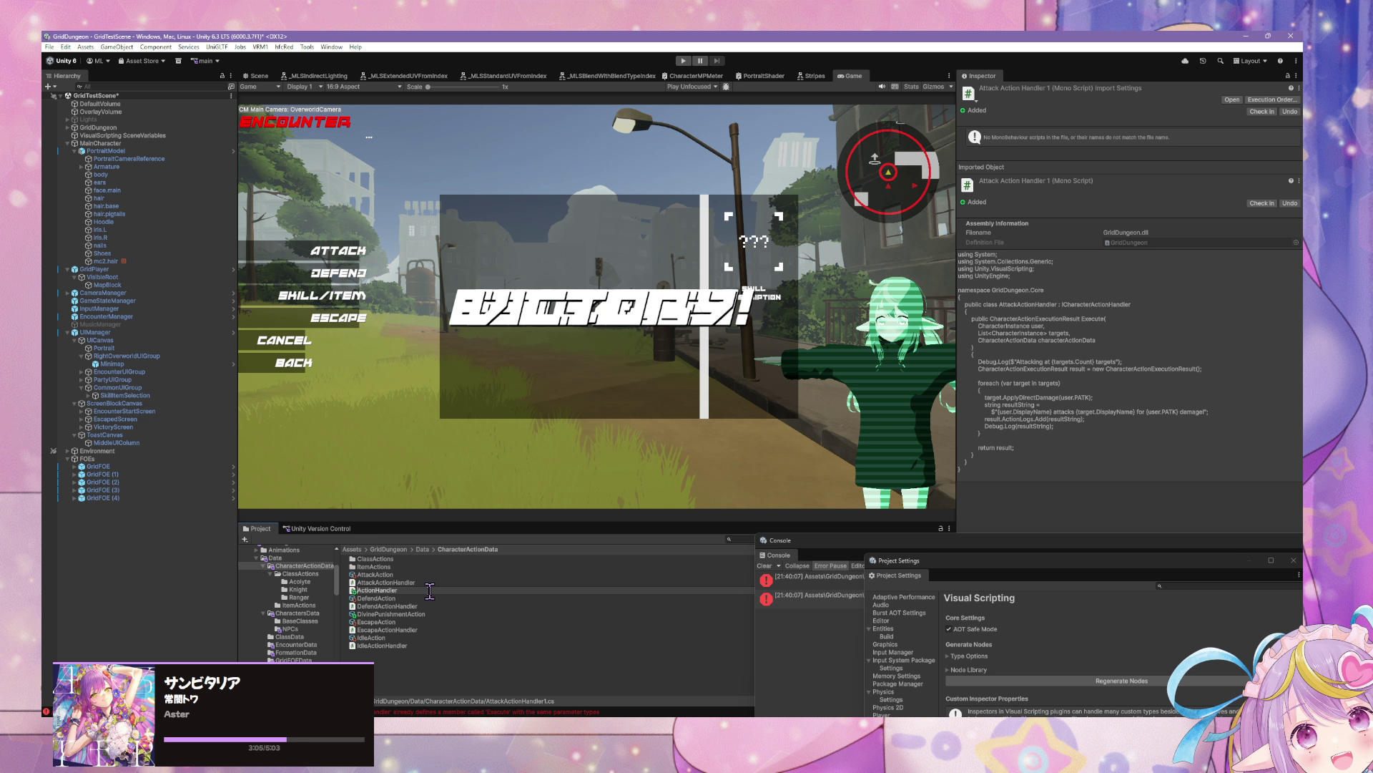
{"action": "type", "text": "Divine"}
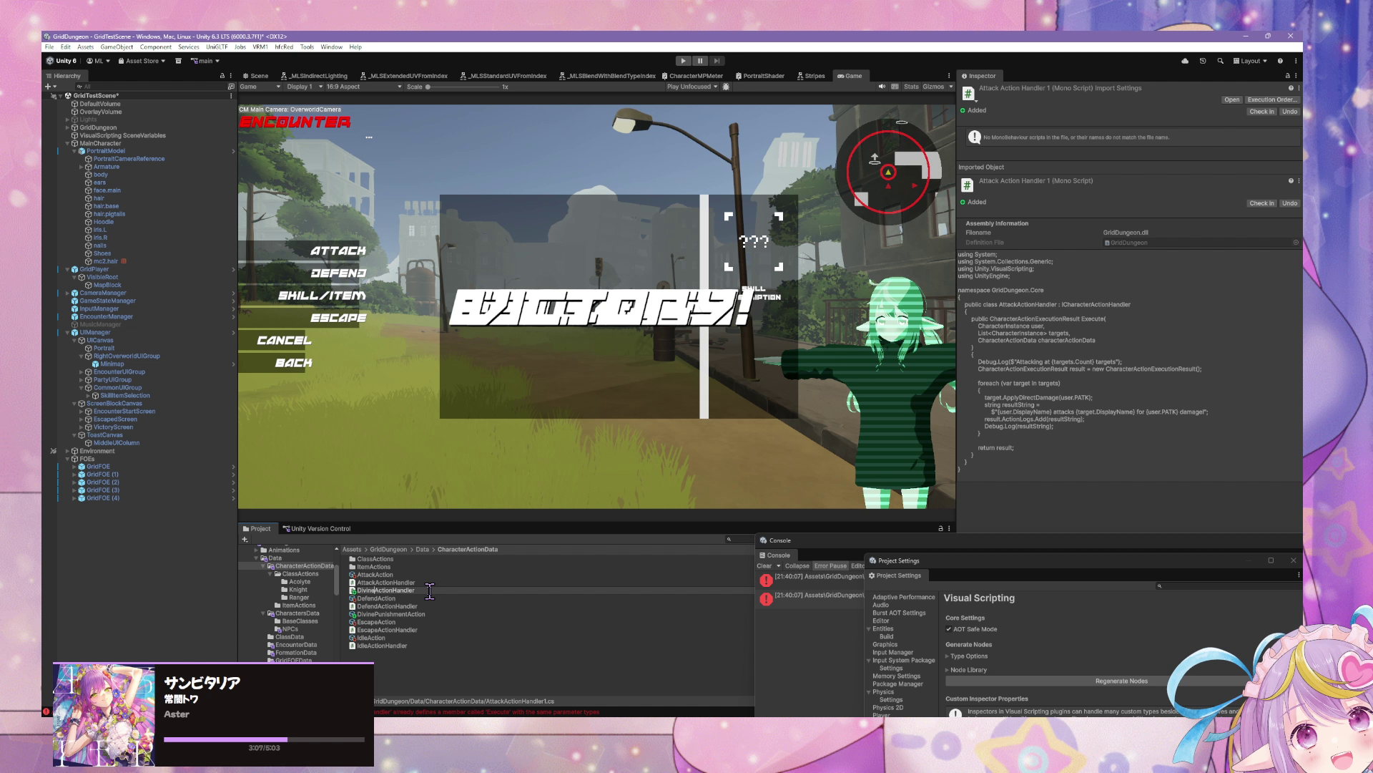
{"action": "type", "text": "Punishme"}
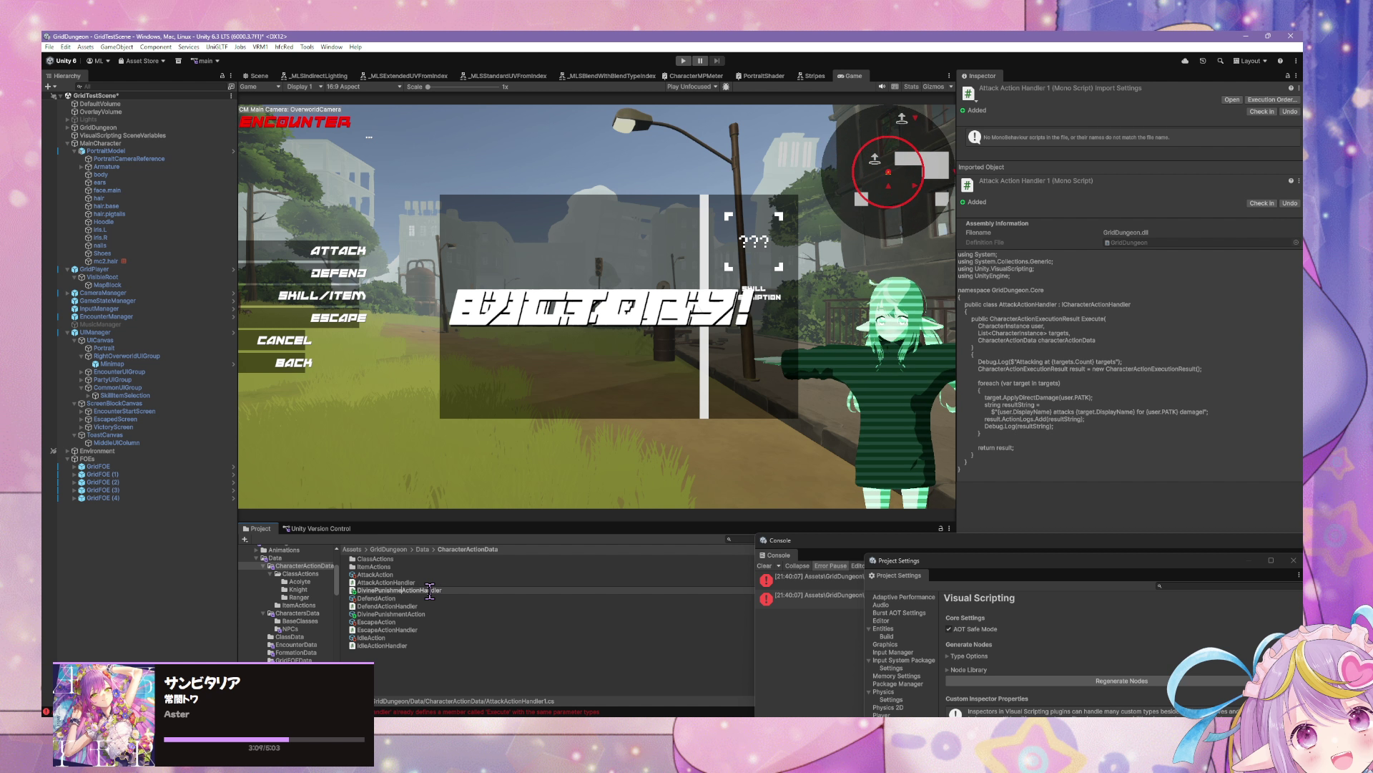
{"action": "type", "text": "nt"}
{"action": "key", "text": "Return"}
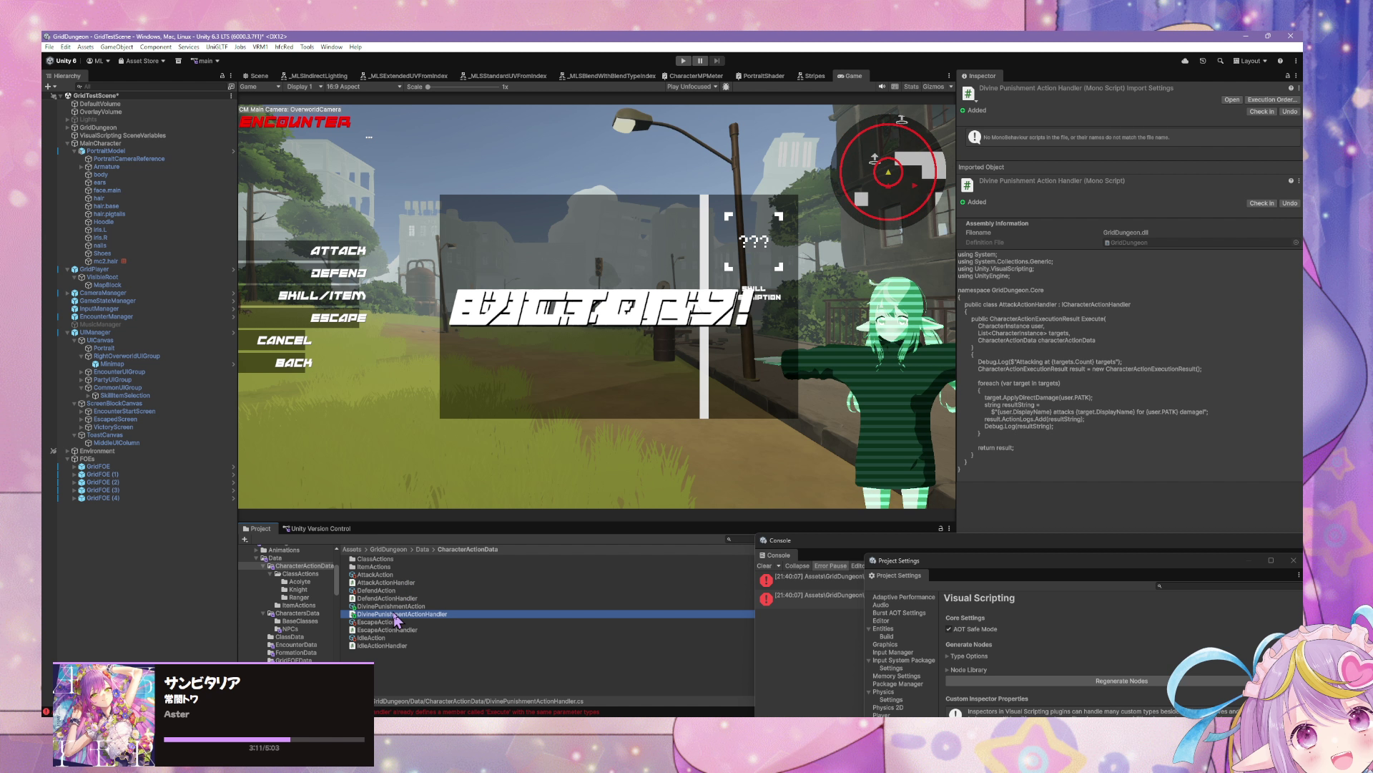
{"action": "left_click", "coordinate": [411, 606]}
{"action": "double_click", "coordinate": [410, 615]}
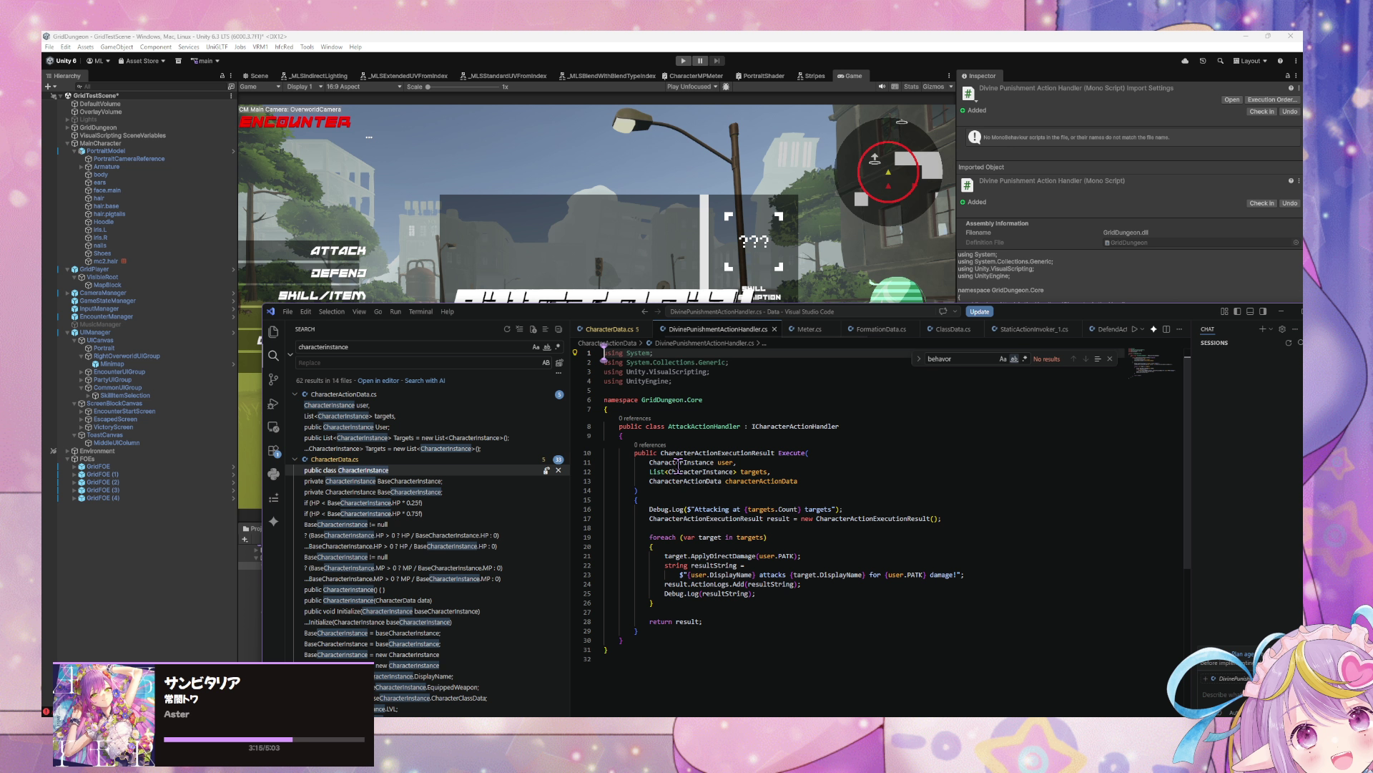
Step: Change the line 8 class name from AttackActionHandler to DivinePunishmentActionHandler
{"action": "left_click", "coordinate": [691, 427]}
{"action": "key", "text": "BackSpace"}
{"action": "key", "text": "BackSpace"}
{"action": "key", "text": "BackSpace"}
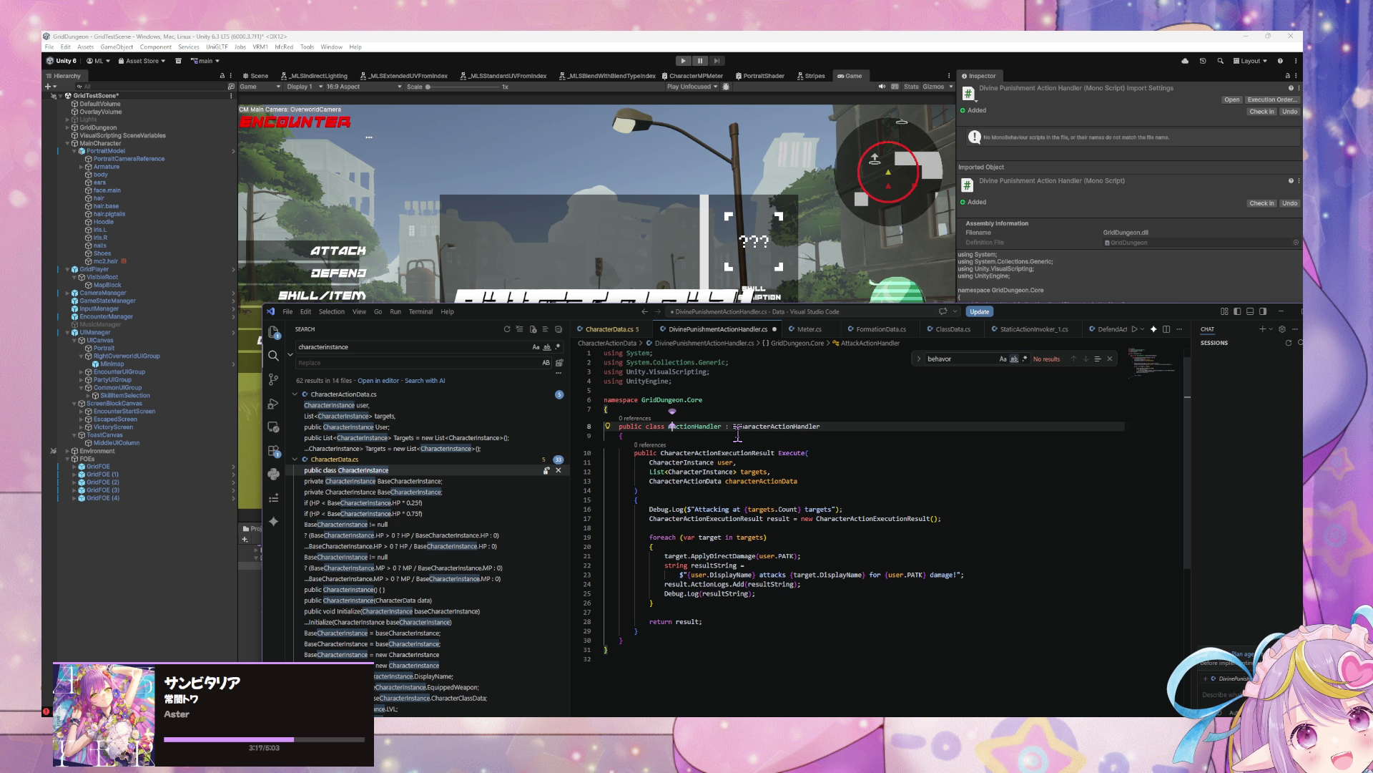
{"action": "type", "text": "De"}
{"action": "type", "text": "v"}
{"action": "key", "text": "BackSpace"}
{"action": "key", "text": "BackSpace"}
{"action": "key", "text": "BackSpace"}
{"action": "type", "text": "DivinePun"}
{"action": "type", "text": "i"}
{"action": "type", "text": "shment"}
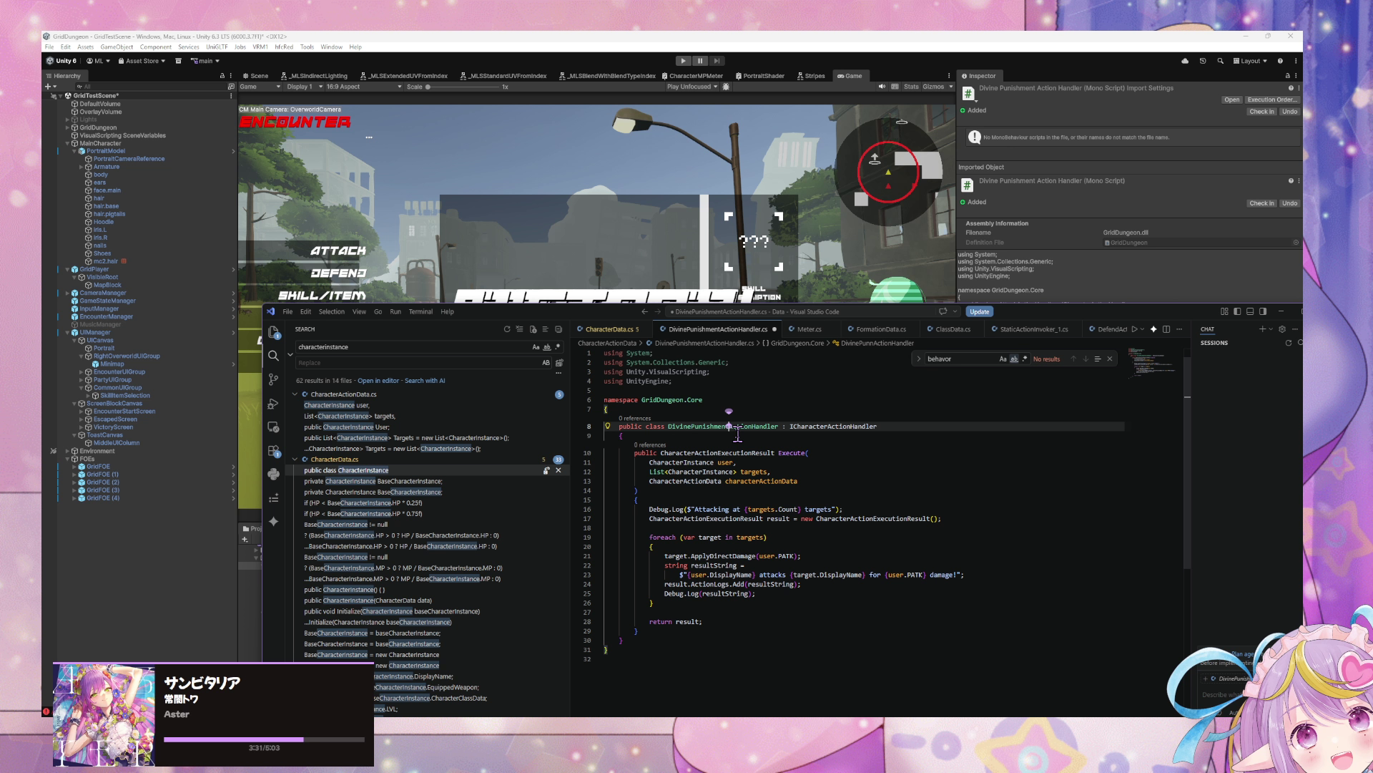
{"action": "mouse_move", "coordinate": [706, 714]}
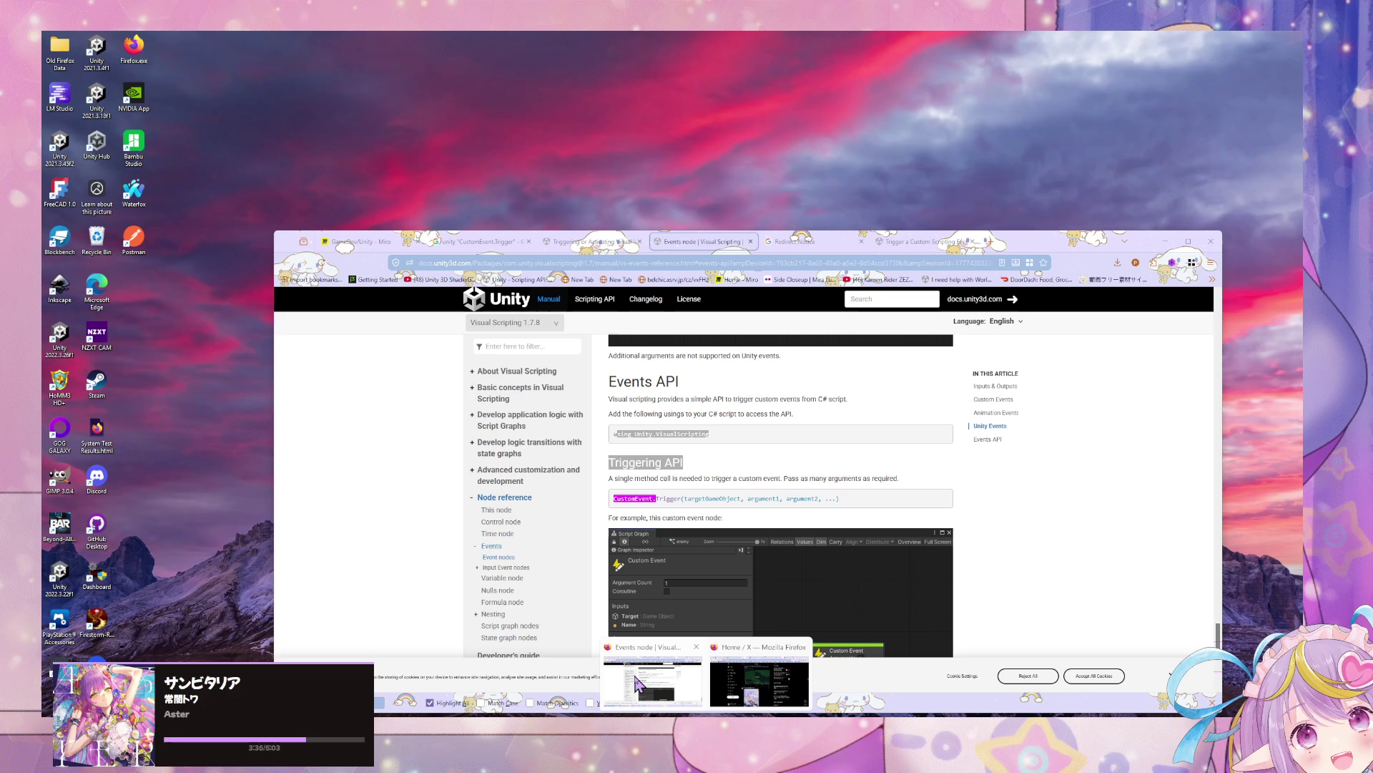
{"action": "left_click", "coordinate": [638, 683]}
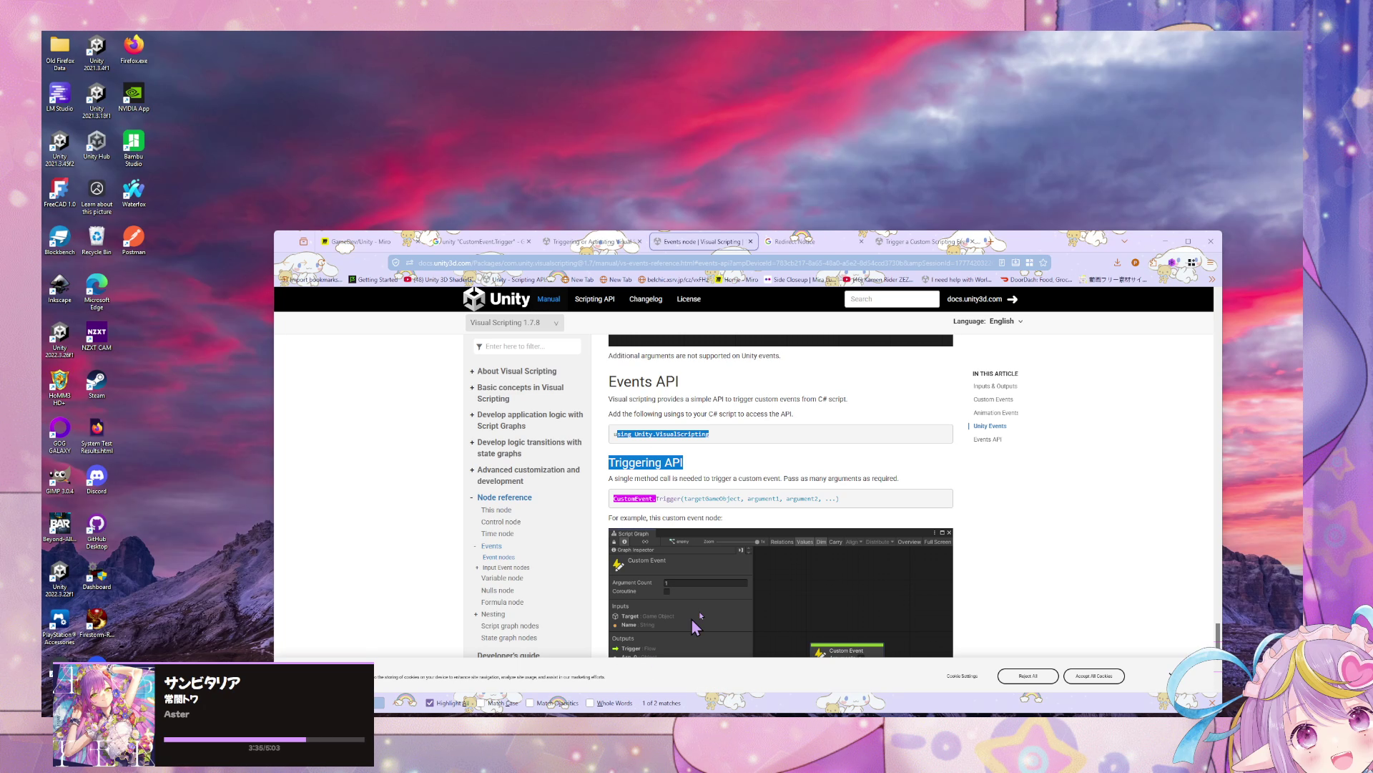
{"action": "mouse_move", "coordinate": [842, 498]}
{"action": "left_mouse_down"}
{"action": "mouse_move", "coordinate": [568, 494]}
{"action": "mouse_move", "coordinate": [613, 509]}
{"action": "left_mouse_up"}
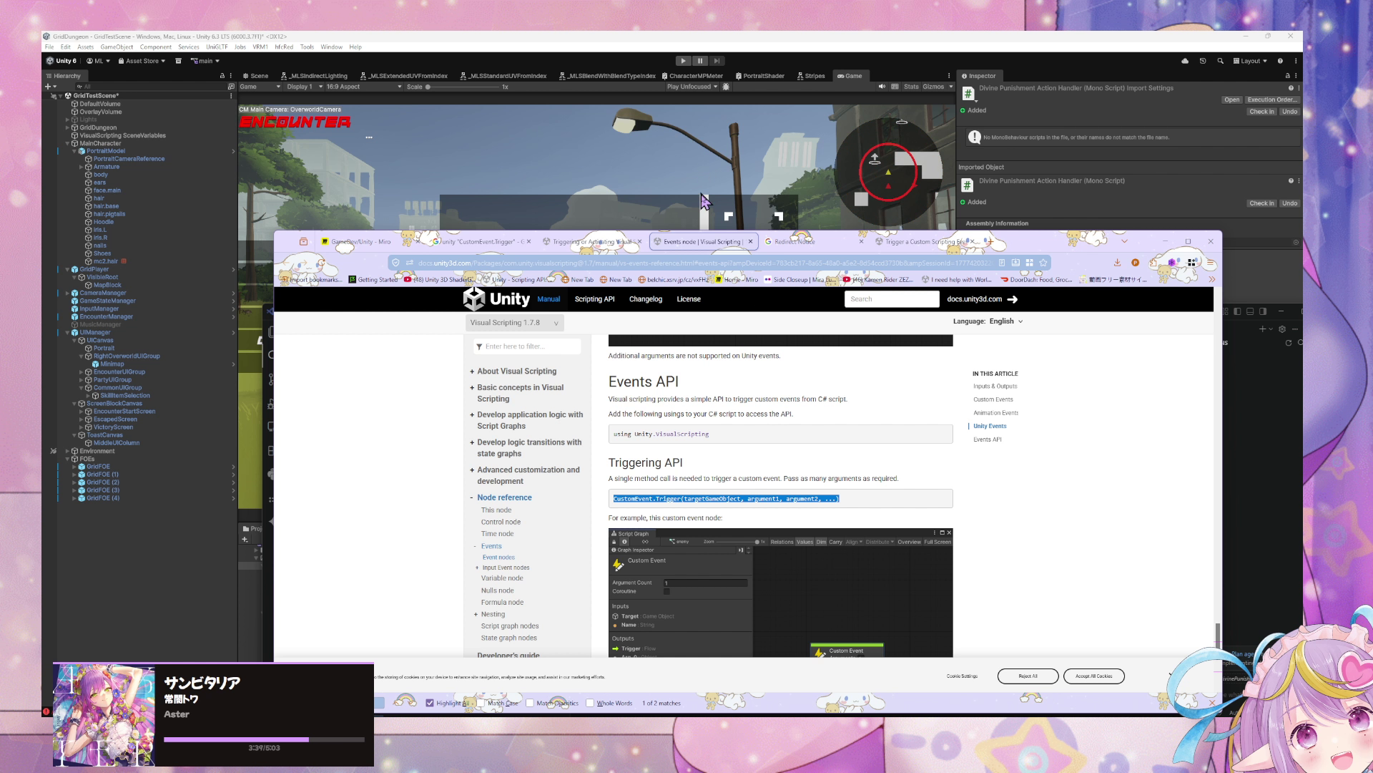
{"action": "scroll", "coordinate": [810, 541], "scroll_direction": "down", "scroll_amount": 3}
{"action": "scroll", "coordinate": [806, 540], "scroll_direction": "down", "scroll_amount": 1}
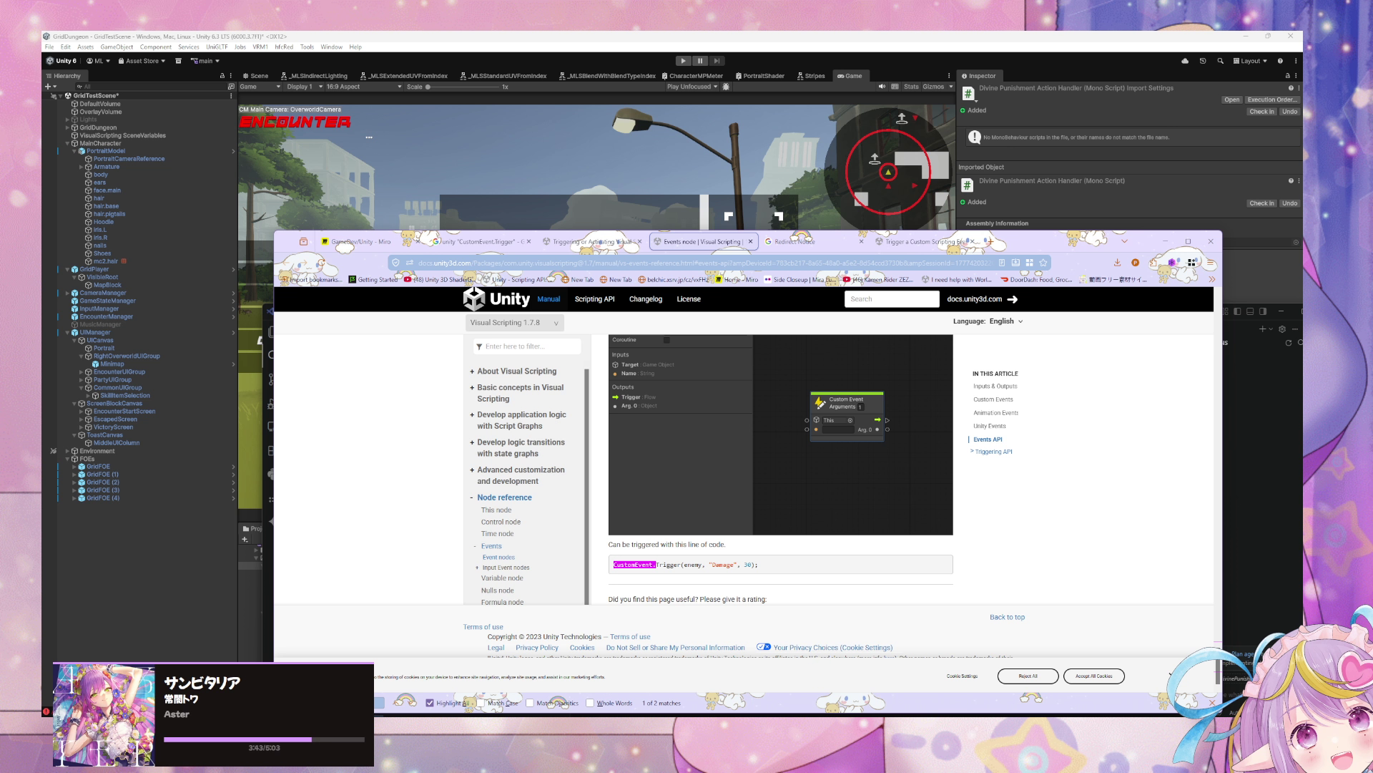
{"action": "left_click", "coordinate": [794, 713]}
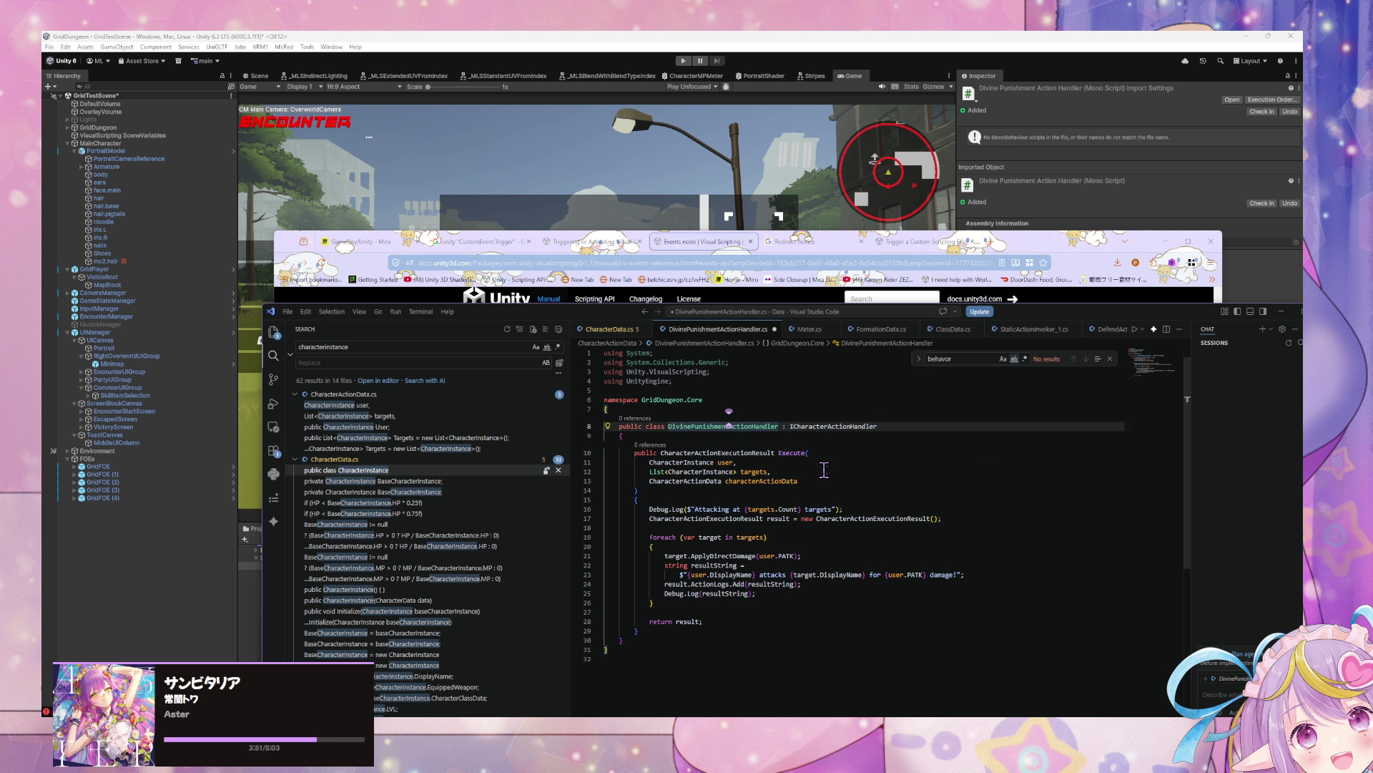
Step: Delete the Debug.Log attack message line from the Execute method
{"action": "left_click", "coordinate": [826, 527]}
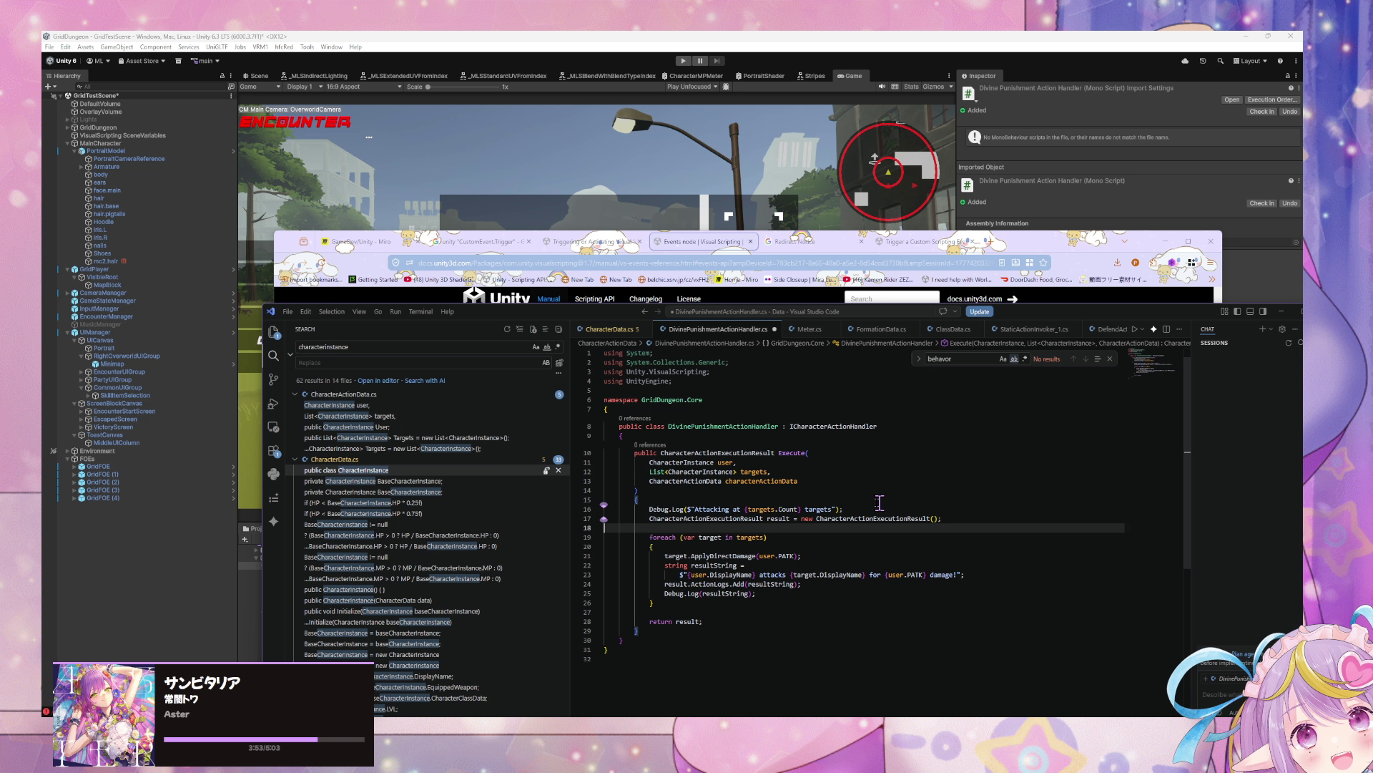
{"action": "left_click_drag", "start_coordinate": [800, 509], "coordinate": [697, 513]}
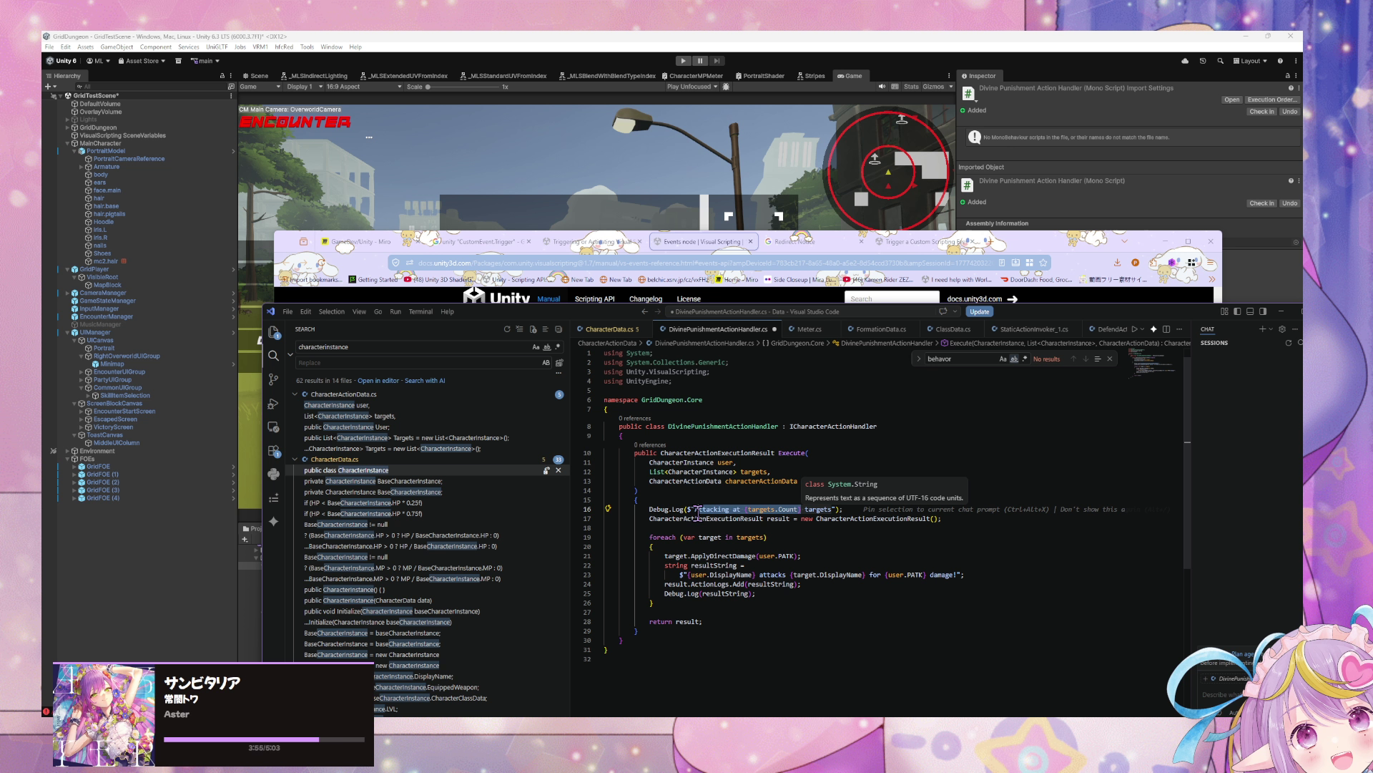
{"action": "key", "text": "shift+alt+Right"}
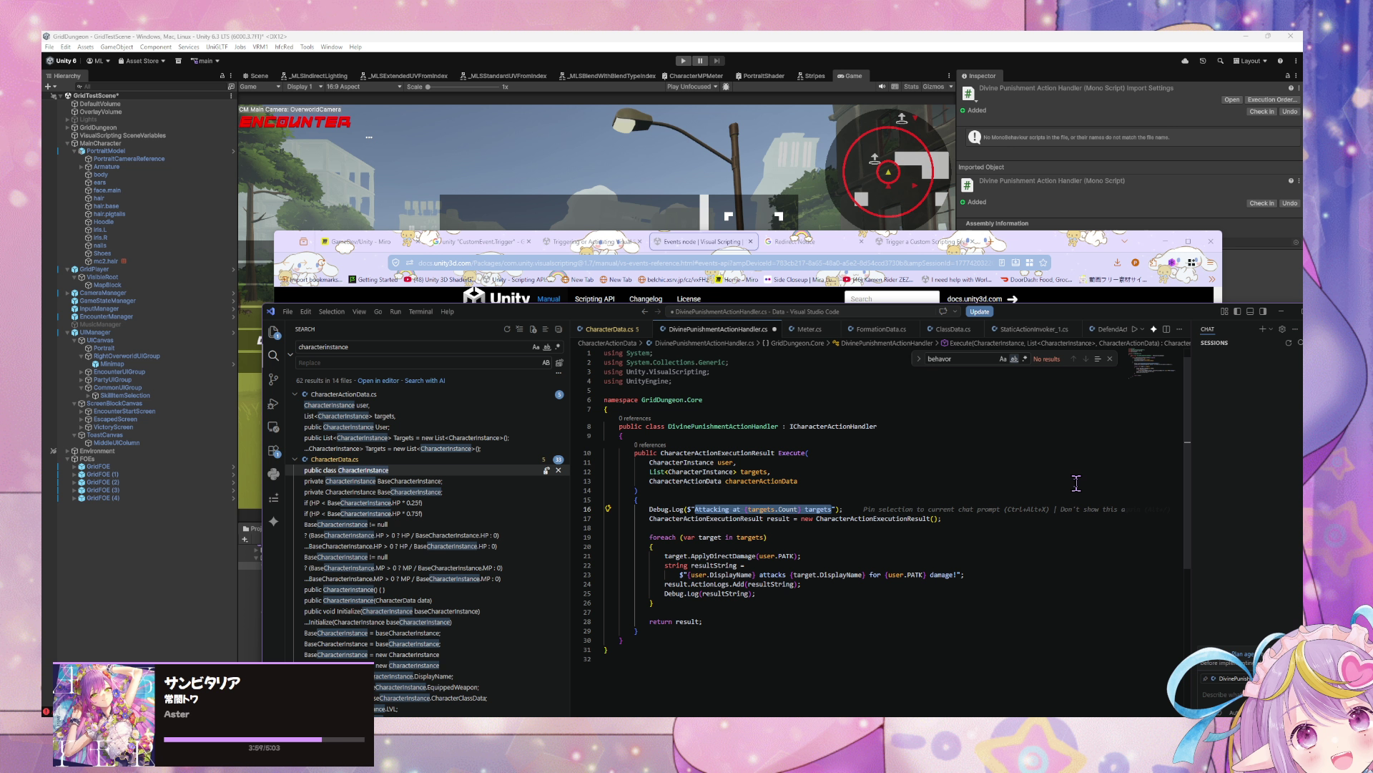
{"action": "type", "text": "Debug.Log($\"D"}
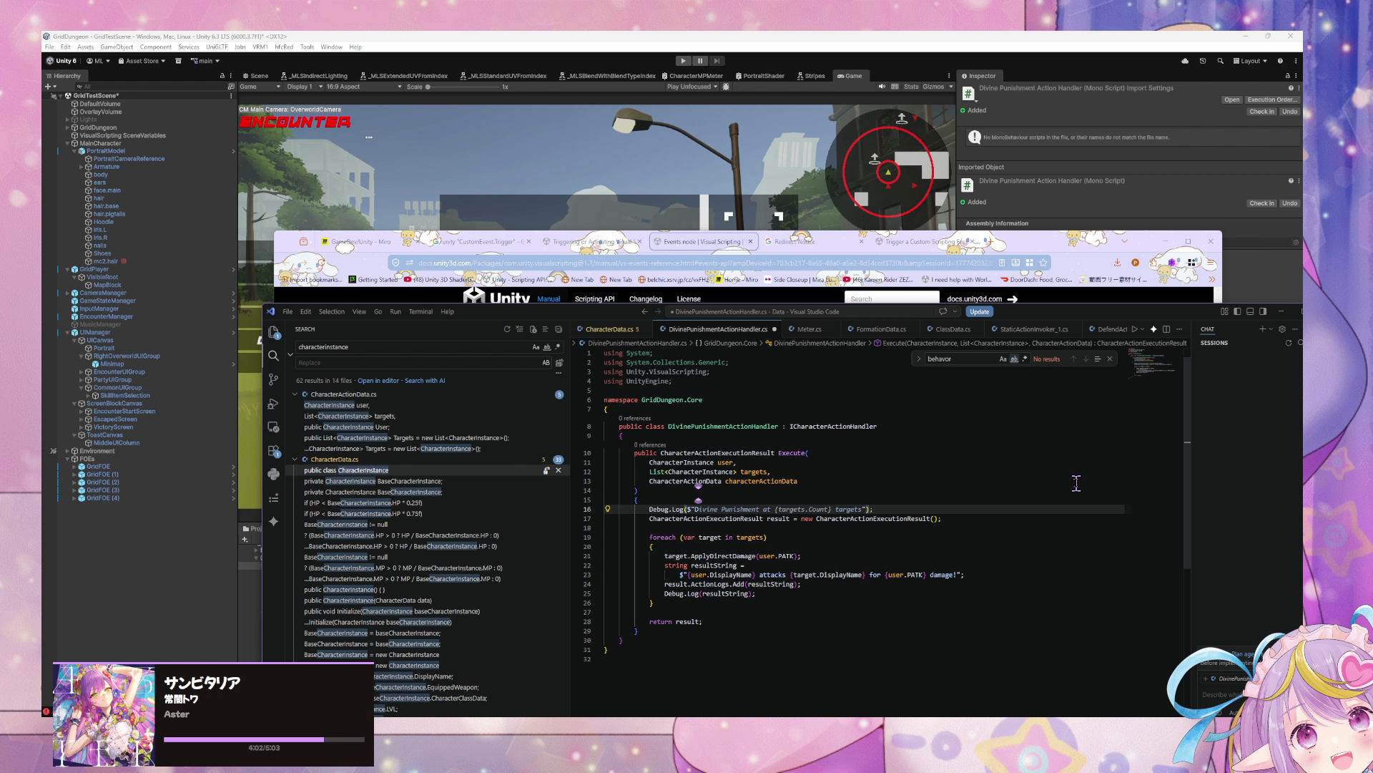
{"action": "mouse_move", "coordinate": [712, 509]}
{"action": "left_mouse_down"}
{"action": "mouse_move", "coordinate": [650, 509]}
{"action": "mouse_move", "coordinate": [643, 522]}
{"action": "left_mouse_up"}
{"action": "left_click", "coordinate": [588, 508]}
{"action": "key", "text": "BackSpace"}
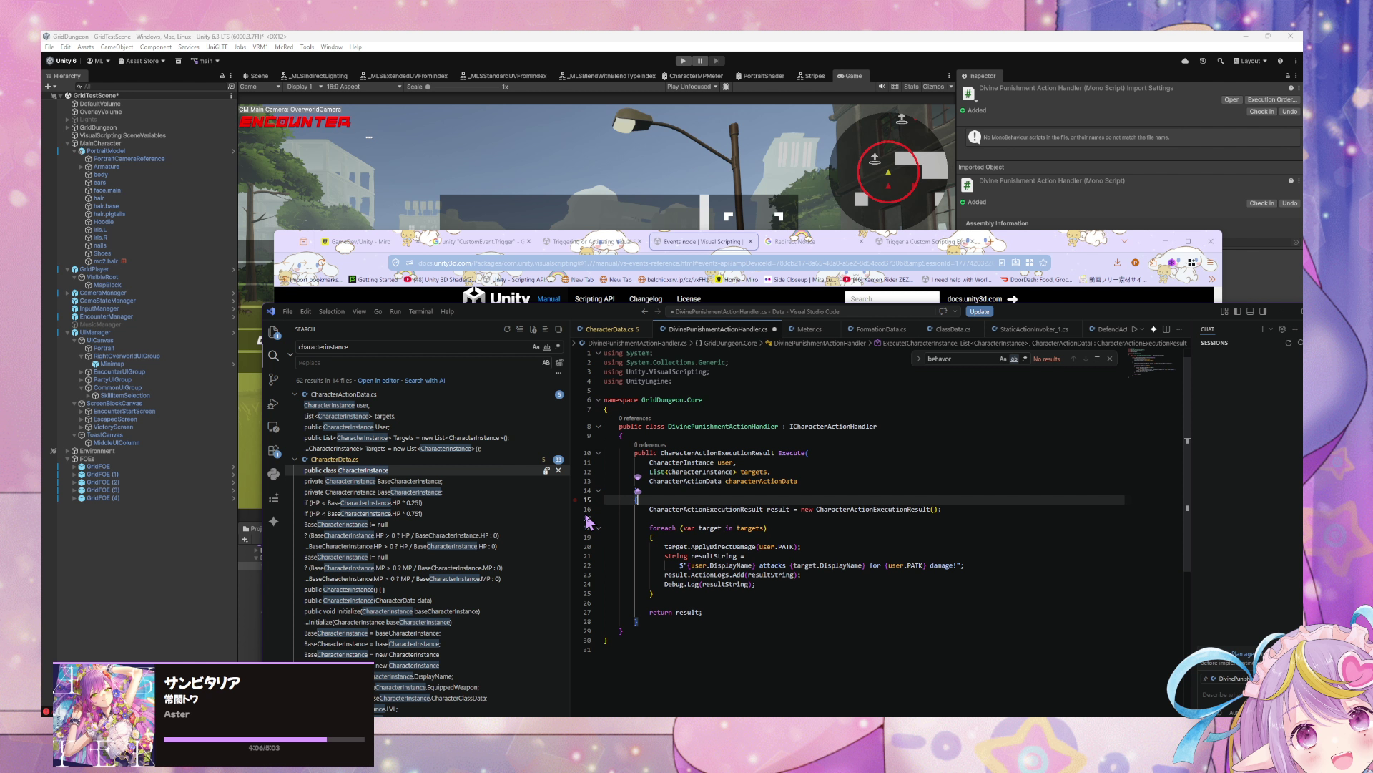
Step: Replace user.PATK with 9999 in ApplyDirectDamage and in the result string
{"action": "left_click", "coordinate": [804, 555]}
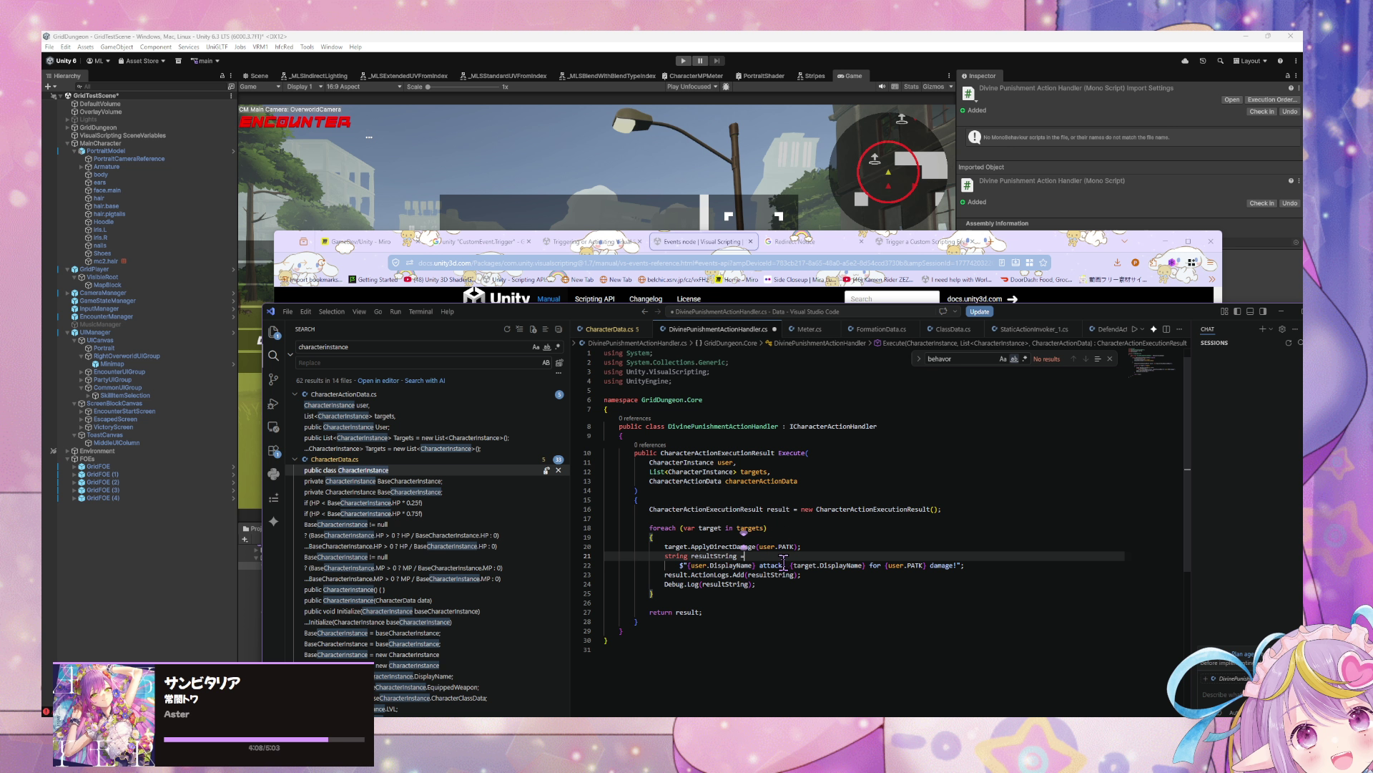
{"action": "left_click_drag", "start_coordinate": [788, 565], "coordinate": [687, 564]}
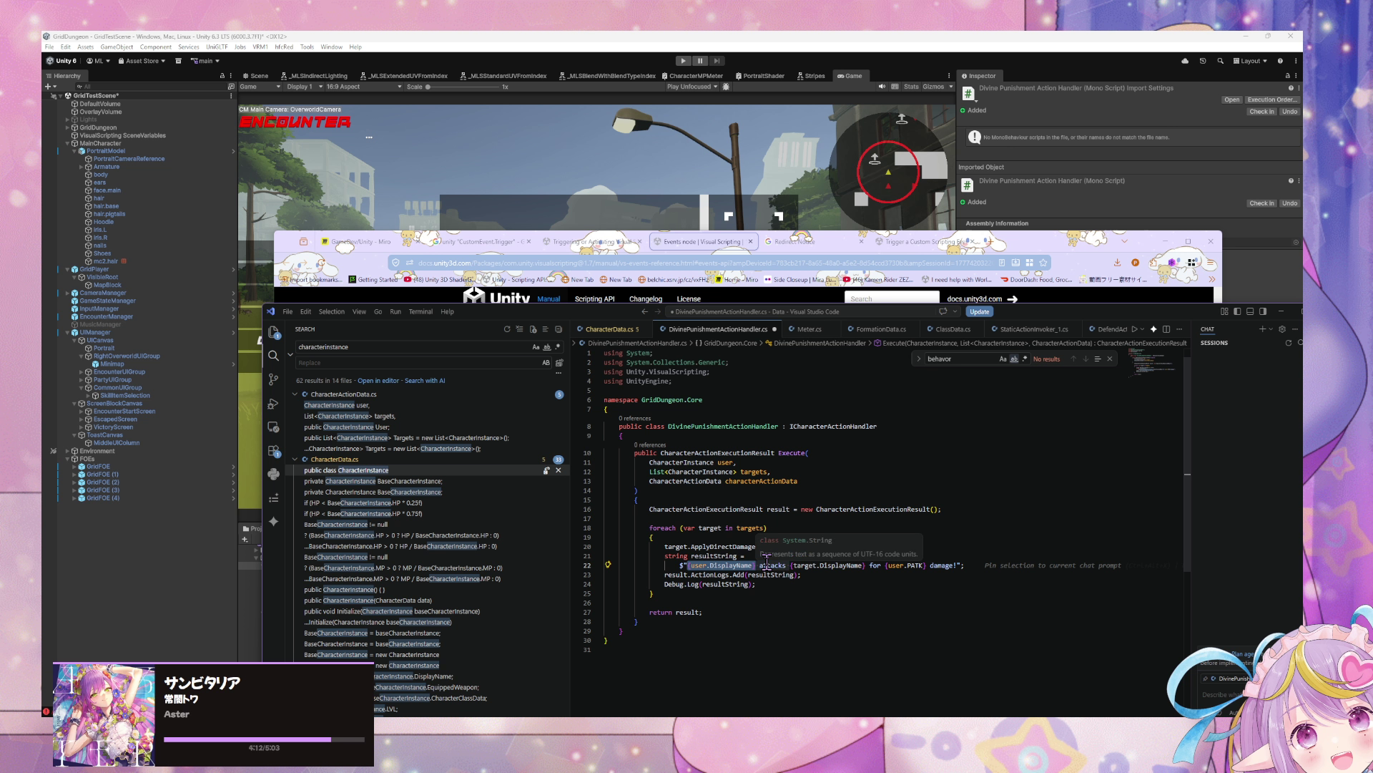
{"action": "key", "text": "BackSpace"}
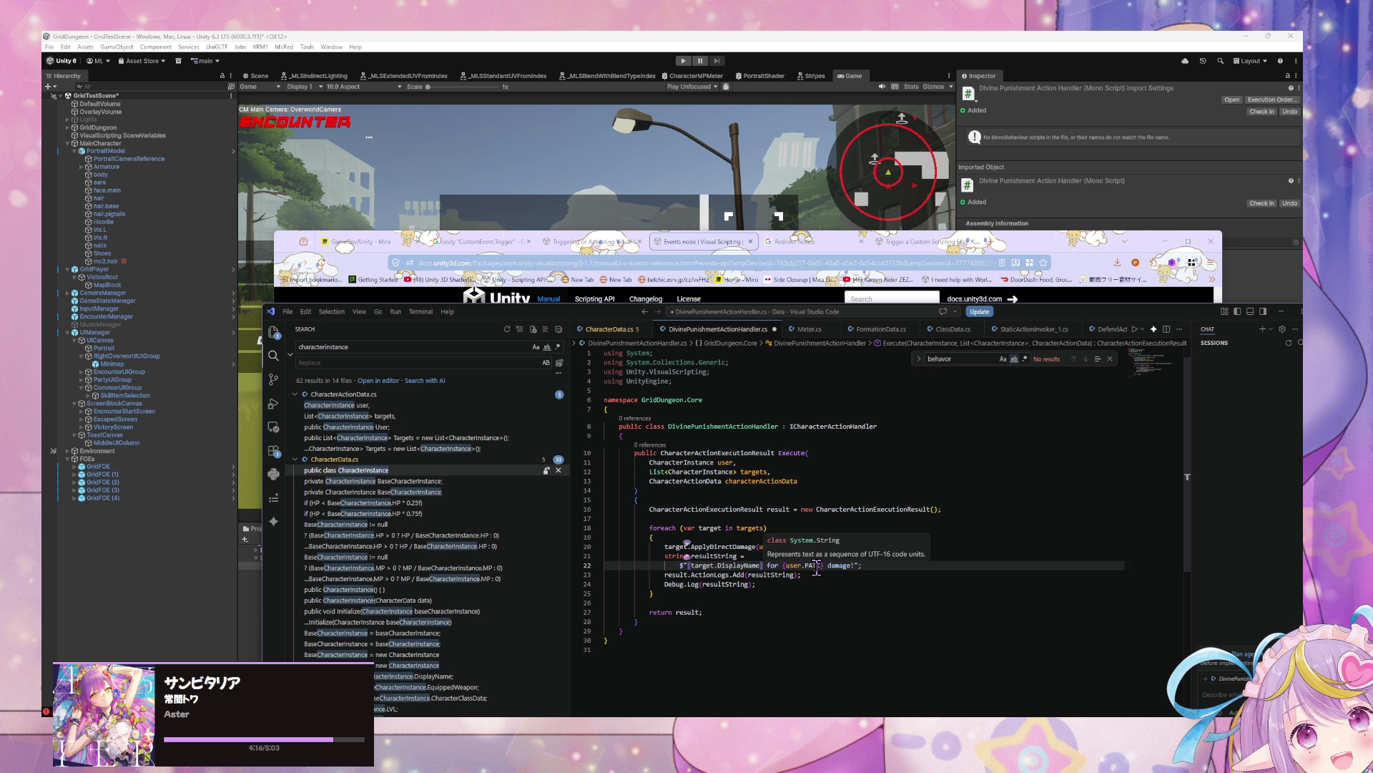
{"action": "left_click_drag", "start_coordinate": [794, 547], "coordinate": [769, 547]}
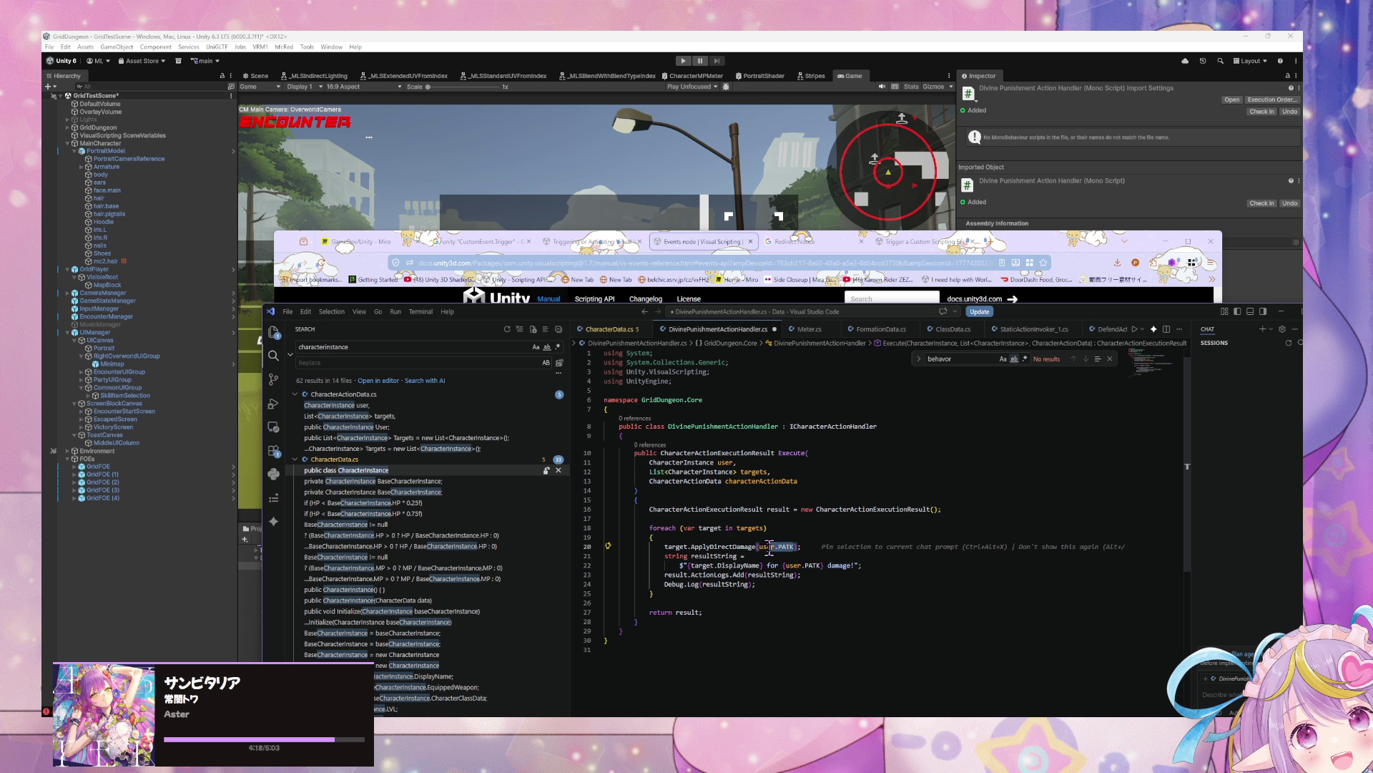
{"action": "type", "text": "99"}
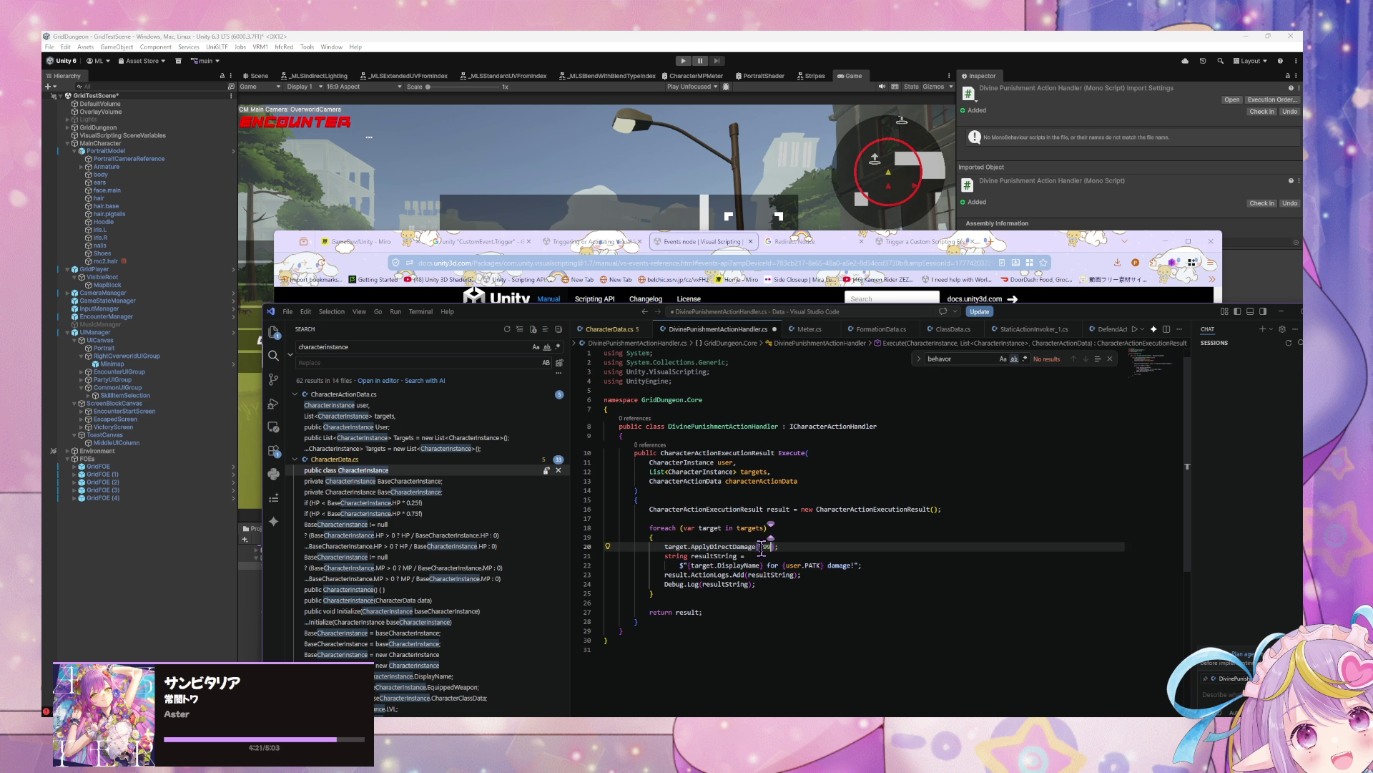
{"action": "type", "text": "99"}
{"action": "key", "text": "Up"}
{"action": "left_click_drag", "start_coordinate": [820, 566], "coordinate": [788, 565]}
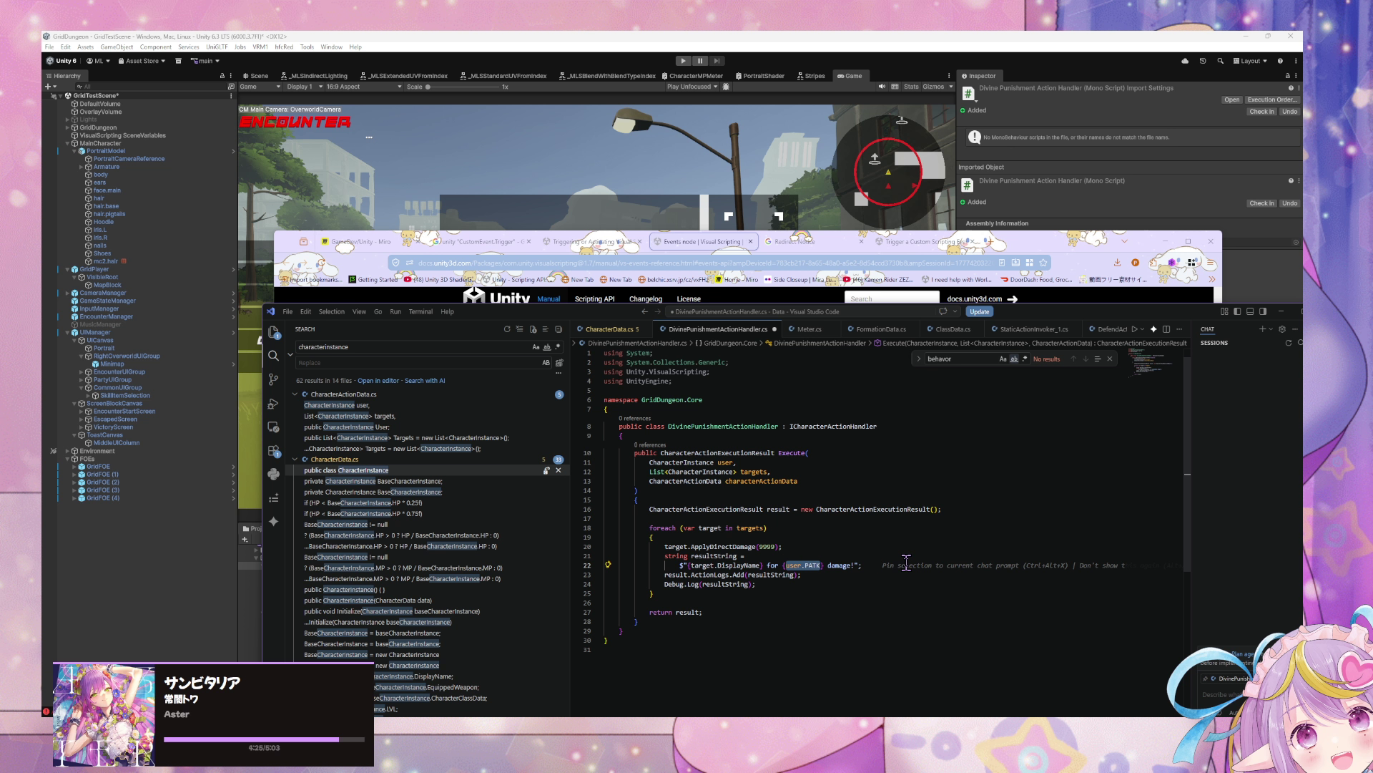
{"action": "type", "text": "999"}
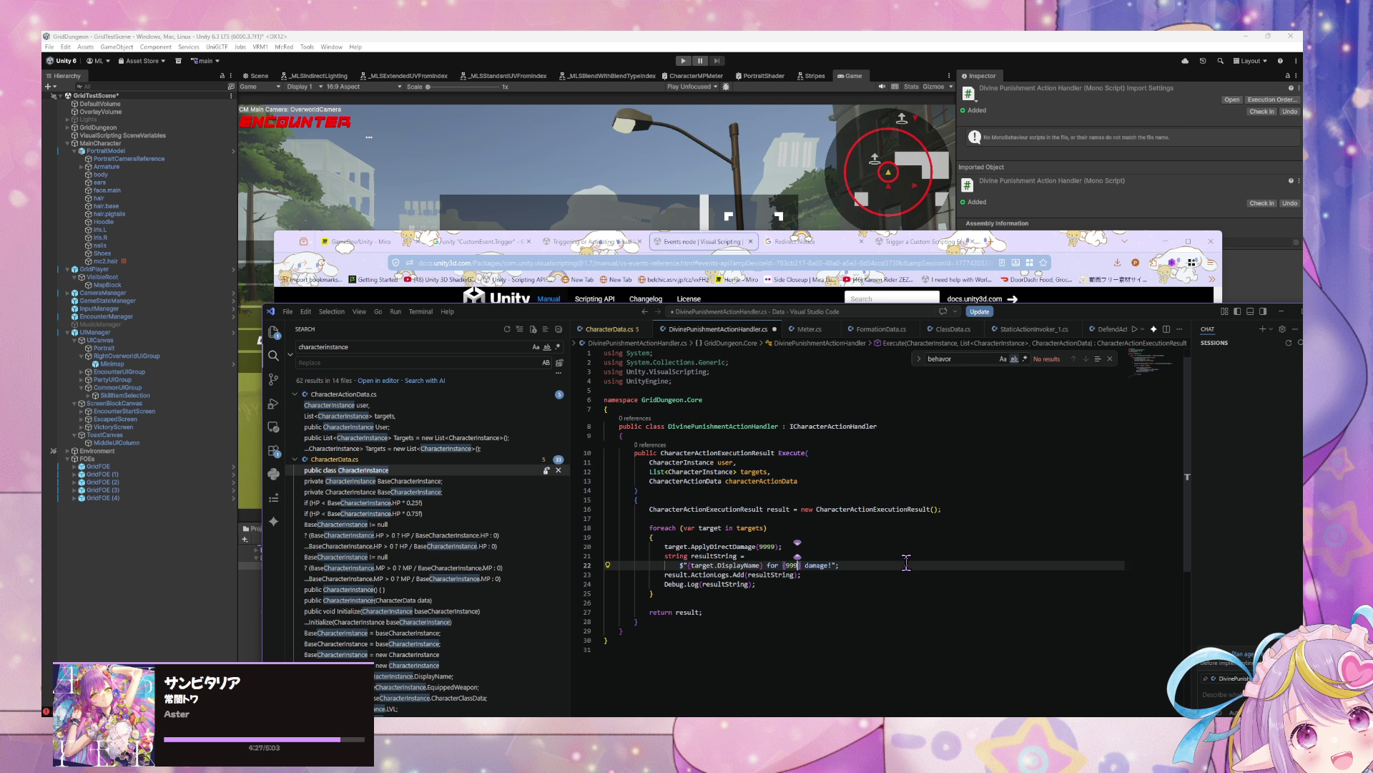
{"action": "type", "text": "9"}
Step: Reword the result message to 'took 9999 damage from Divine Punishment!' and save
{"action": "left_click", "coordinate": [756, 565]}
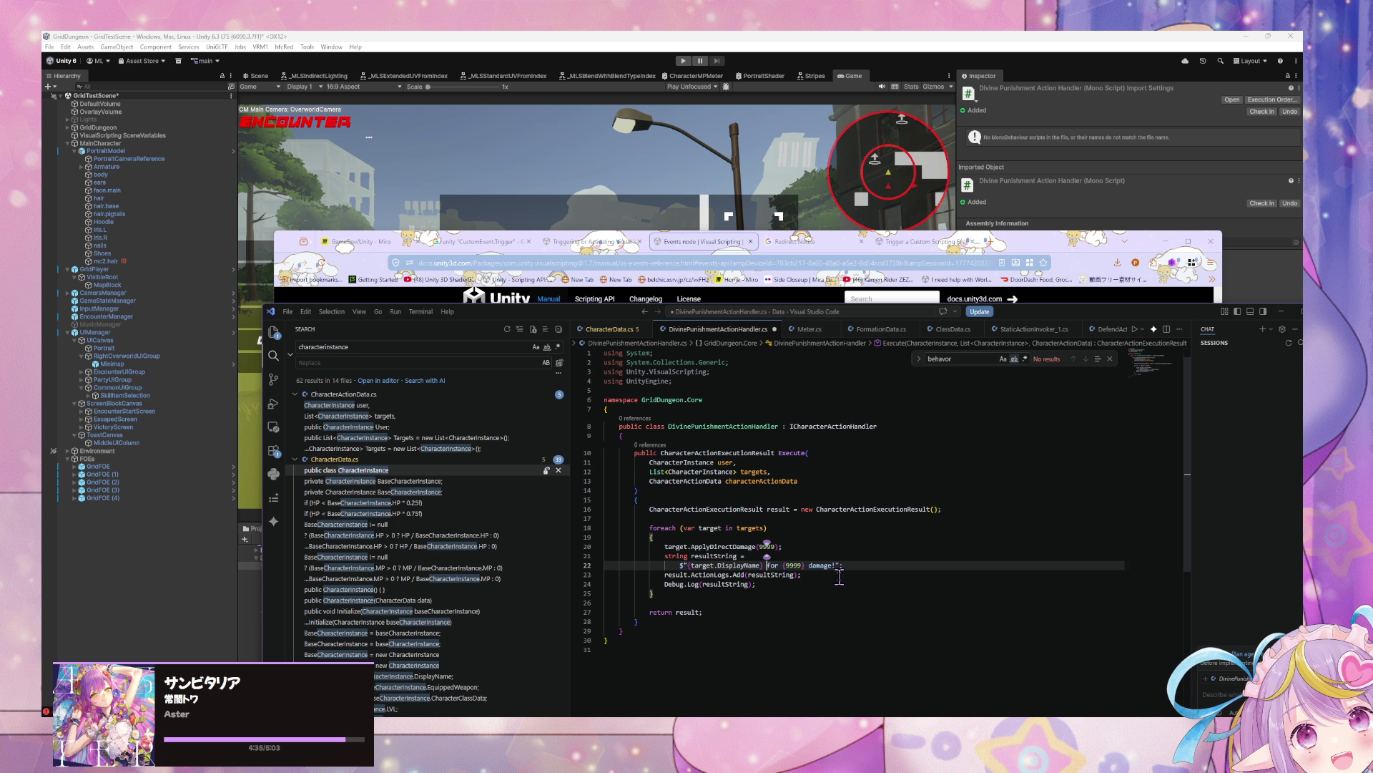
{"action": "key", "text": "Left"}
{"action": "key", "text": "Left"}
{"action": "key", "text": "Left"}
{"action": "key", "text": "BackSpace"}
{"action": "key", "text": "BackSpace"}
{"action": "key", "text": "BackSpace"}
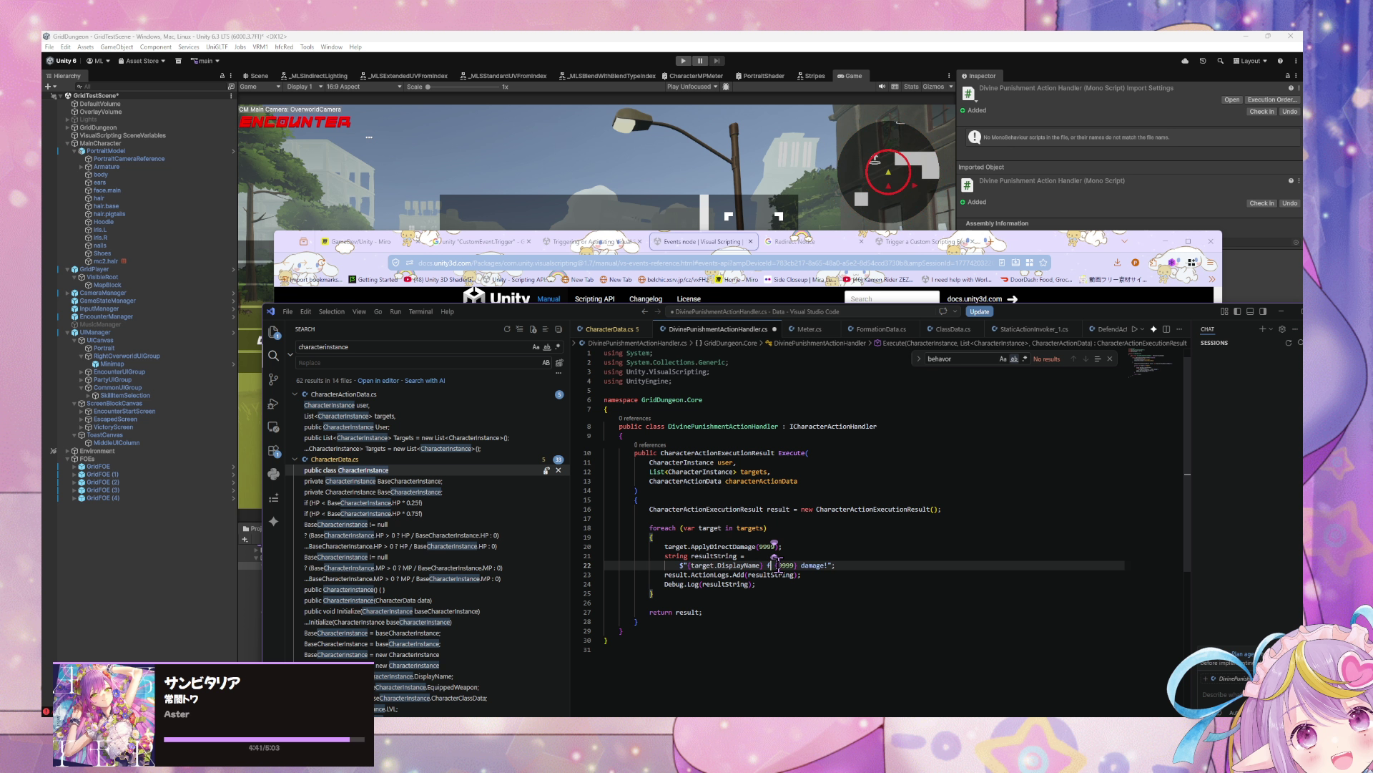
{"action": "type", "text": "took"}
{"action": "type", "text": " dama"}
{"action": "type", "text": "ge"}
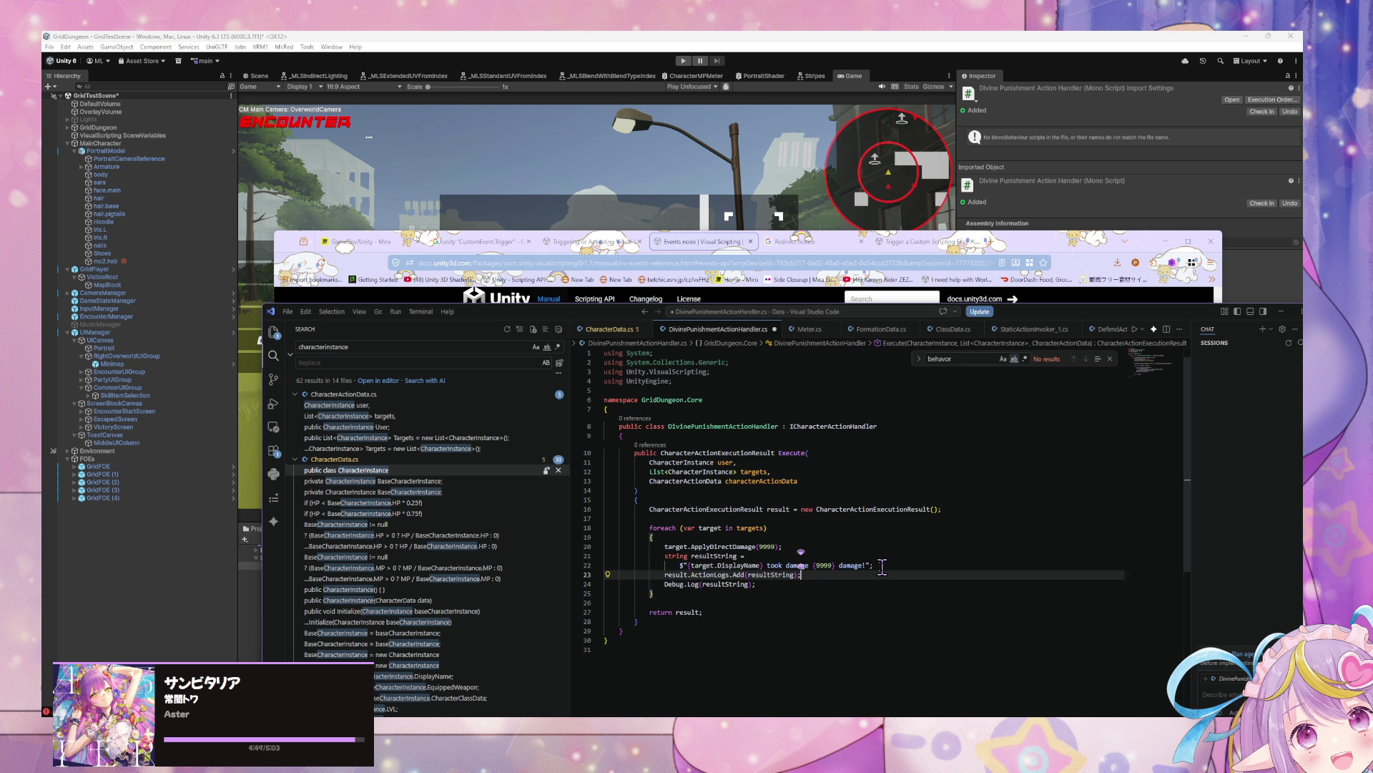
{"action": "left_click_drag", "start_coordinate": [813, 565], "coordinate": [840, 565]}
{"action": "type", "text": "Divine Puni"}
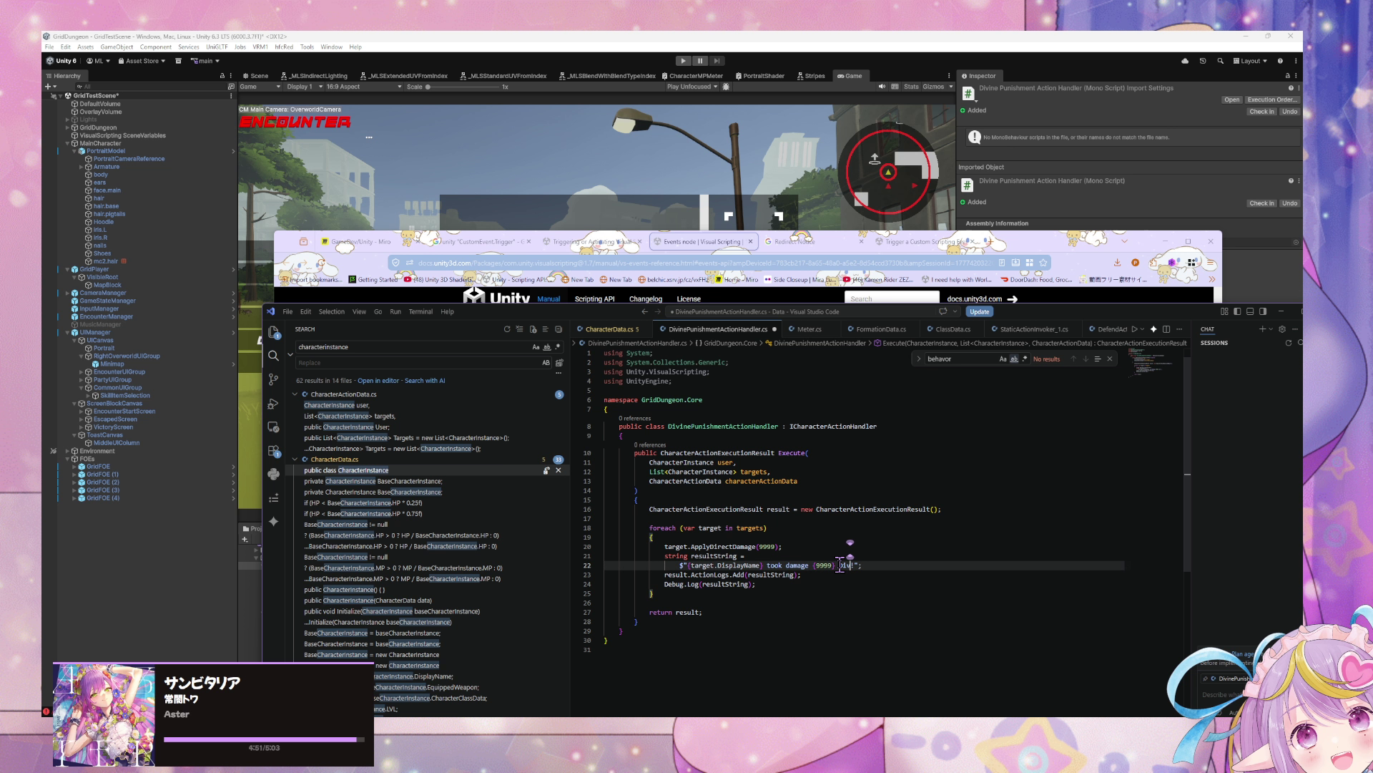
{"action": "type", "text": "shment!"}
{"action": "key", "text": "ctrl+s"}
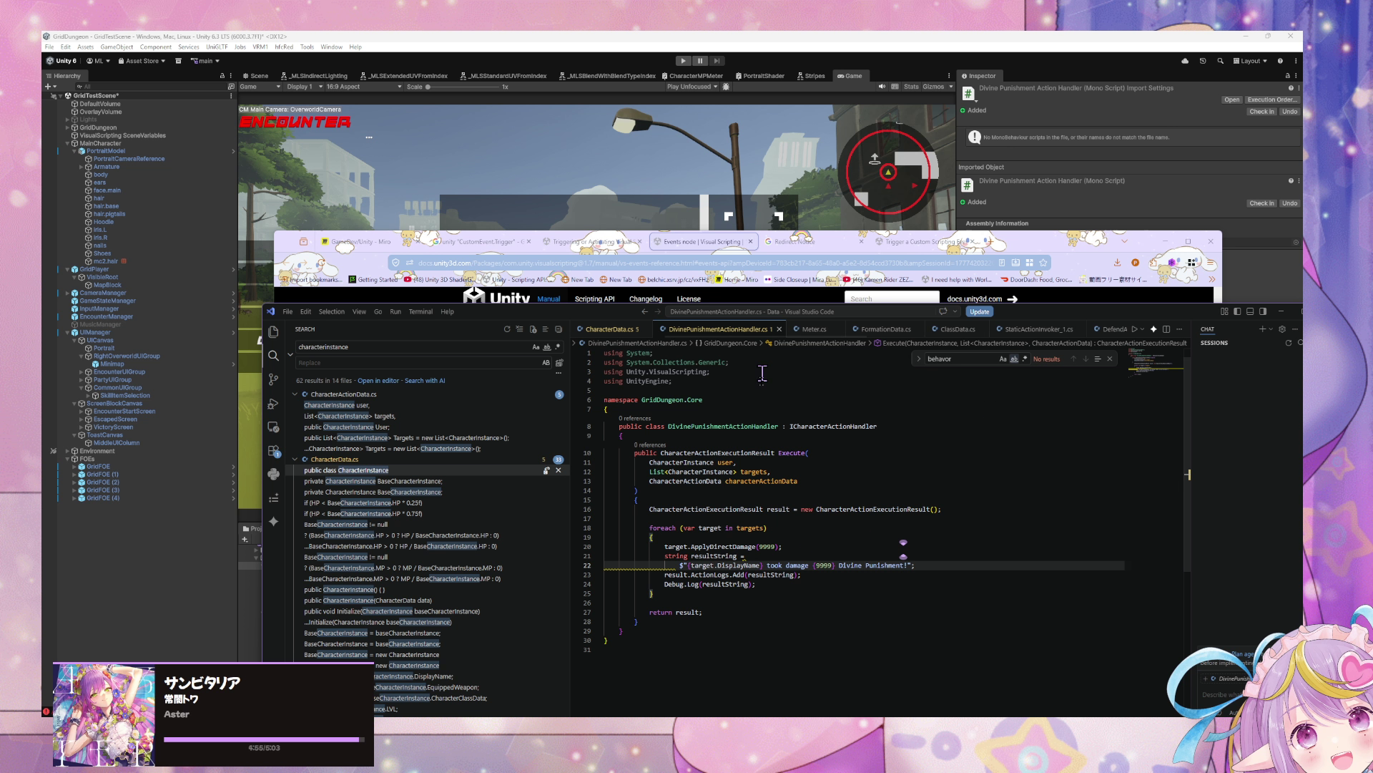
{"action": "key", "text": "ctrl+shift+p"}
{"action": "key", "text": "Return"}
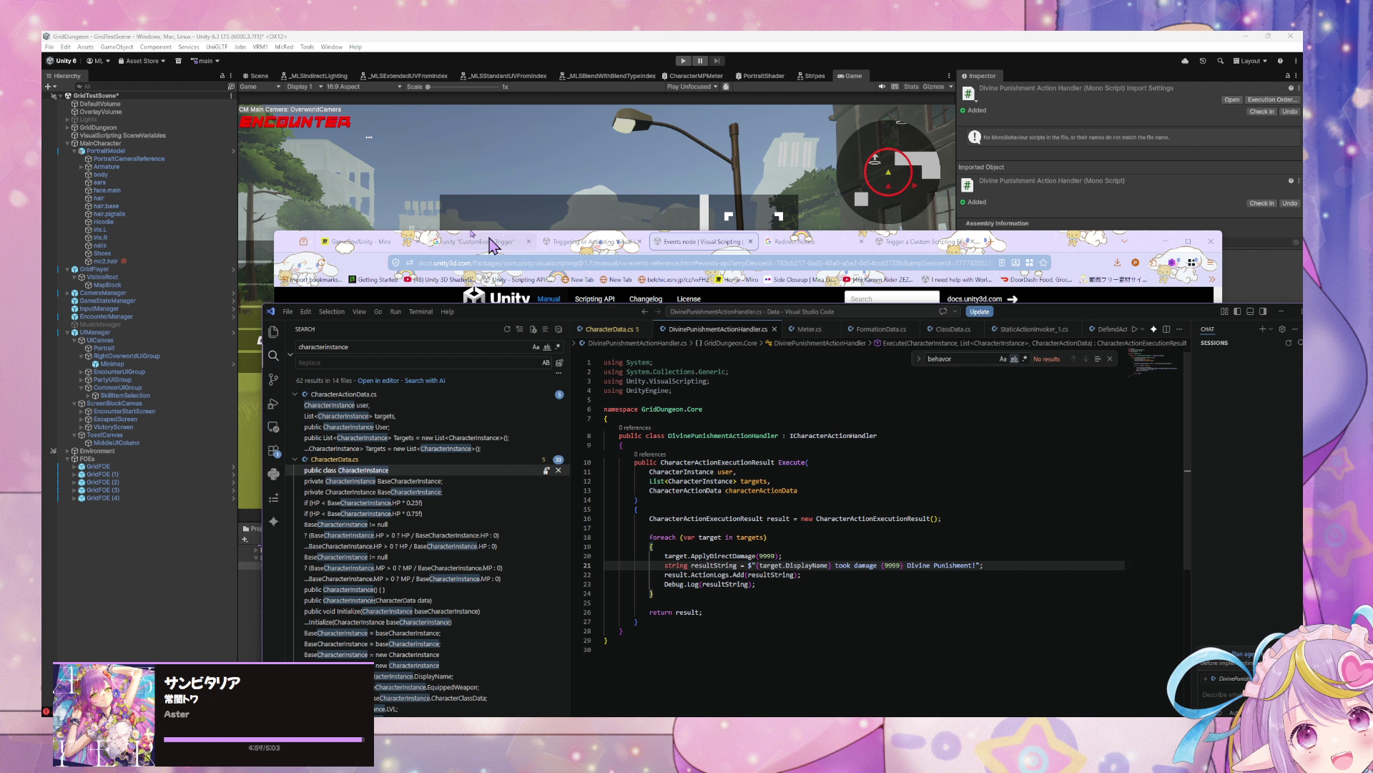
{"action": "double_click", "coordinate": [881, 567]}
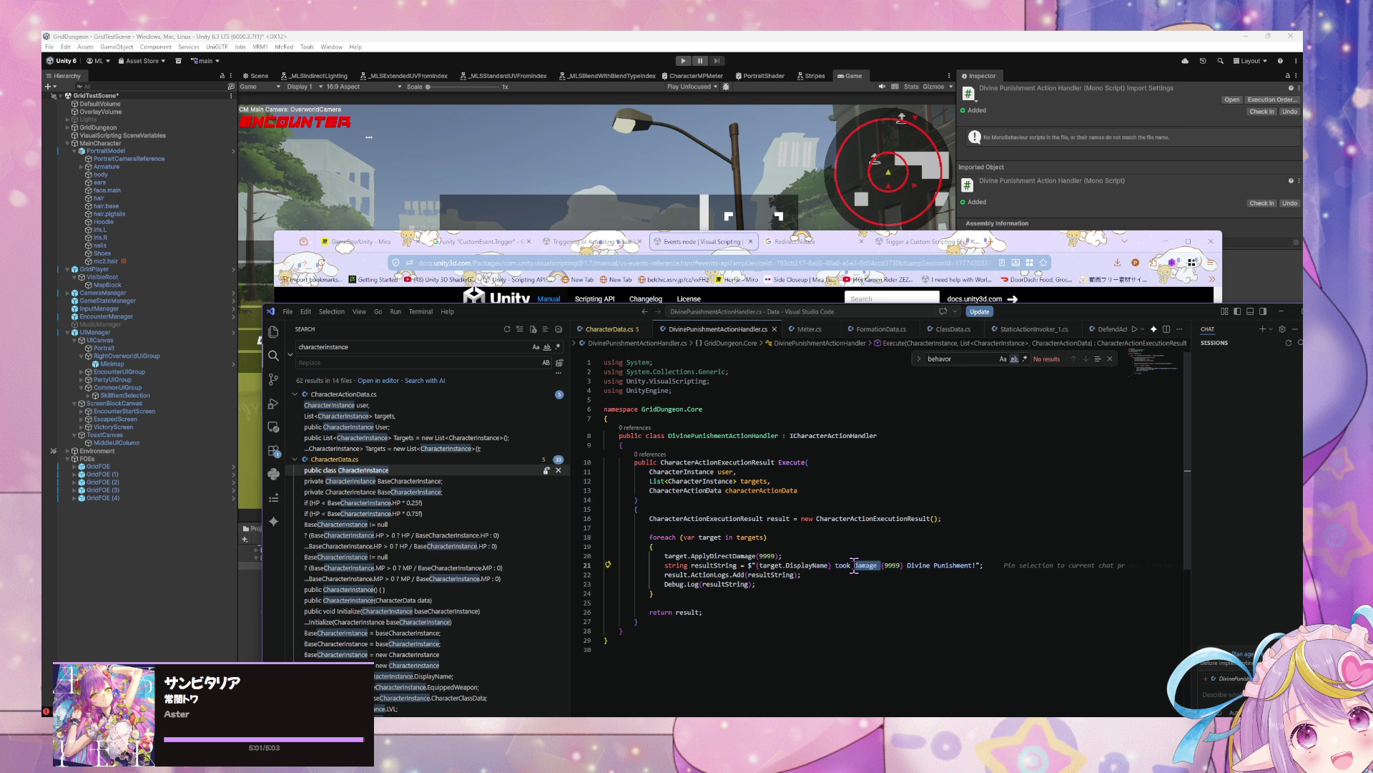
{"action": "key", "text": "BackSpace"}
{"action": "key", "text": "BackSpace"}
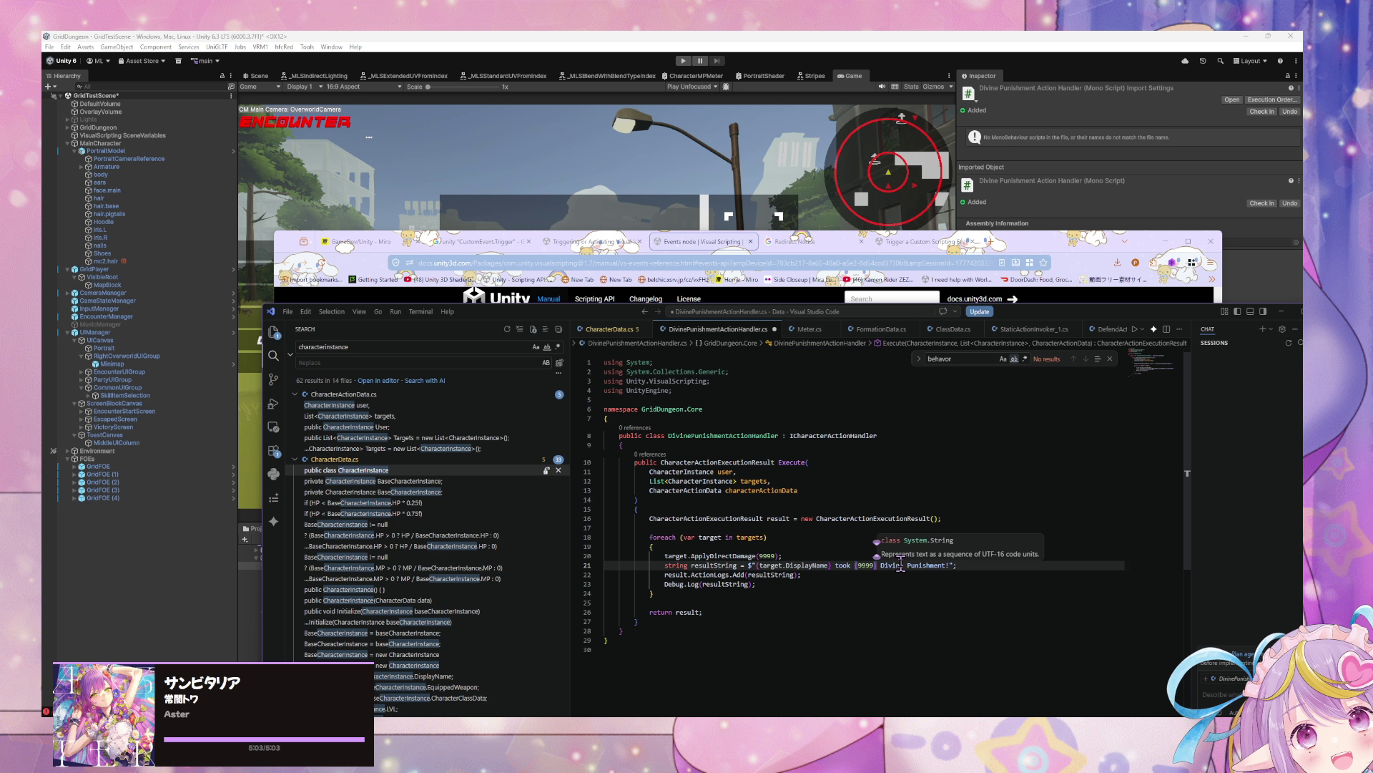
{"action": "type", "text": "dama"}
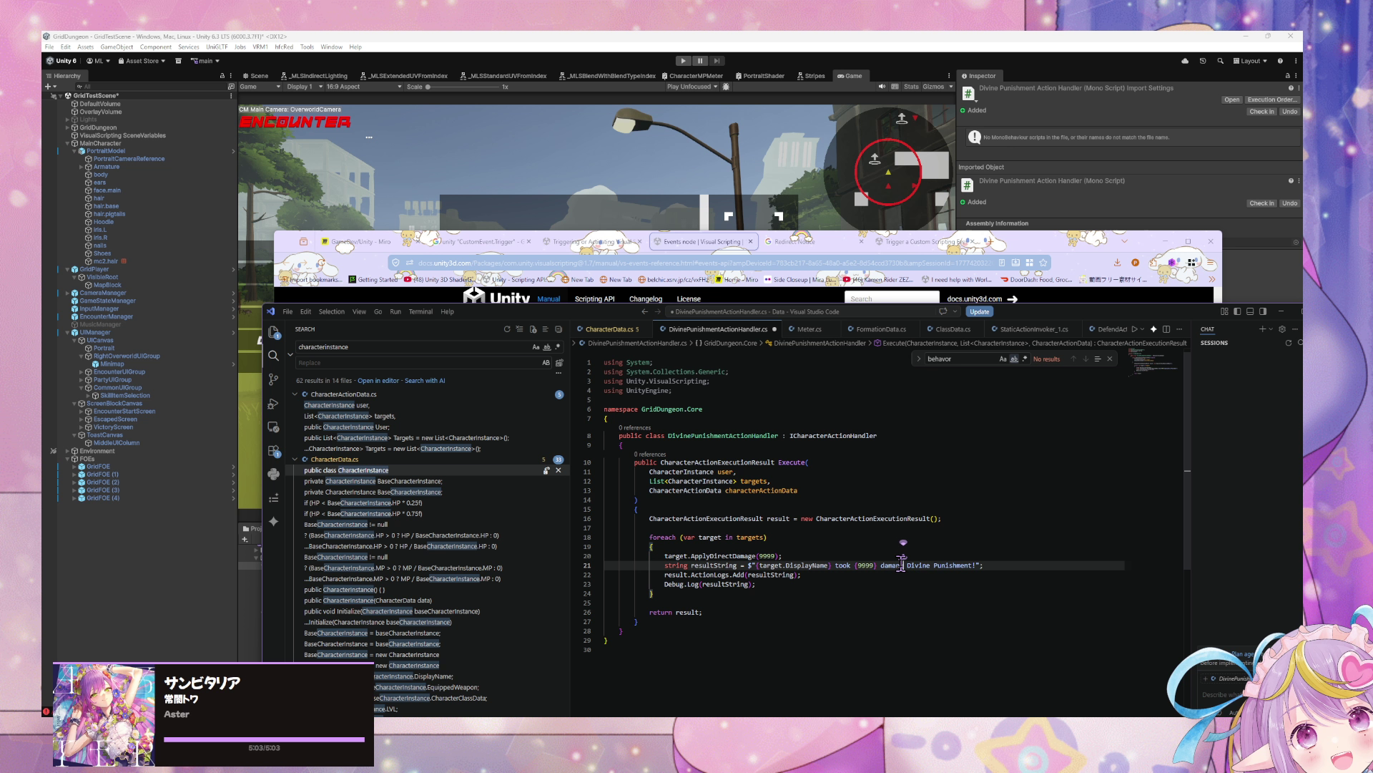
{"action": "type", "text": "ge from"}
Step: Declare a private const float DIVINE_PUNISHMENT_DAMAGE = 9999 at the start of the class
{"action": "left_click", "coordinate": [624, 444]}
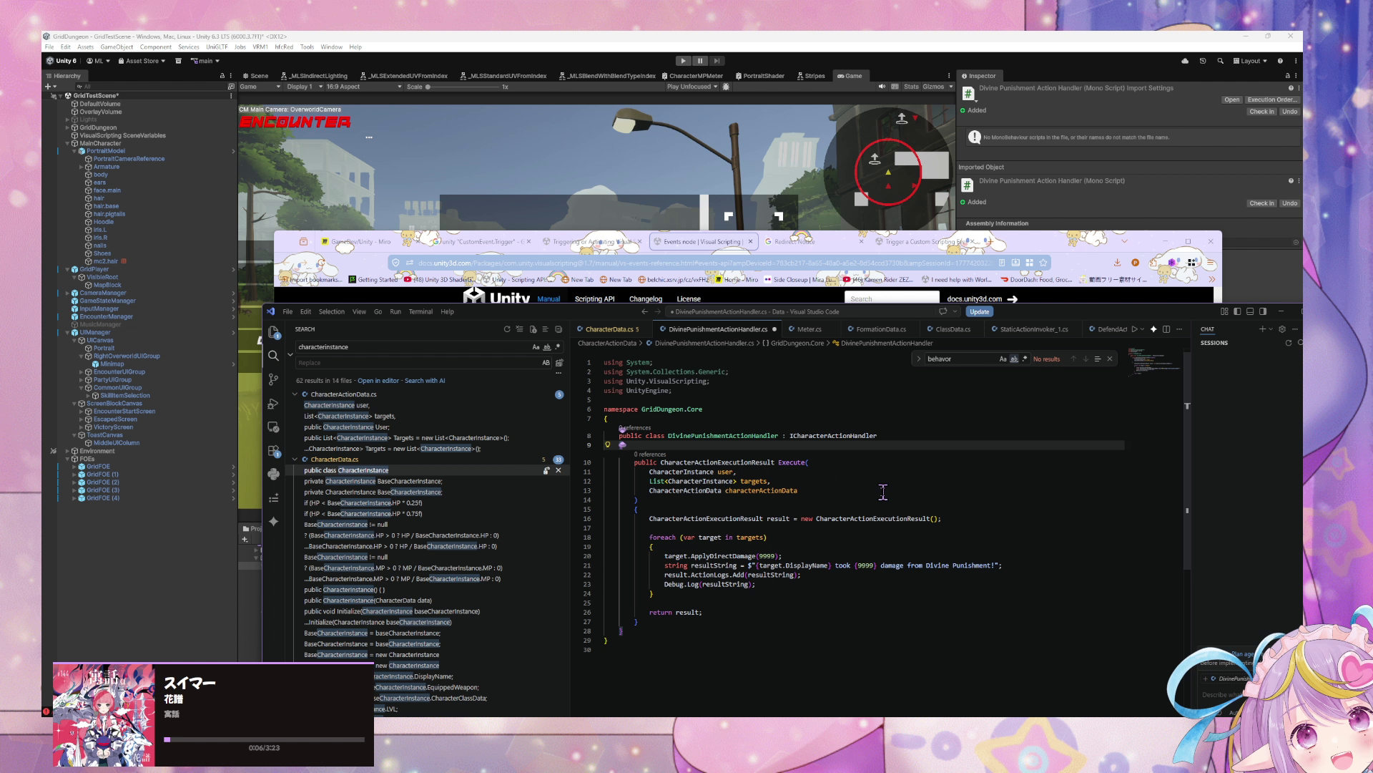
{"action": "key", "text": "Return"}
{"action": "type", "text": "priva"}
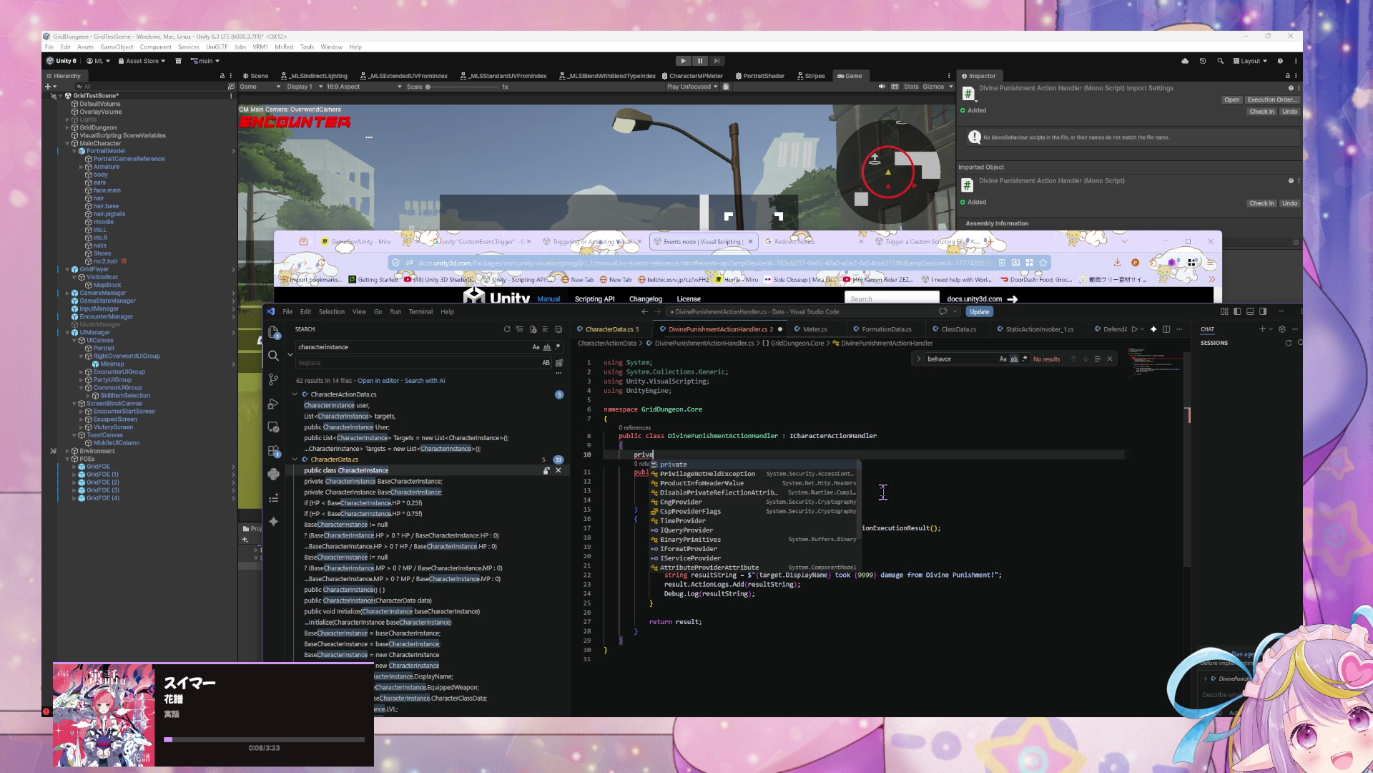
{"action": "type", "text": "te const DIVINE"}
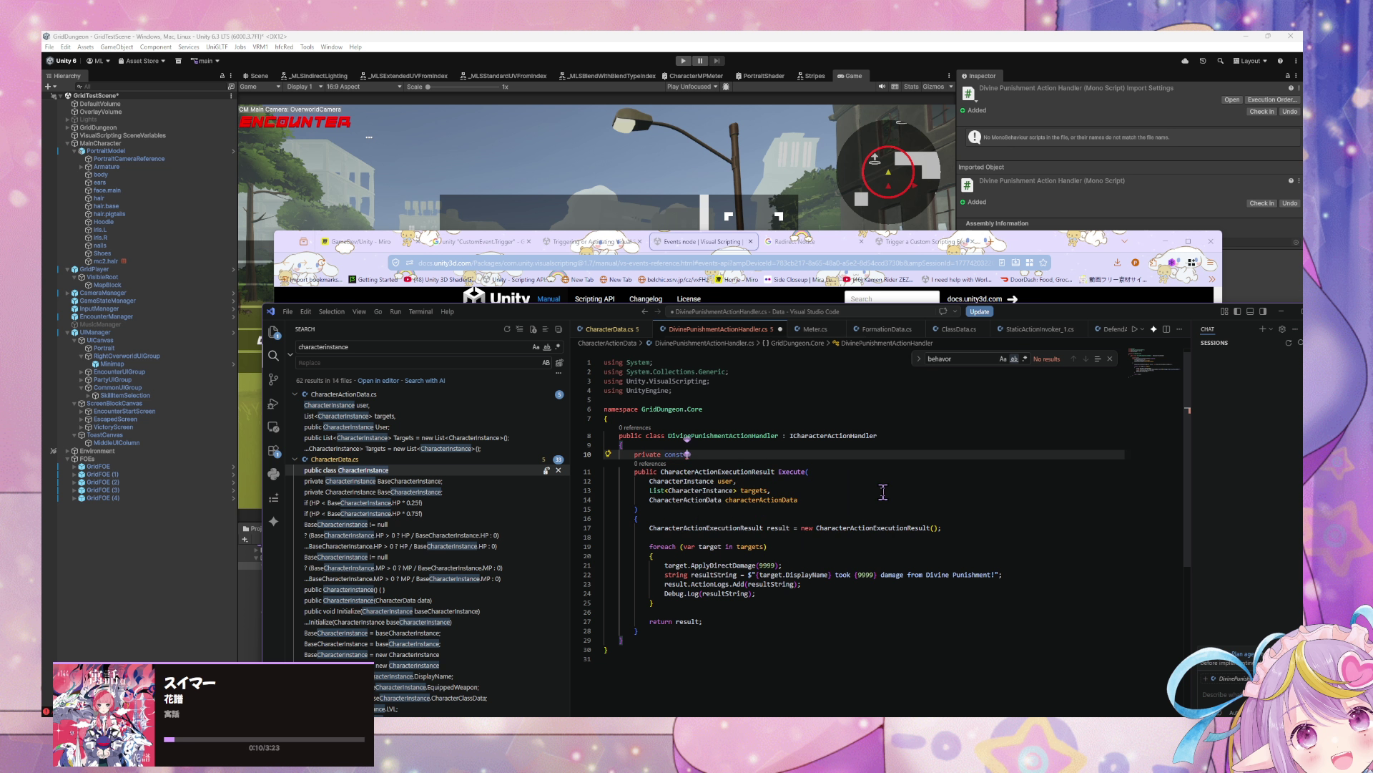
{"action": "key", "text": "Escape"}
{"action": "type", "text": "9999"}
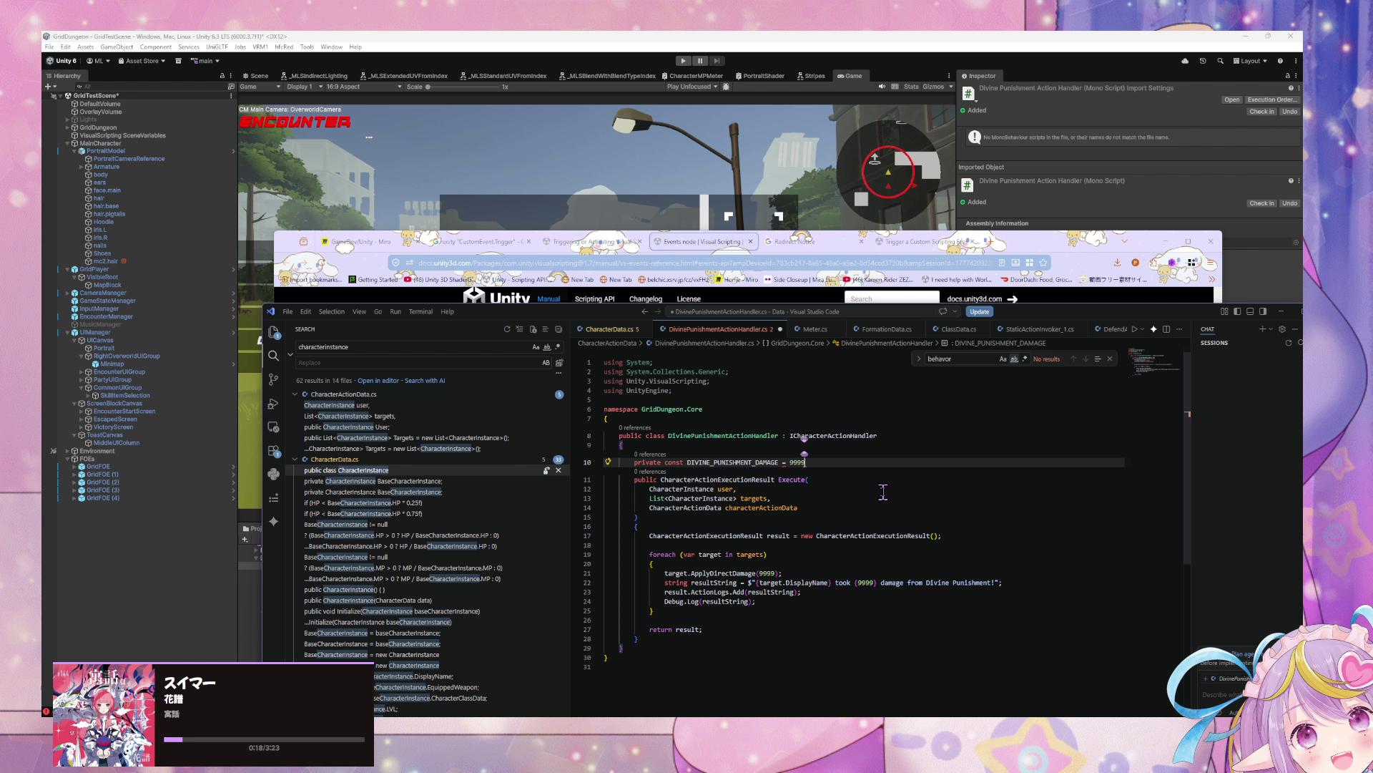
{"action": "type", "text": ";"}
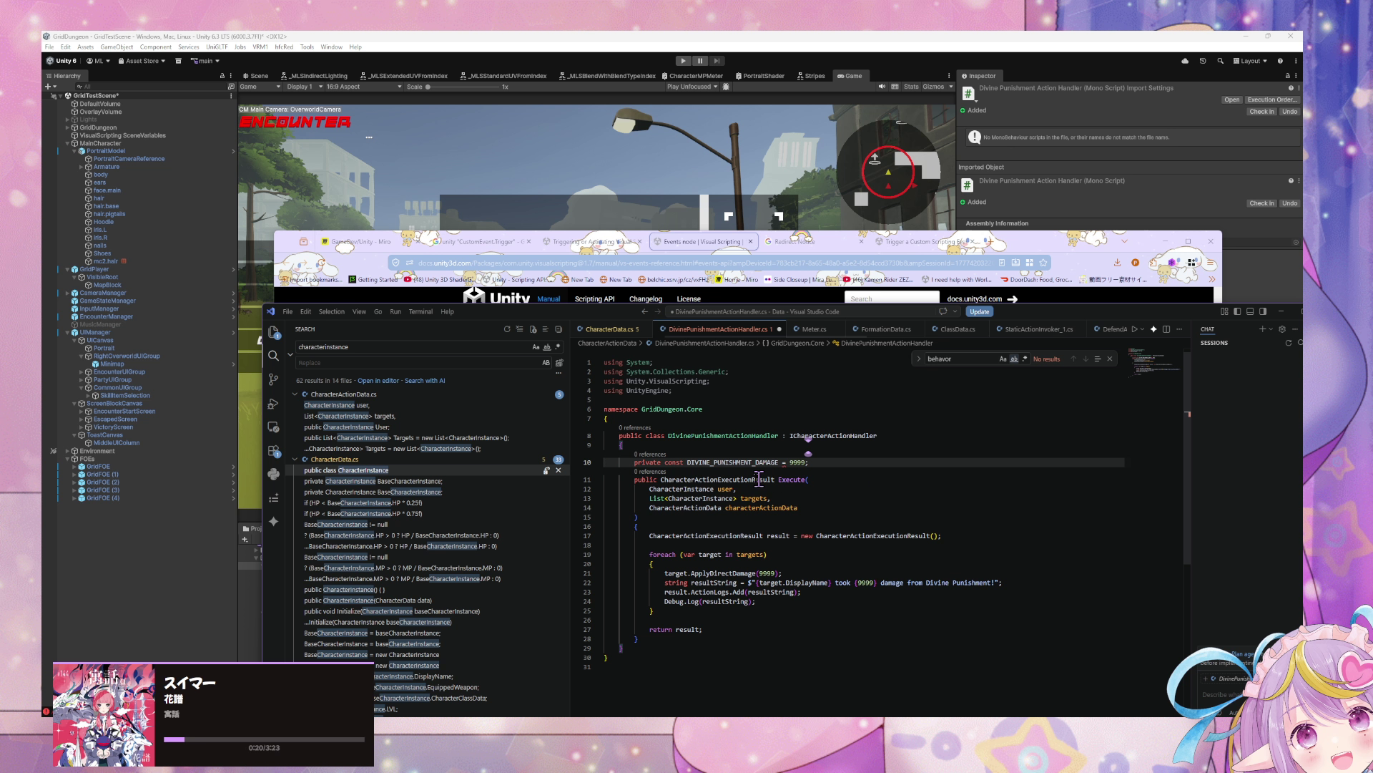
{"action": "left_click", "coordinate": [688, 461]}
{"action": "type", "text": "float"}
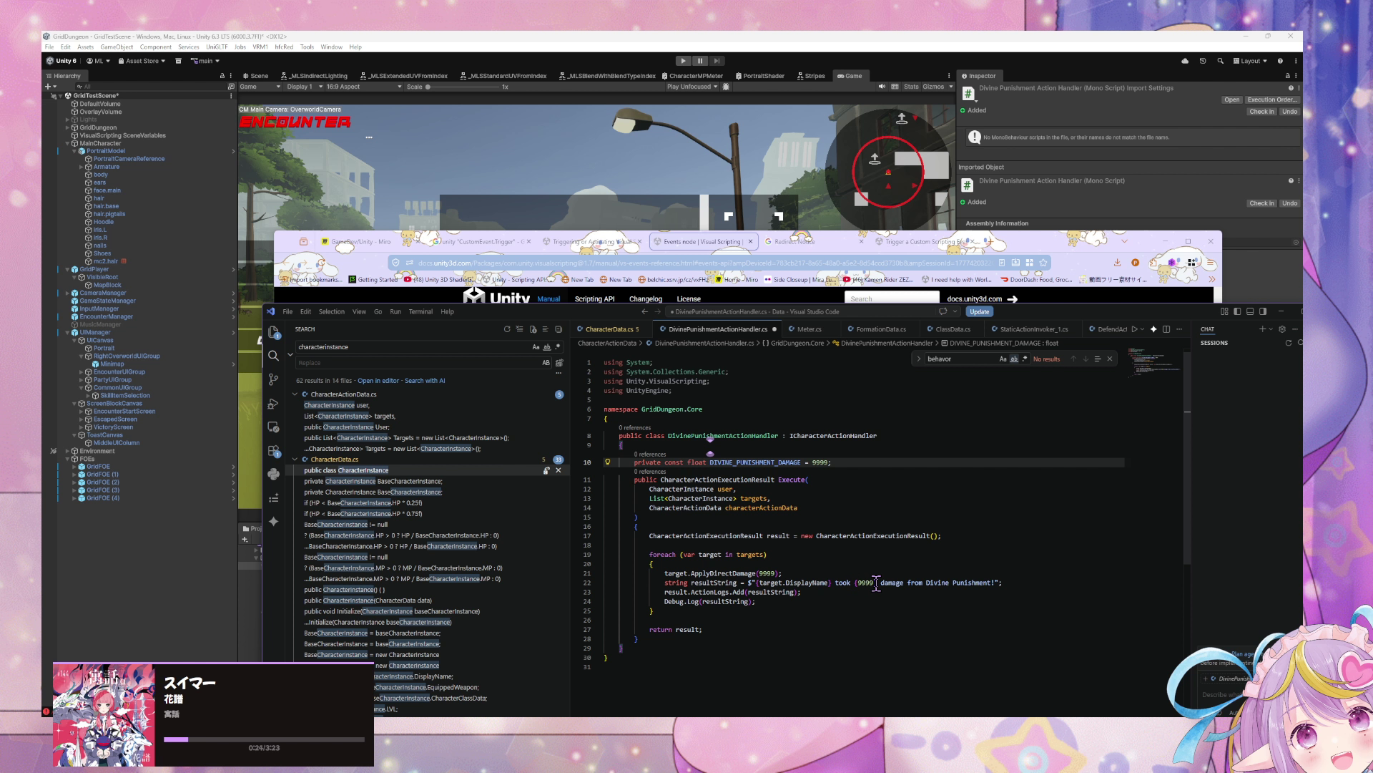
Step: Replace the hard-coded 9999 in the log message and ApplyDirectDamage with DIVINE_PUNISHMENT_DAMAGE, then save
{"action": "left_click_drag", "start_coordinate": [875, 583], "coordinate": [848, 582]}
{"action": "type", "text": "DIVINE"}
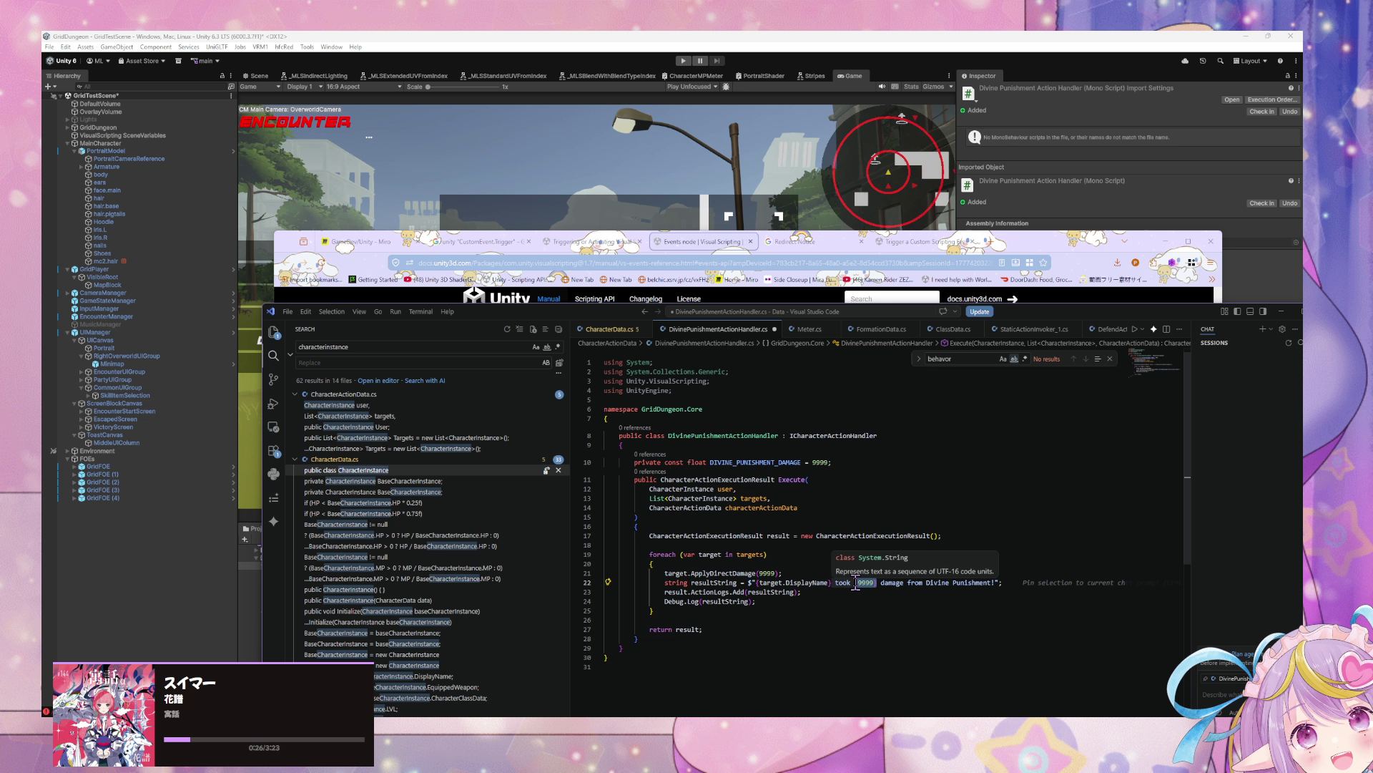
{"action": "key", "text": "BackSpace"}
{"action": "key", "text": "BackSpace"}
{"action": "key", "text": "BackSpace"}
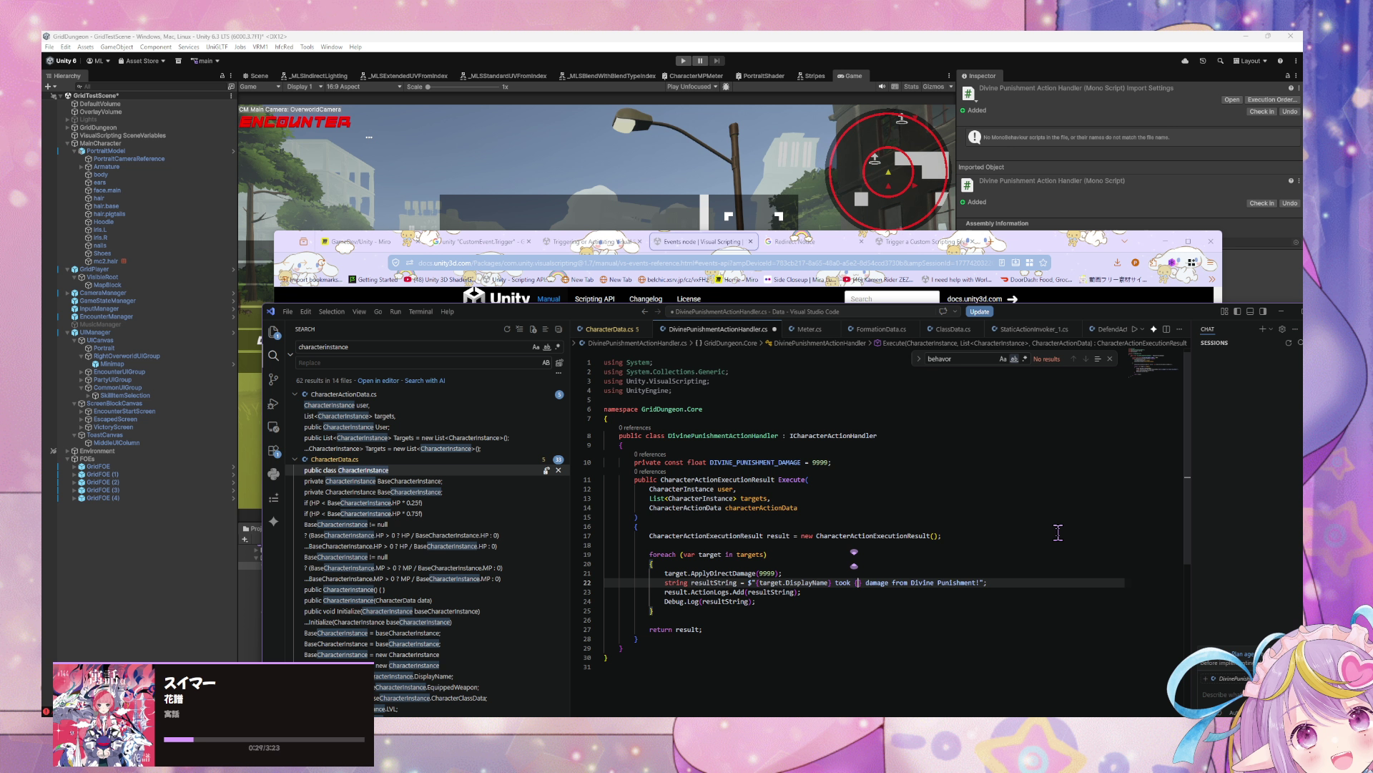
{"action": "type", "text": "DIV"}
{"action": "key", "text": "Tab"}
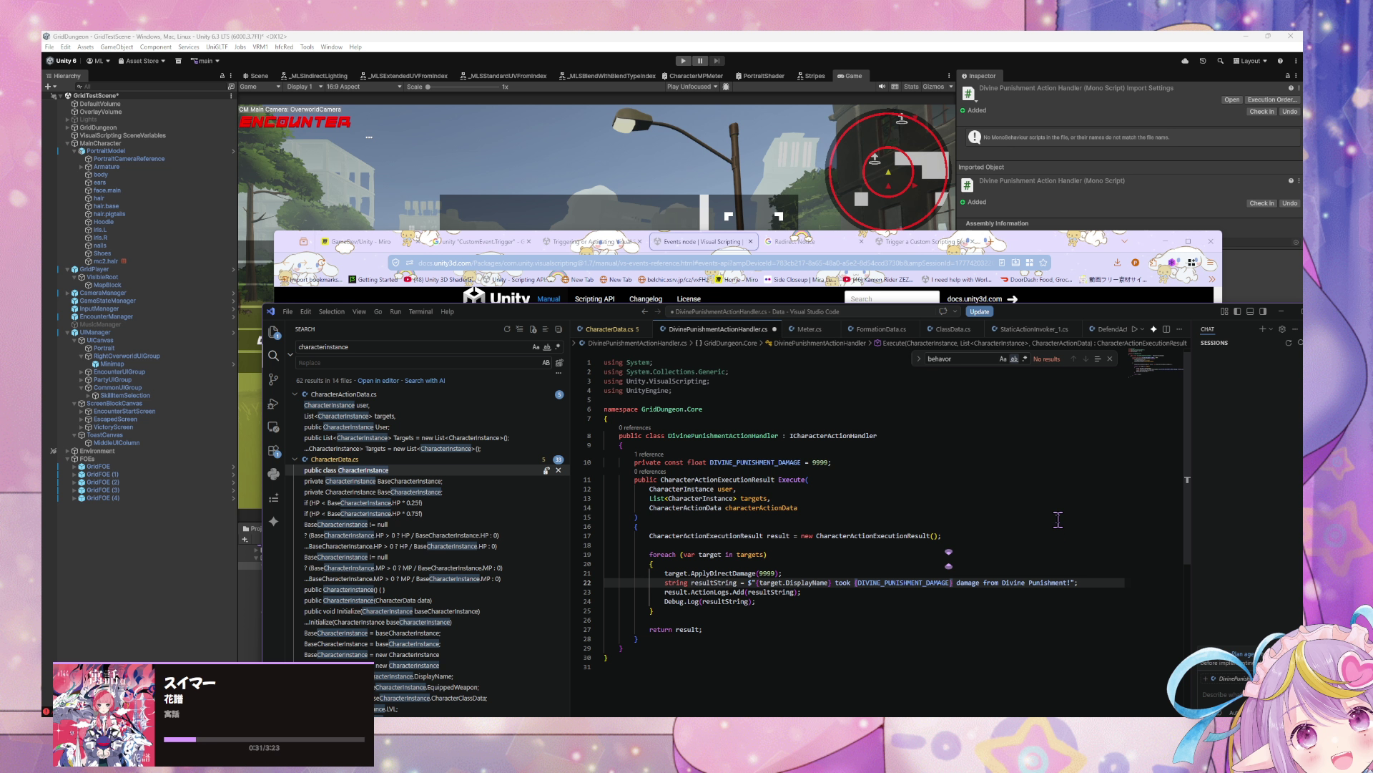
{"action": "double_click", "coordinate": [767, 573]}
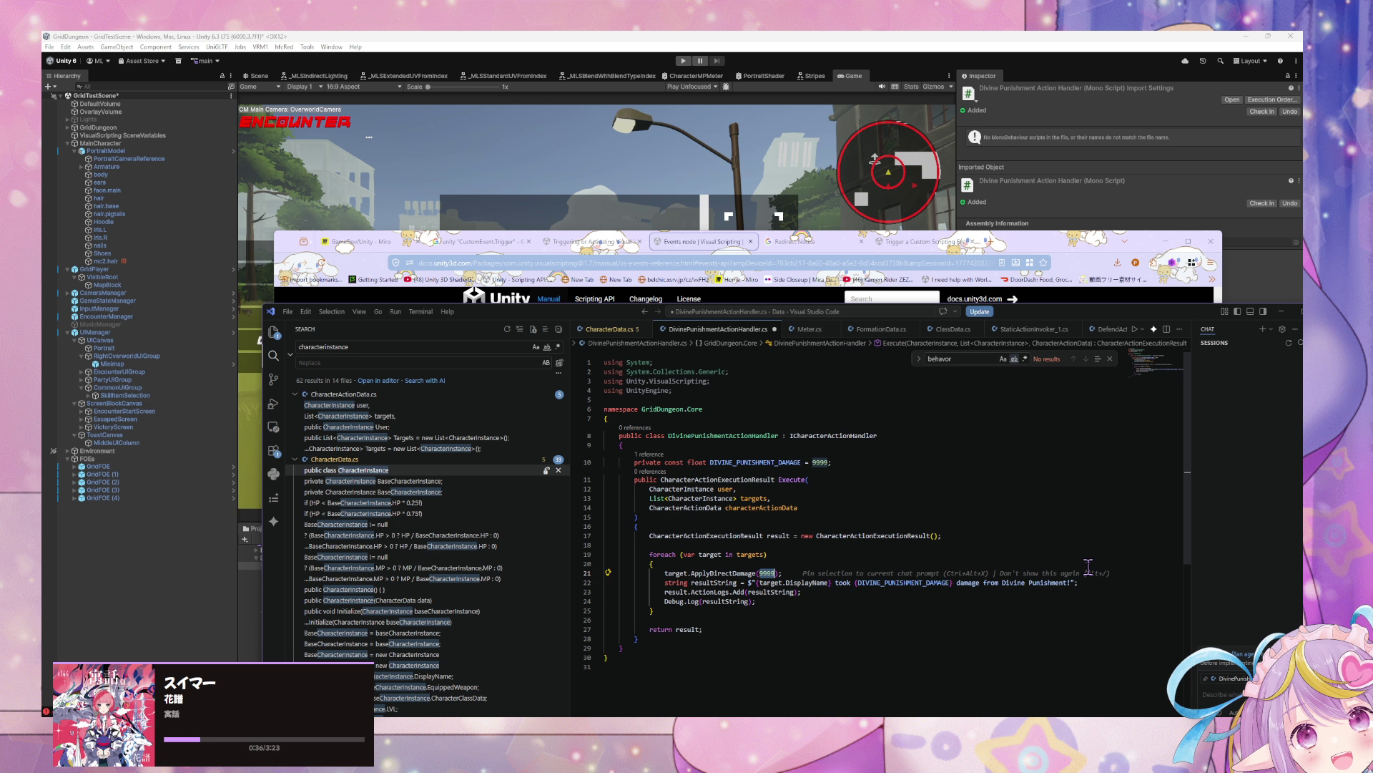
{"action": "type", "text": "DIVIN"}
{"action": "key", "text": "Tab"}
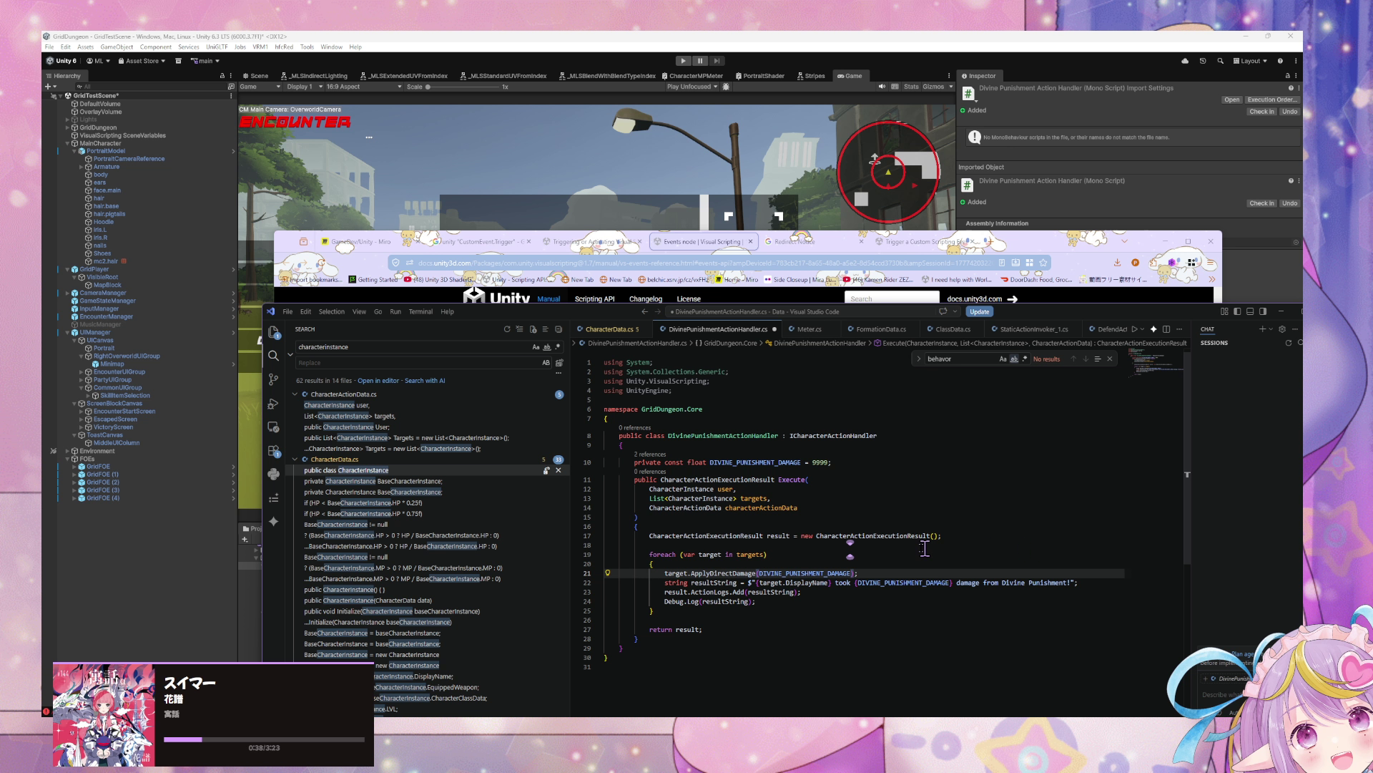
{"action": "key", "text": "ctrl+s"}
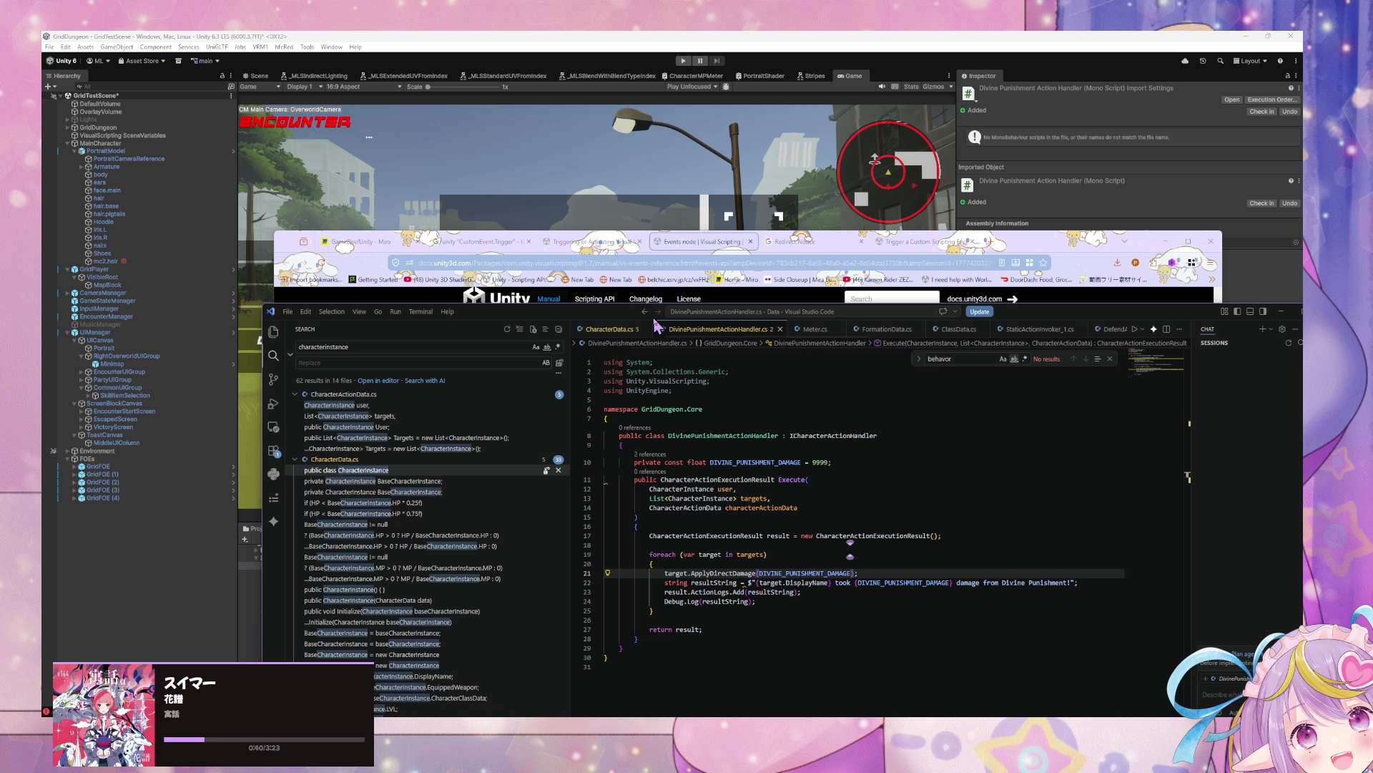
{"action": "left_click_drag", "start_coordinate": [476, 315], "coordinate": [848, 357]}
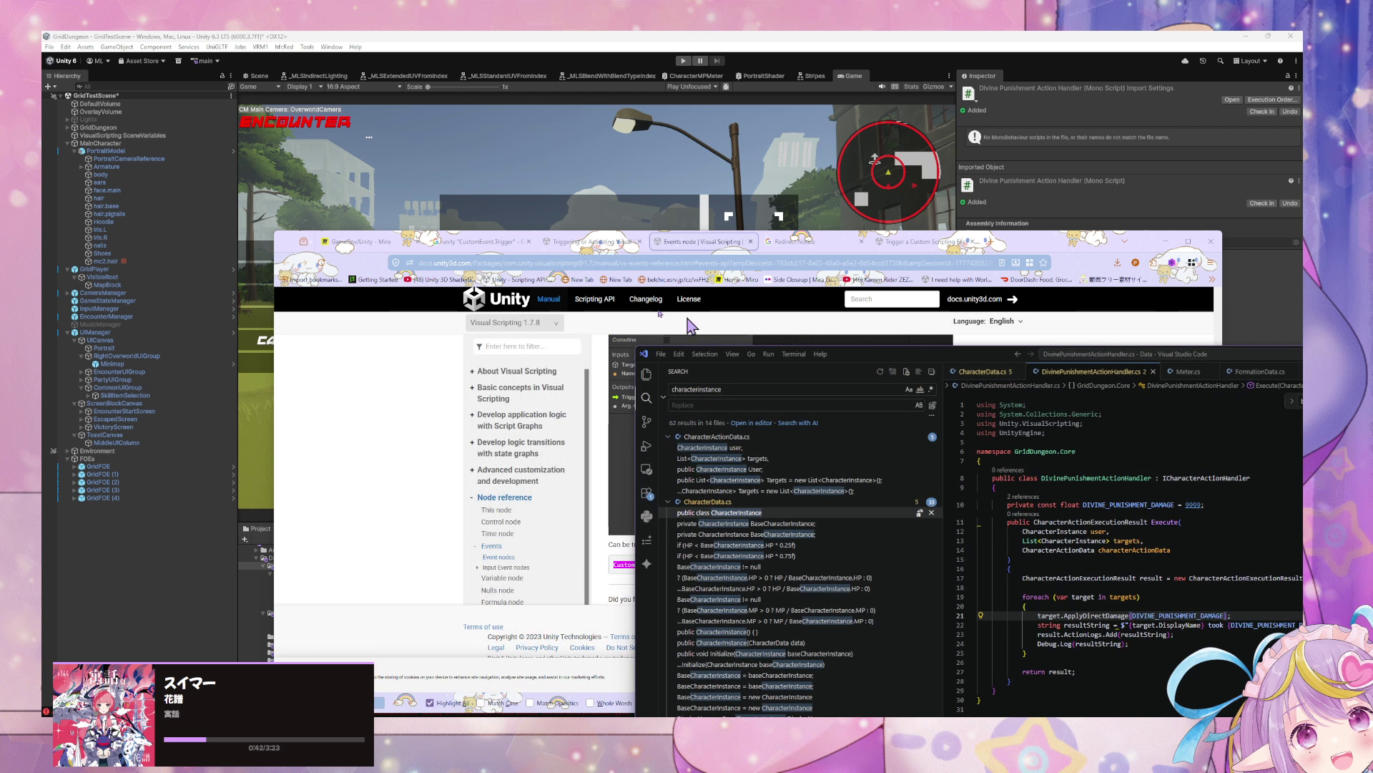
Step: Review the CustomEvent.Trigger docs, minimize the browser, and place the cursor on blank line 26
{"action": "left_click_drag", "start_coordinate": [1162, 247], "coordinate": [1105, 216]}
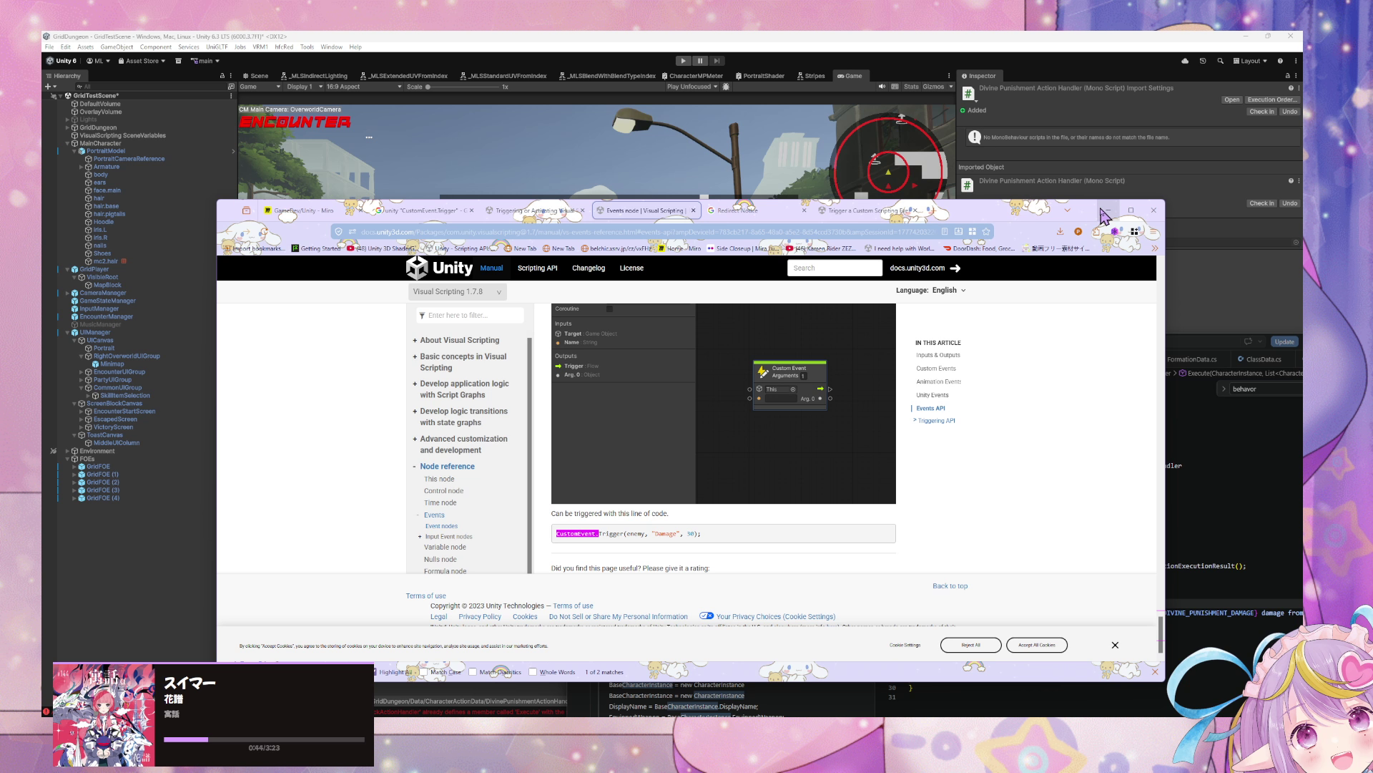
{"action": "left_click", "coordinate": [1105, 211]}
{"action": "mouse_move", "coordinate": [851, 349]}
{"action": "left_mouse_down"}
{"action": "mouse_move", "coordinate": [703, 286]}
{"action": "mouse_move", "coordinate": [966, 408]}
{"action": "mouse_move", "coordinate": [962, 513]}
{"action": "mouse_move", "coordinate": [610, 271]}
{"action": "left_mouse_up"}
{"action": "left_click", "coordinate": [930, 582]}
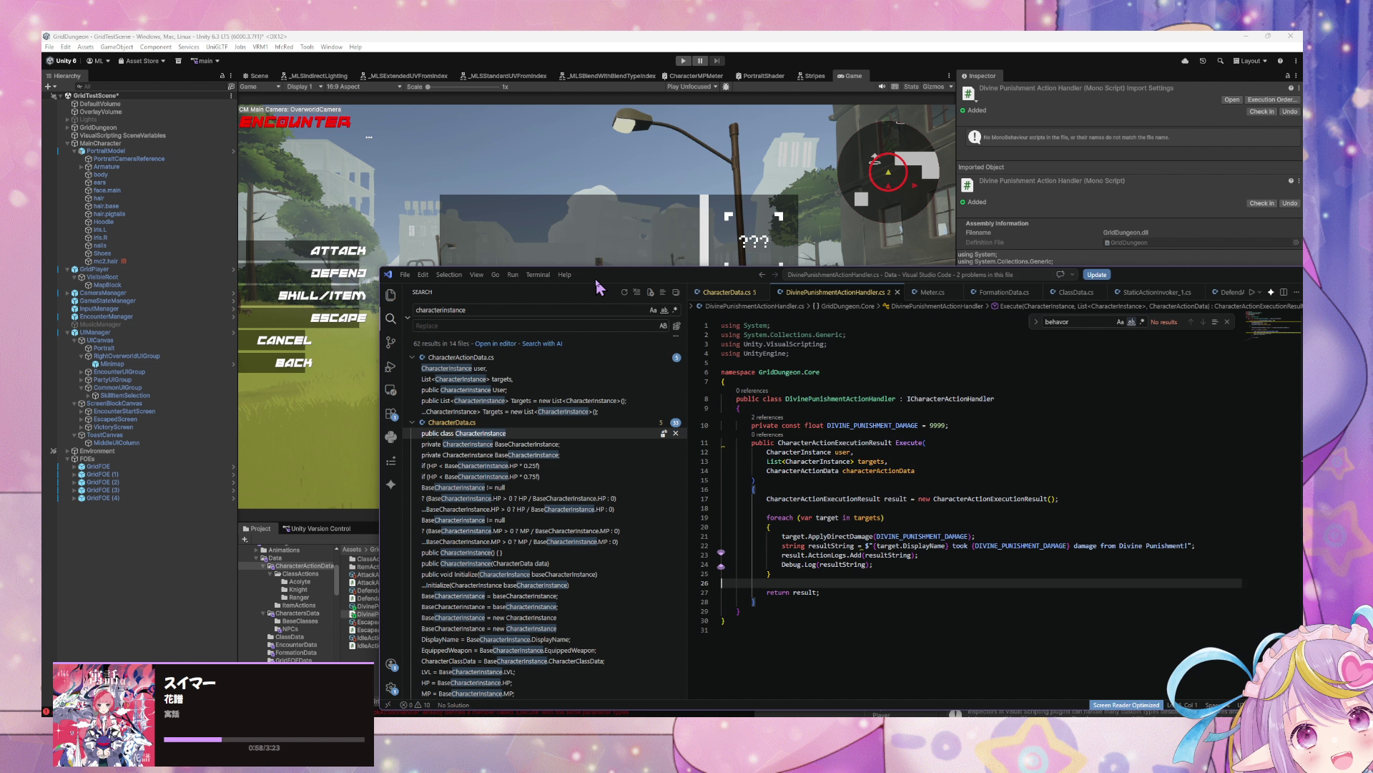
Step: Let Unity recompile DivinePunishmentActionHandler.cs, reformat and save it in VS Code, then return to Unity
{"action": "left_click_drag", "start_coordinate": [657, 281], "coordinate": [962, 295]}
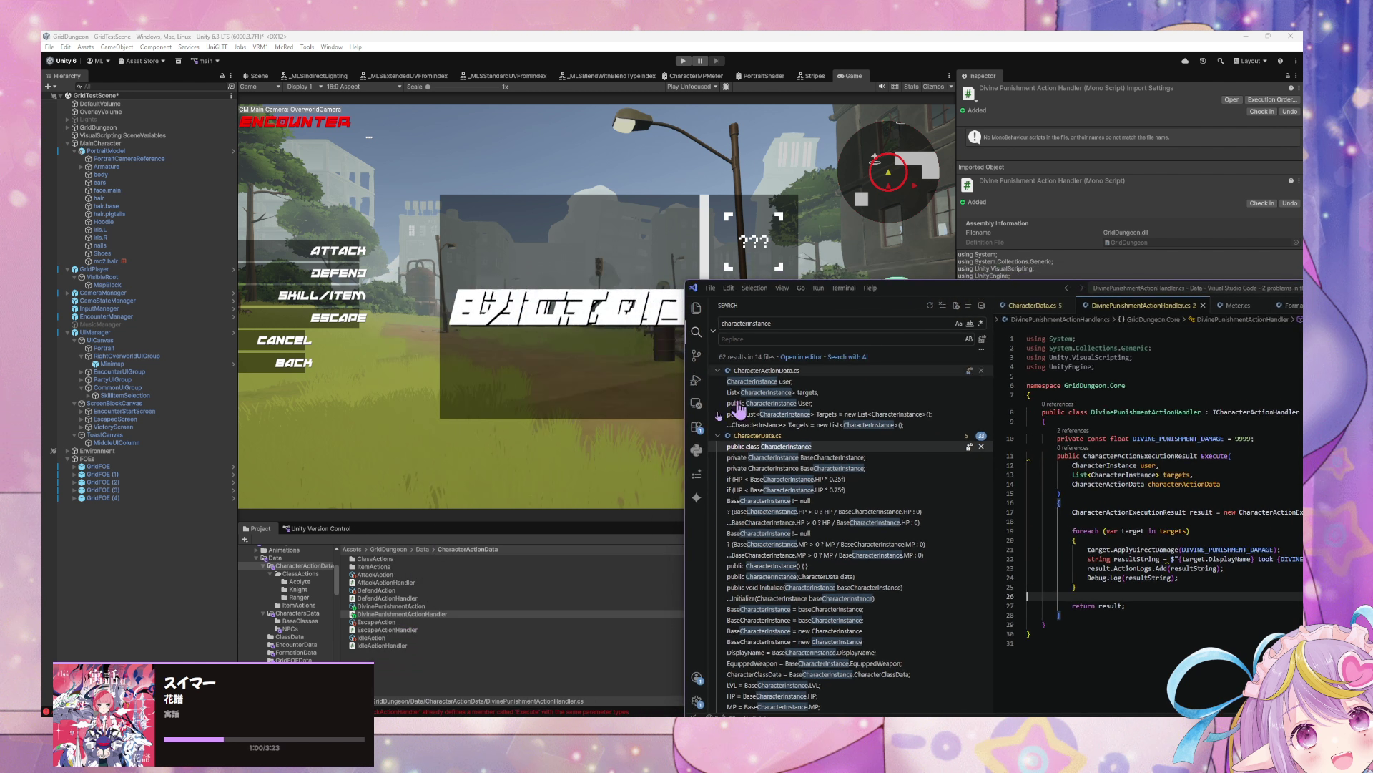
{"action": "left_click", "coordinate": [499, 707]}
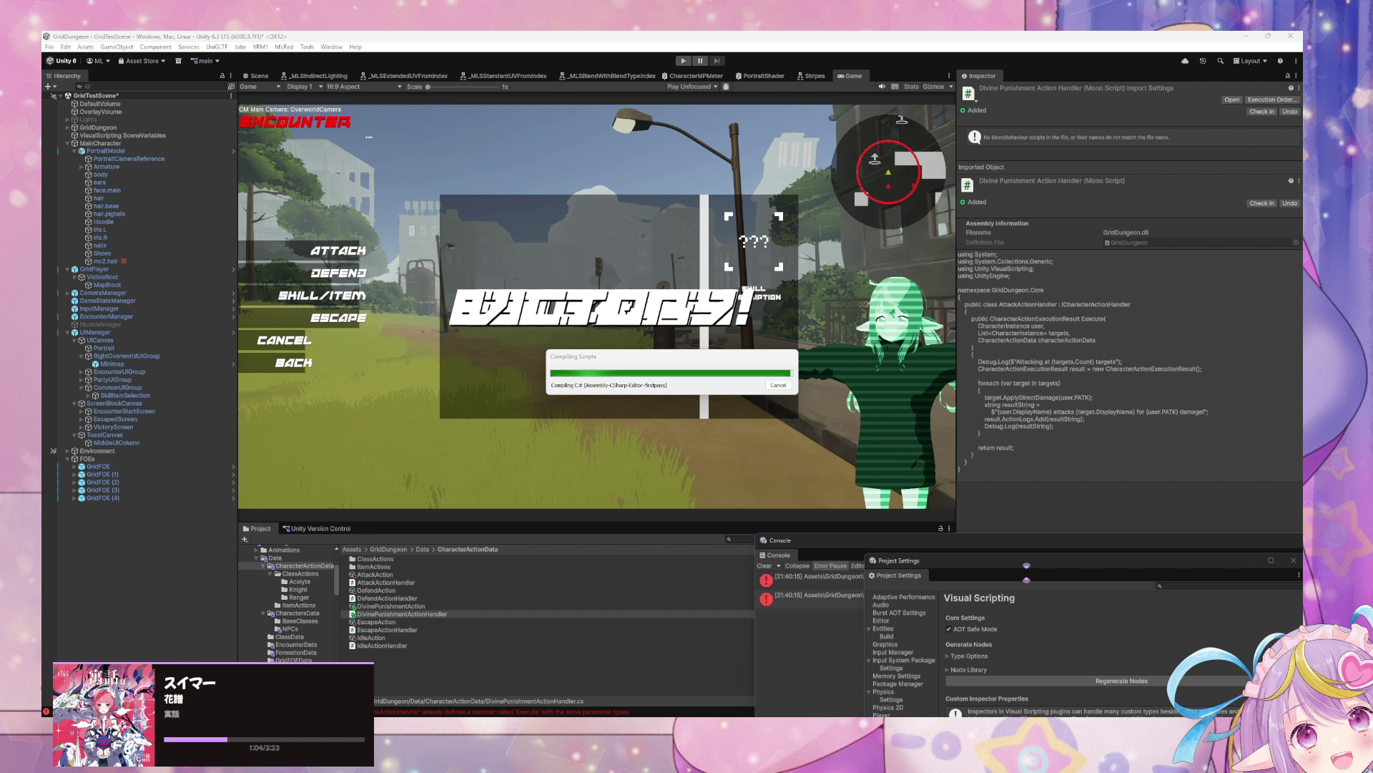
{"action": "key", "text": "alt+Tab"}
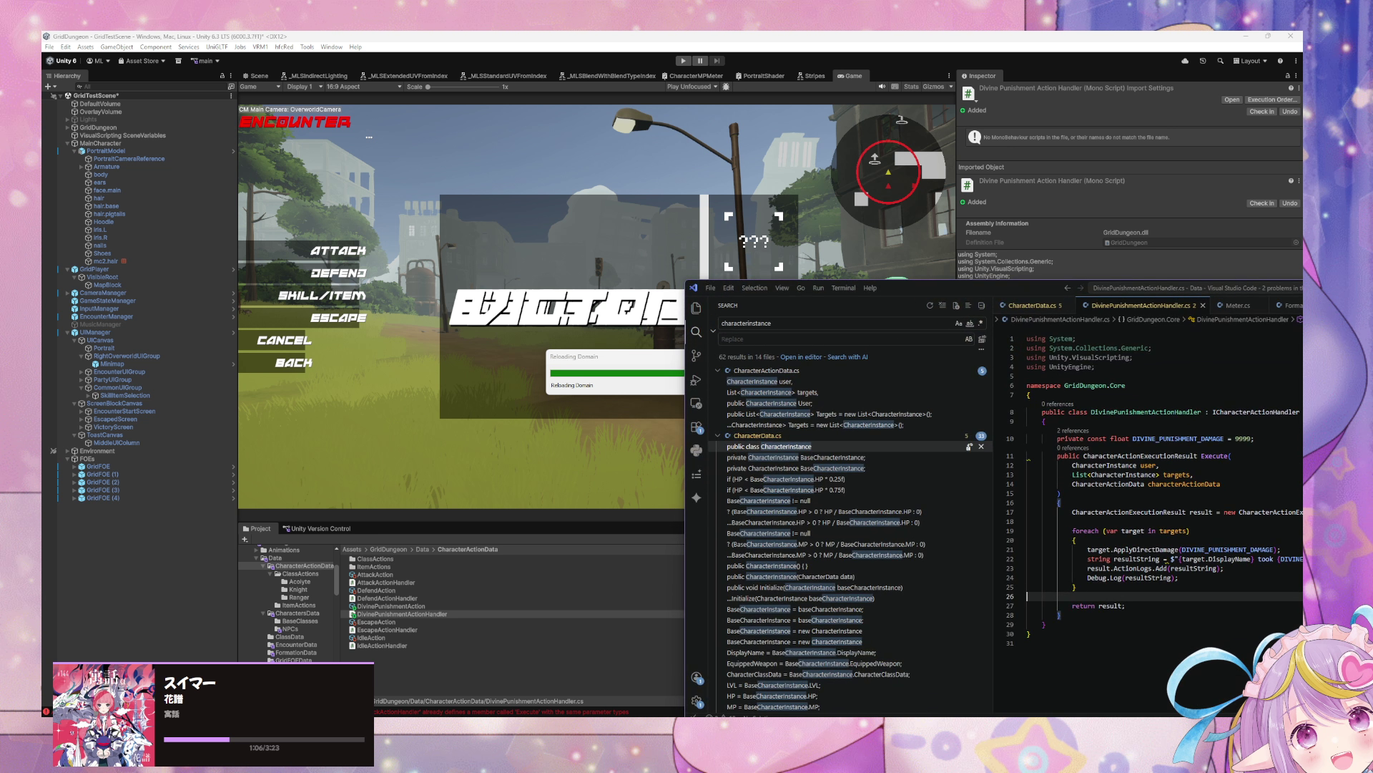
{"action": "key", "text": "ctrl+s"}
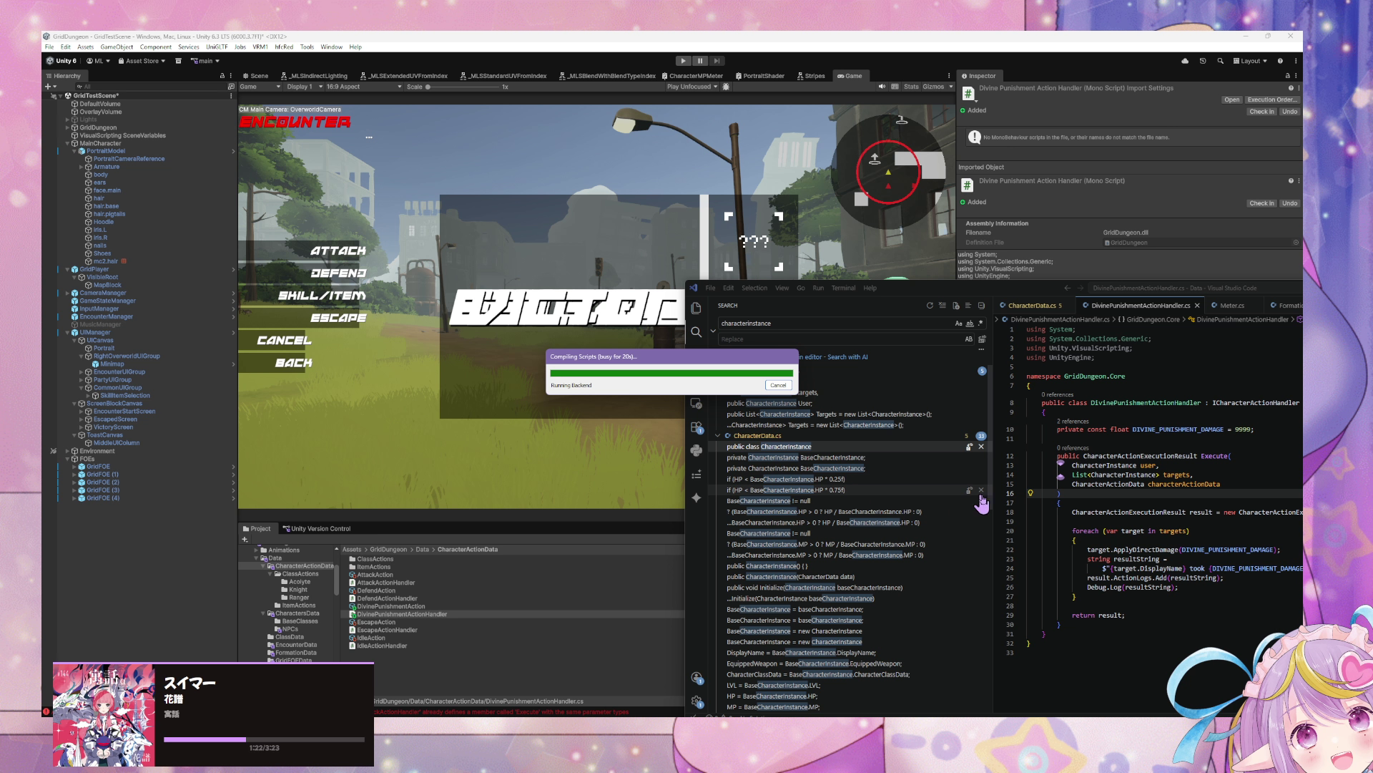
{"action": "left_click", "coordinate": [1118, 511]}
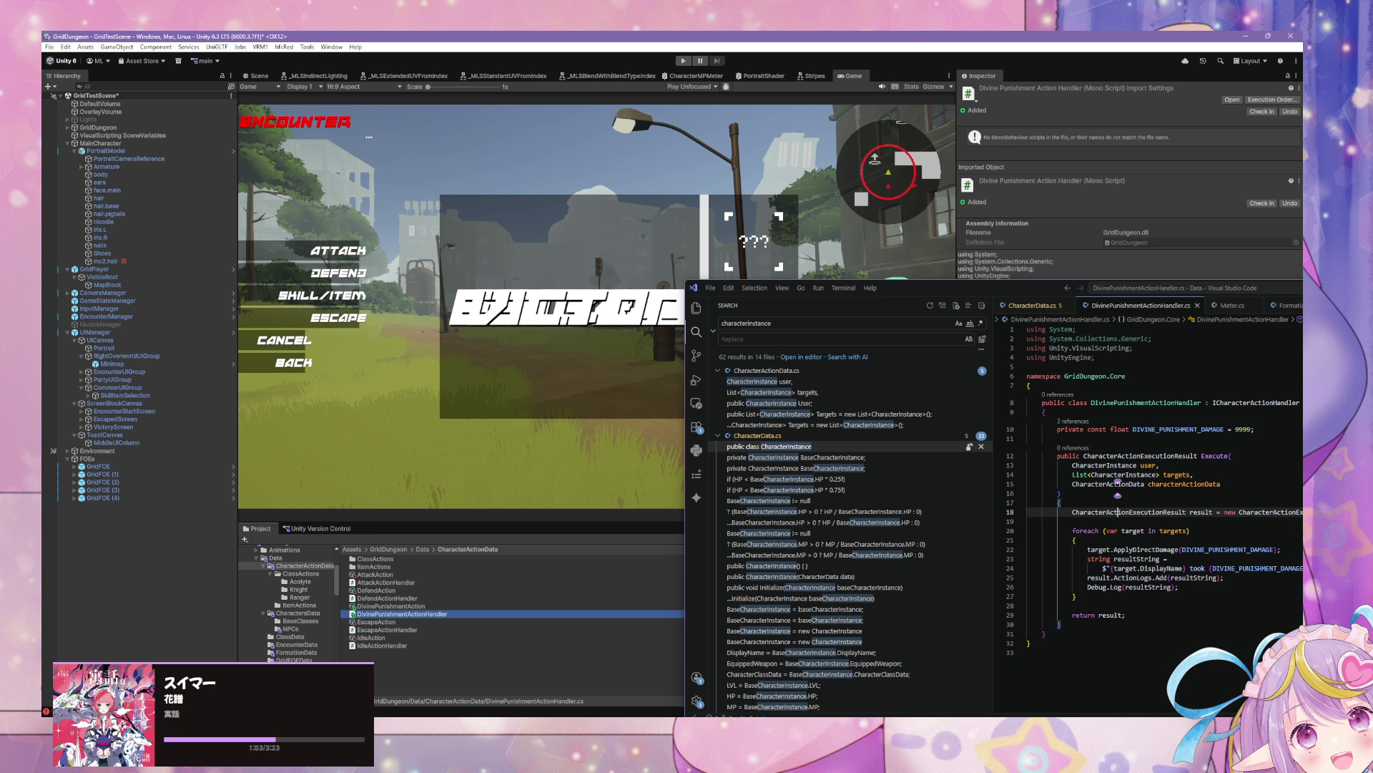
{"action": "left_click", "coordinate": [402, 614]}
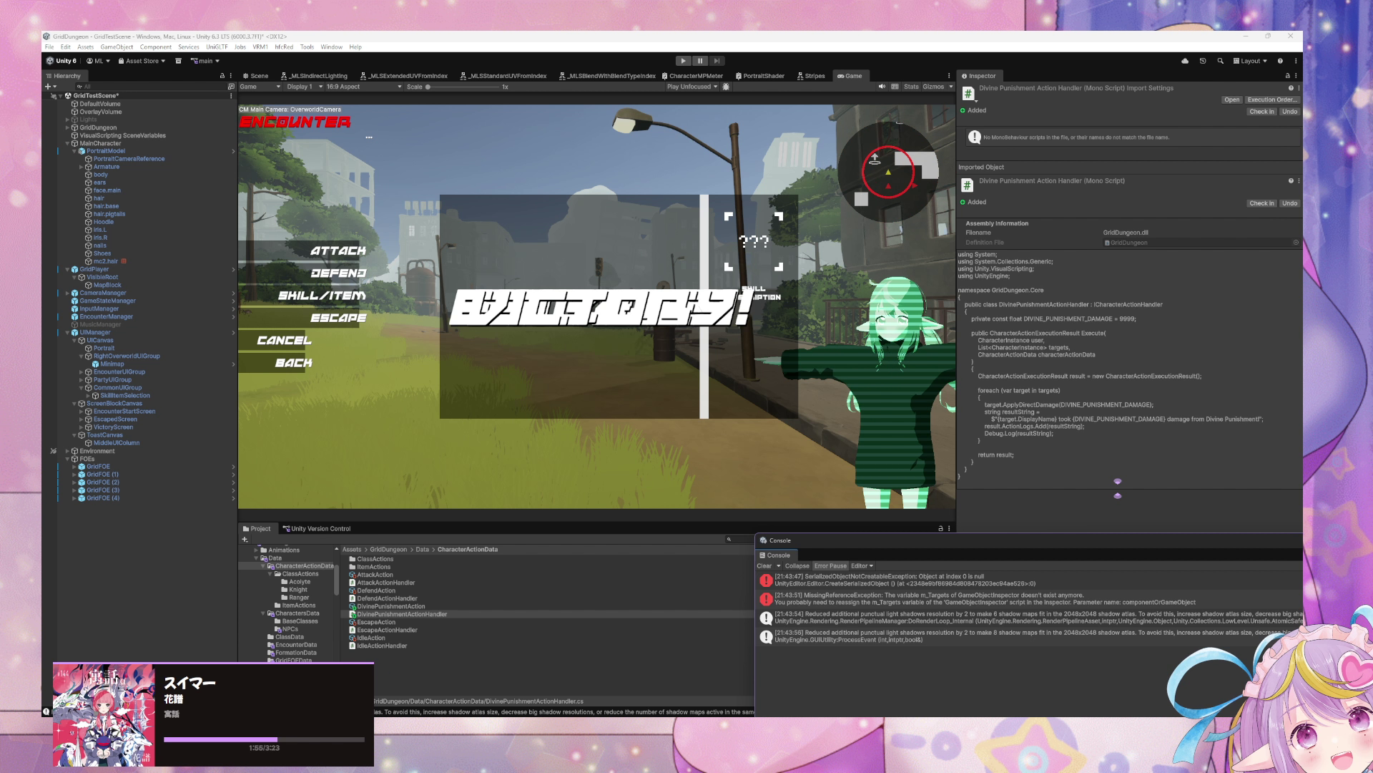
Step: Clear the Console and open the BattleTest enemy's character data from the NPCs folder
{"action": "left_click", "coordinate": [764, 565]}
{"action": "left_click_drag", "start_coordinate": [877, 552], "coordinate": [867, 603]}
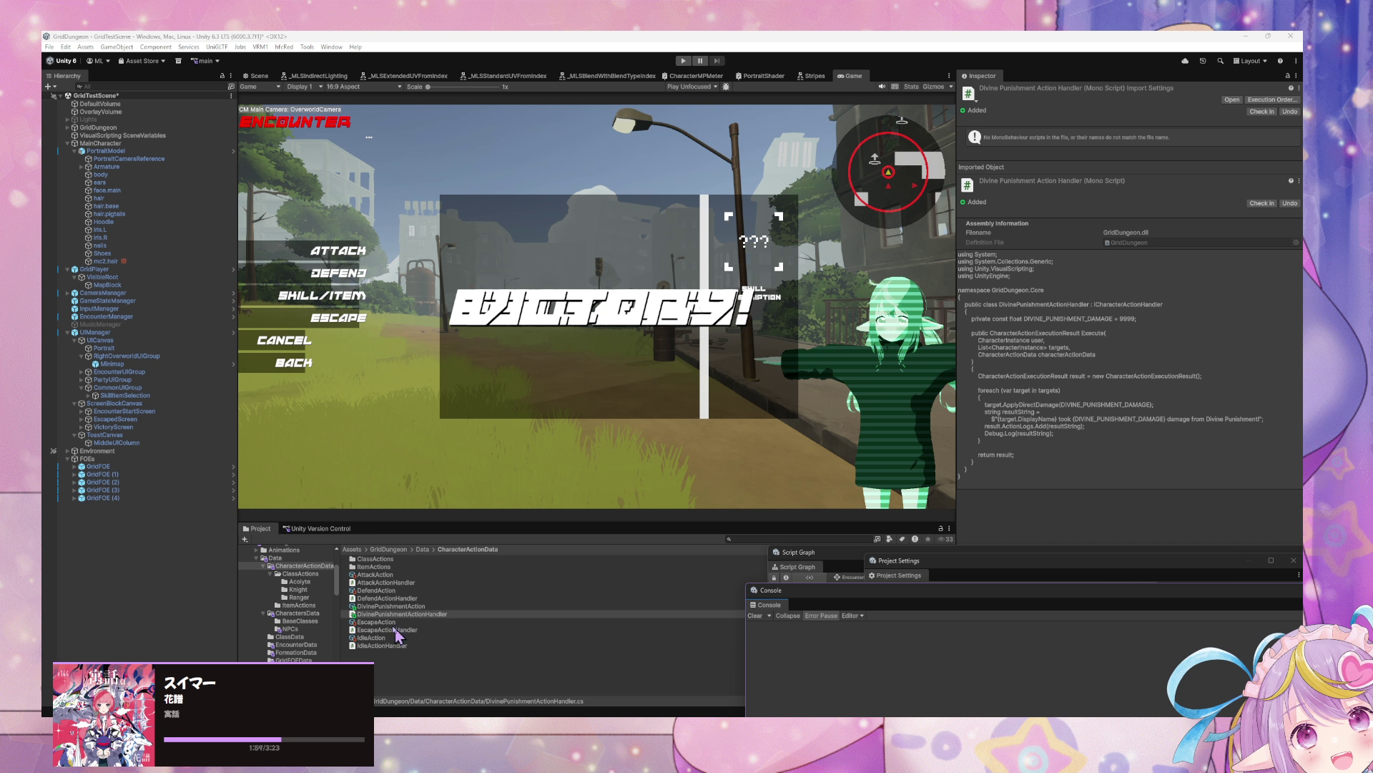
{"action": "left_click", "coordinate": [290, 629]}
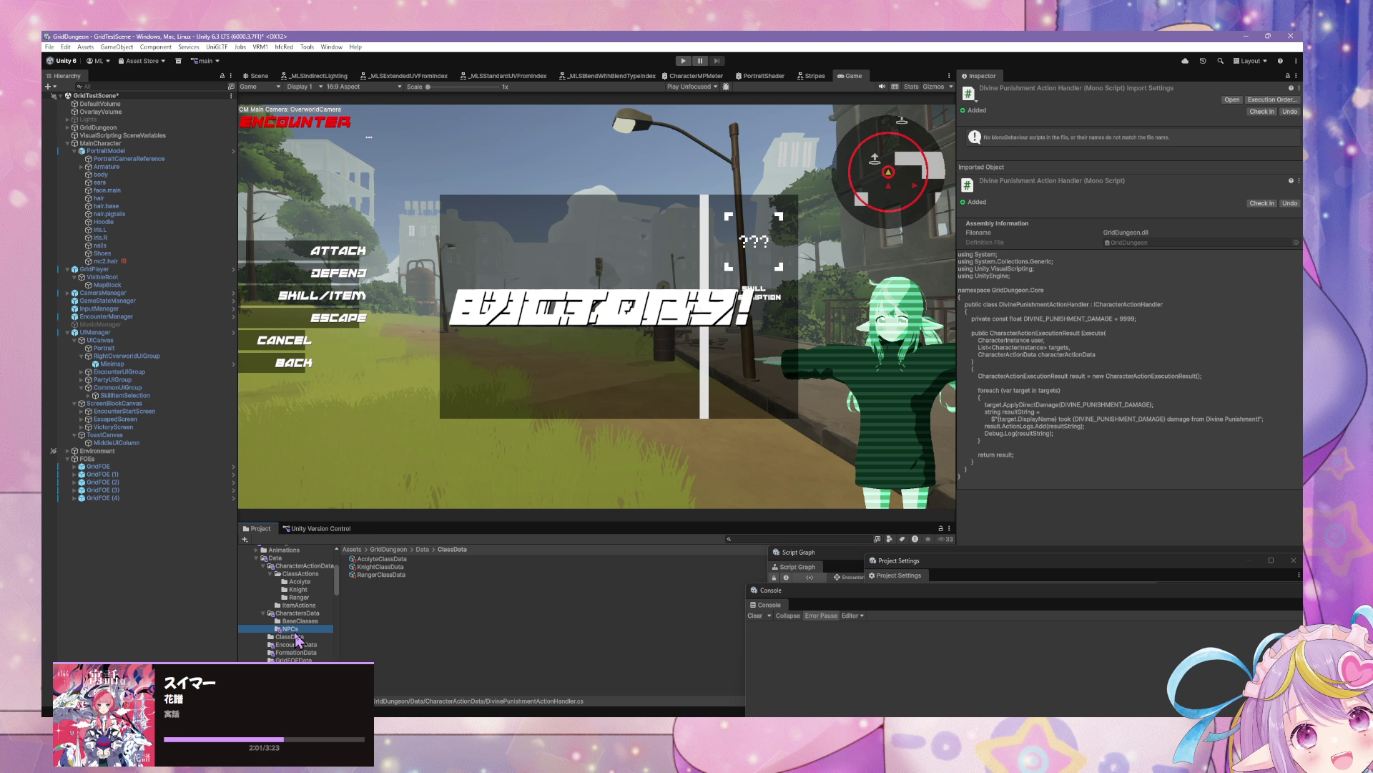
{"action": "left_click", "coordinate": [419, 559]}
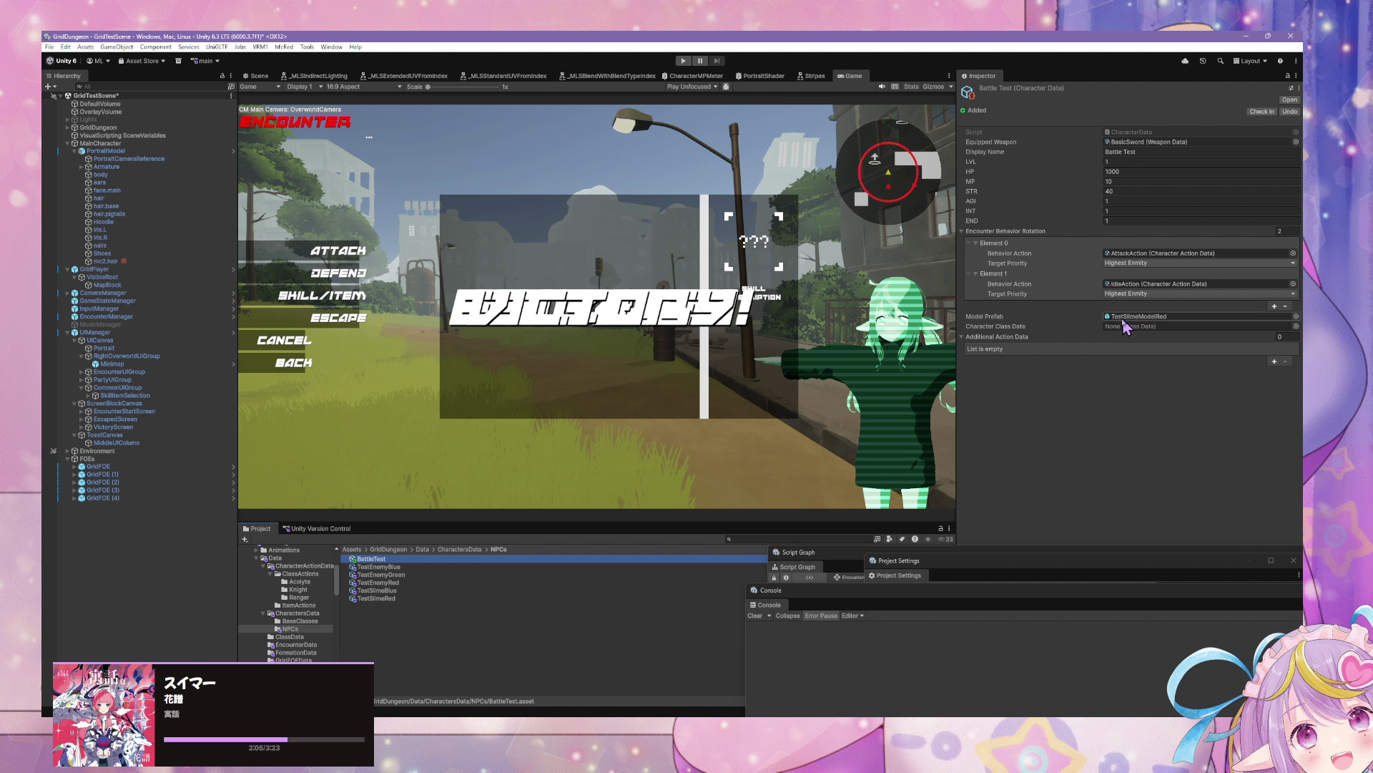
Step: Add a rotation element with Highest Enmity targeting and DivinePunishmentAction as its behavior action
{"action": "left_click", "coordinate": [1274, 306]}
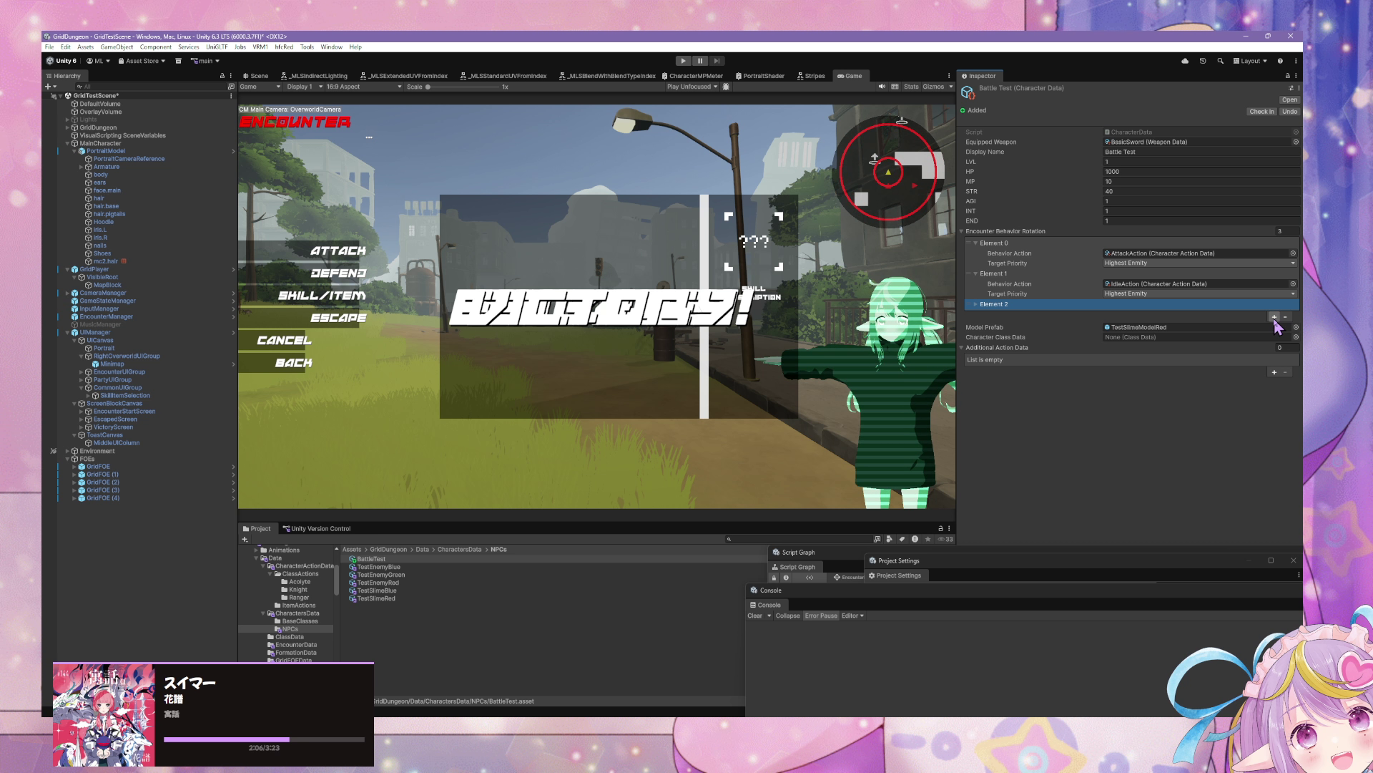
{"action": "left_click", "coordinate": [975, 304]}
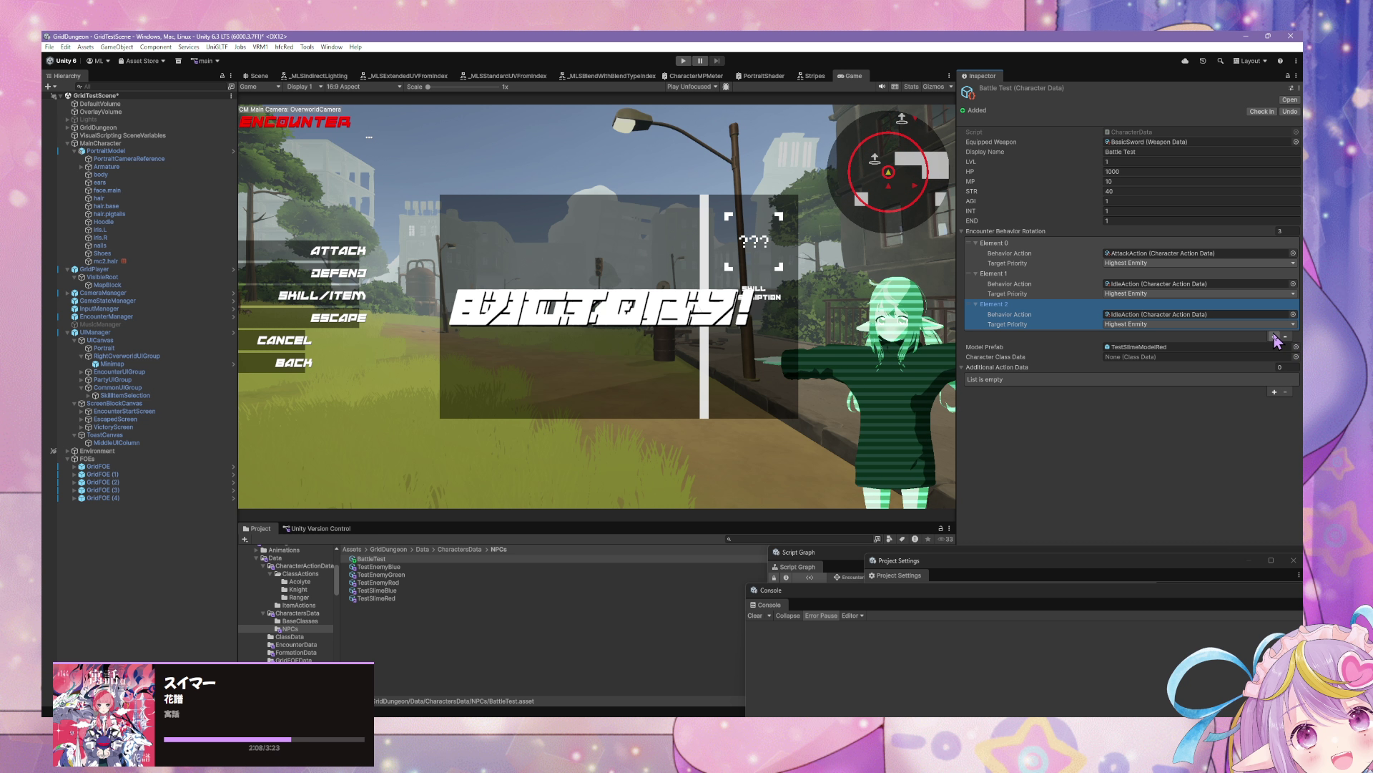
{"action": "left_click", "coordinate": [1274, 337]}
{"action": "left_click", "coordinate": [1212, 336]}
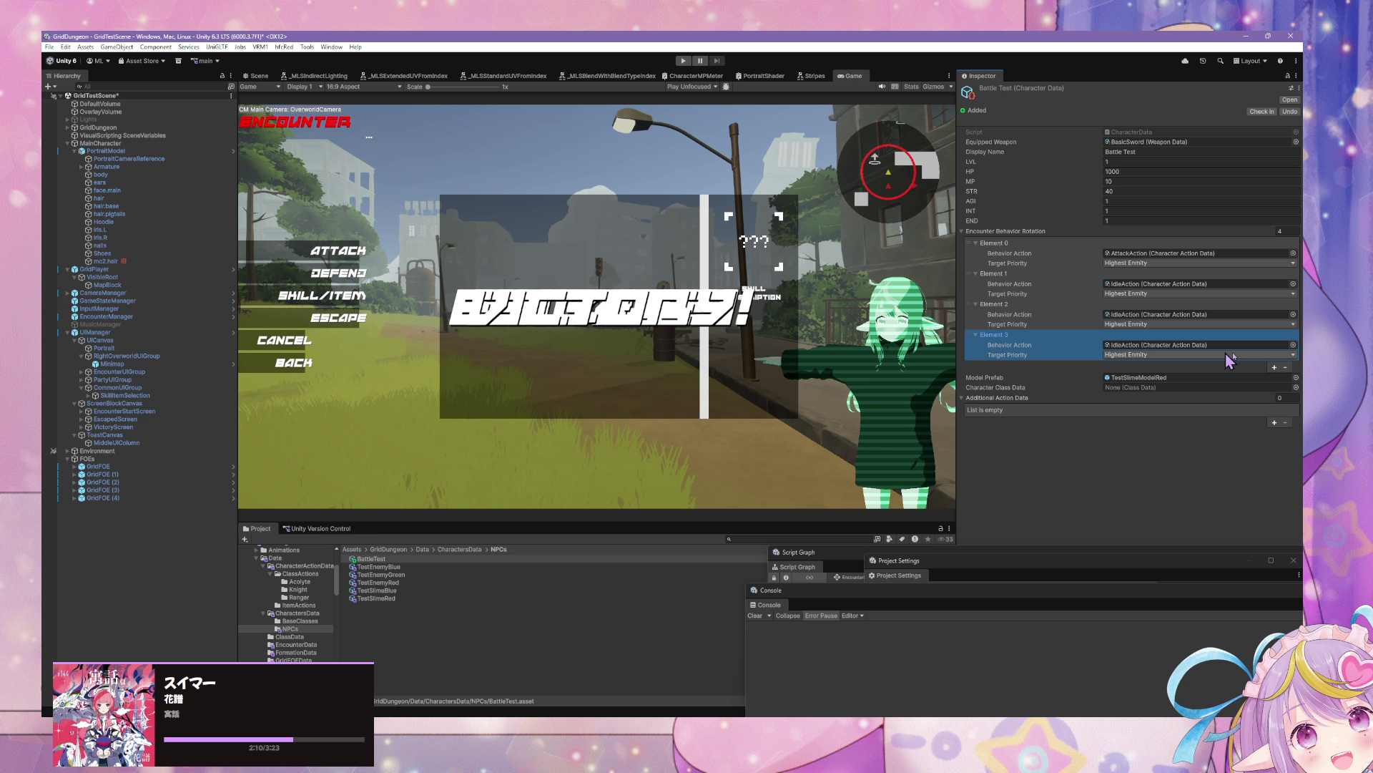
{"action": "left_click", "coordinate": [1293, 353]}
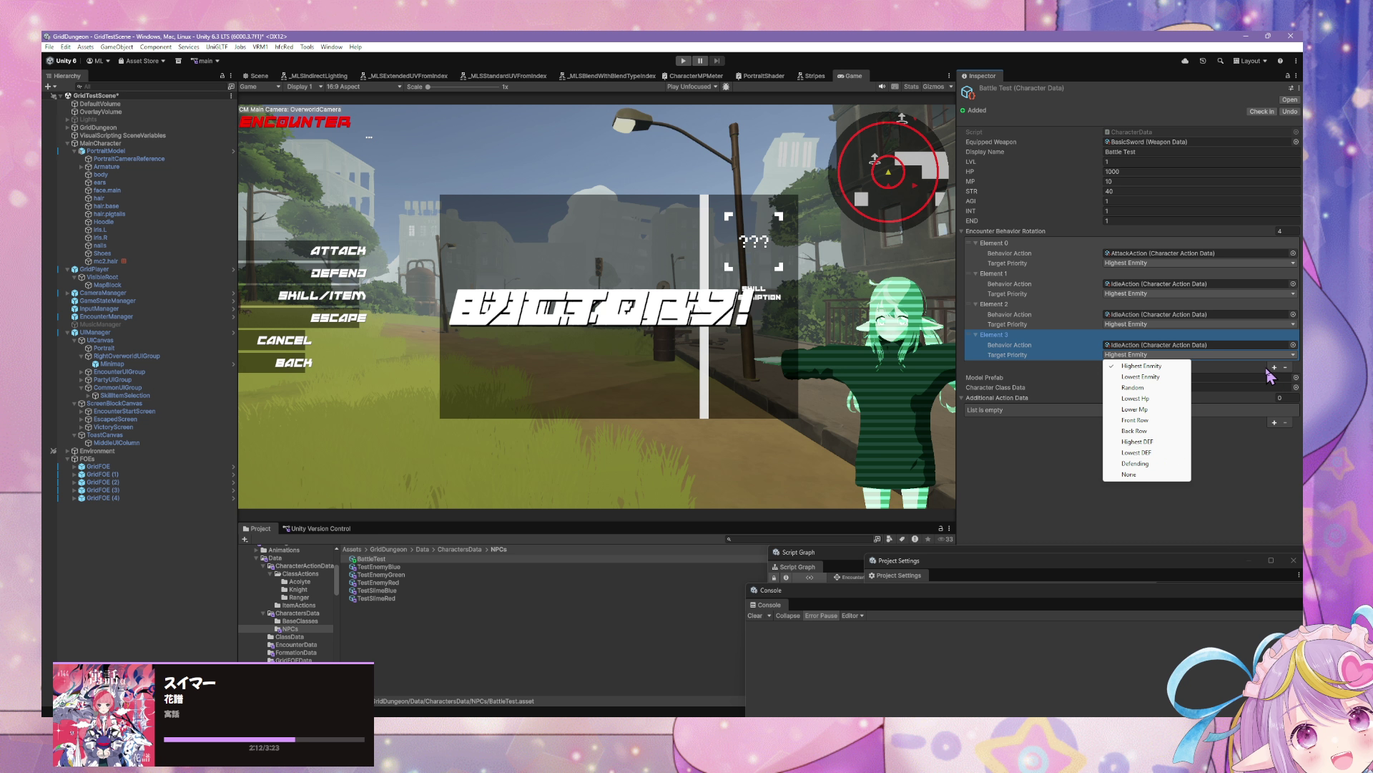
{"action": "left_click", "coordinate": [1296, 352]}
{"action": "left_click", "coordinate": [1293, 345]}
{"action": "type", "text": "divine"}
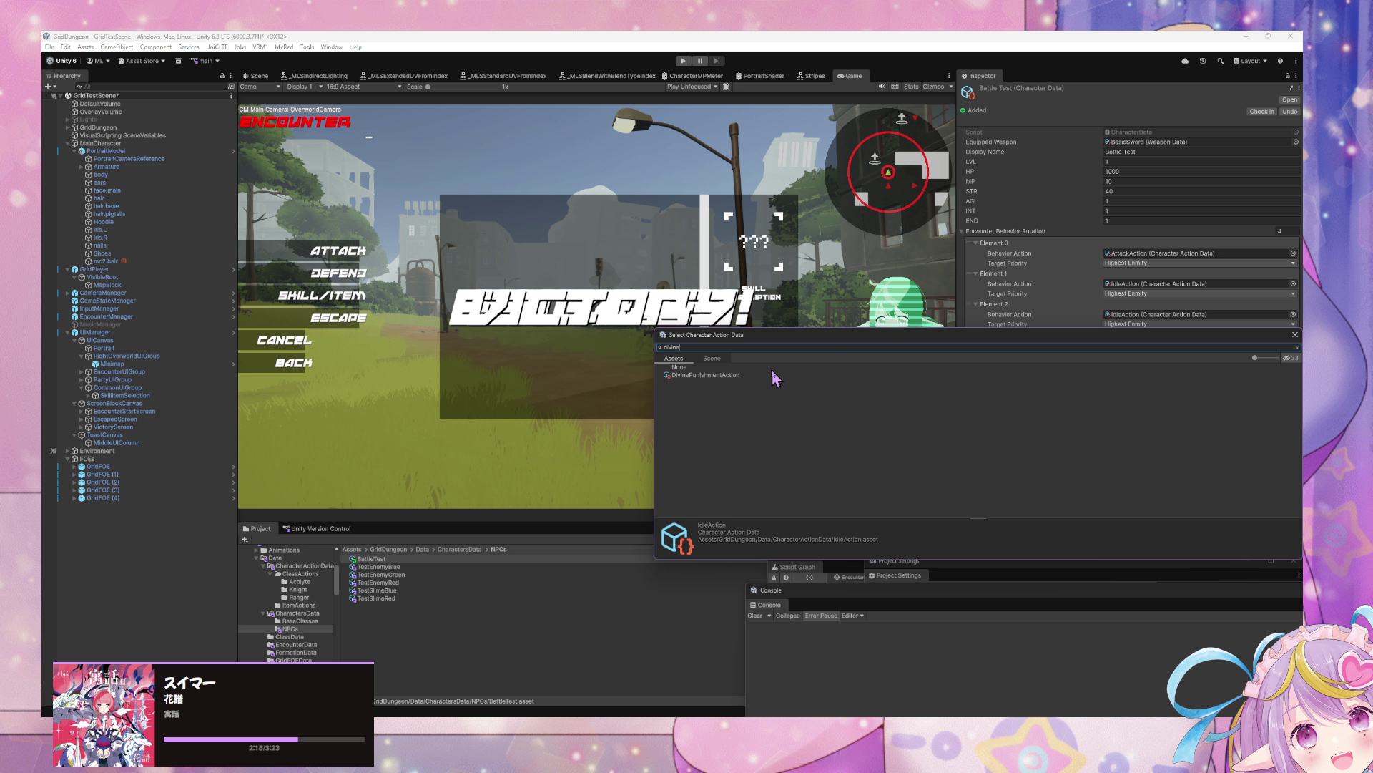
{"action": "double_click", "coordinate": [772, 373]}
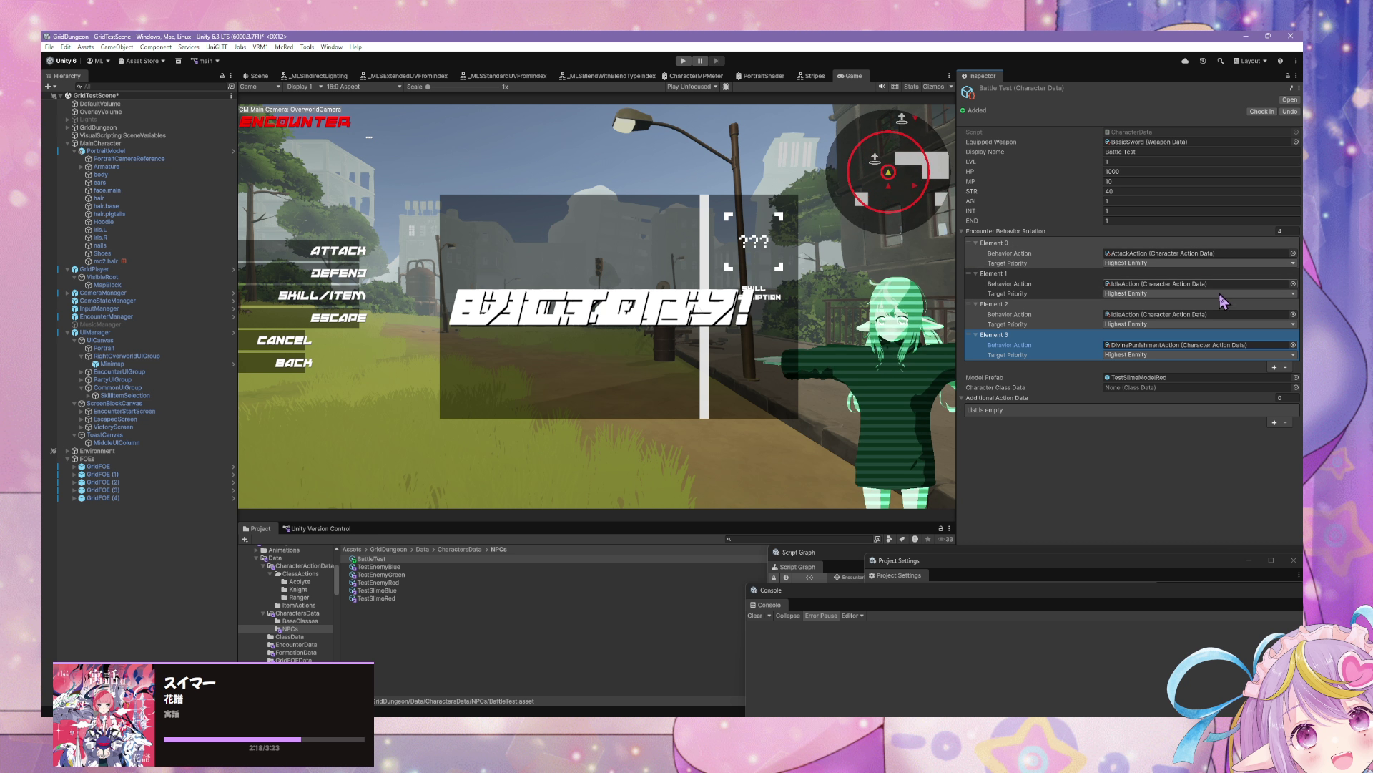
Step: Remove the extra IdleAction entry from the rotation and start play mode
{"action": "left_click", "coordinate": [1016, 315]}
{"action": "left_click", "coordinate": [1285, 368]}
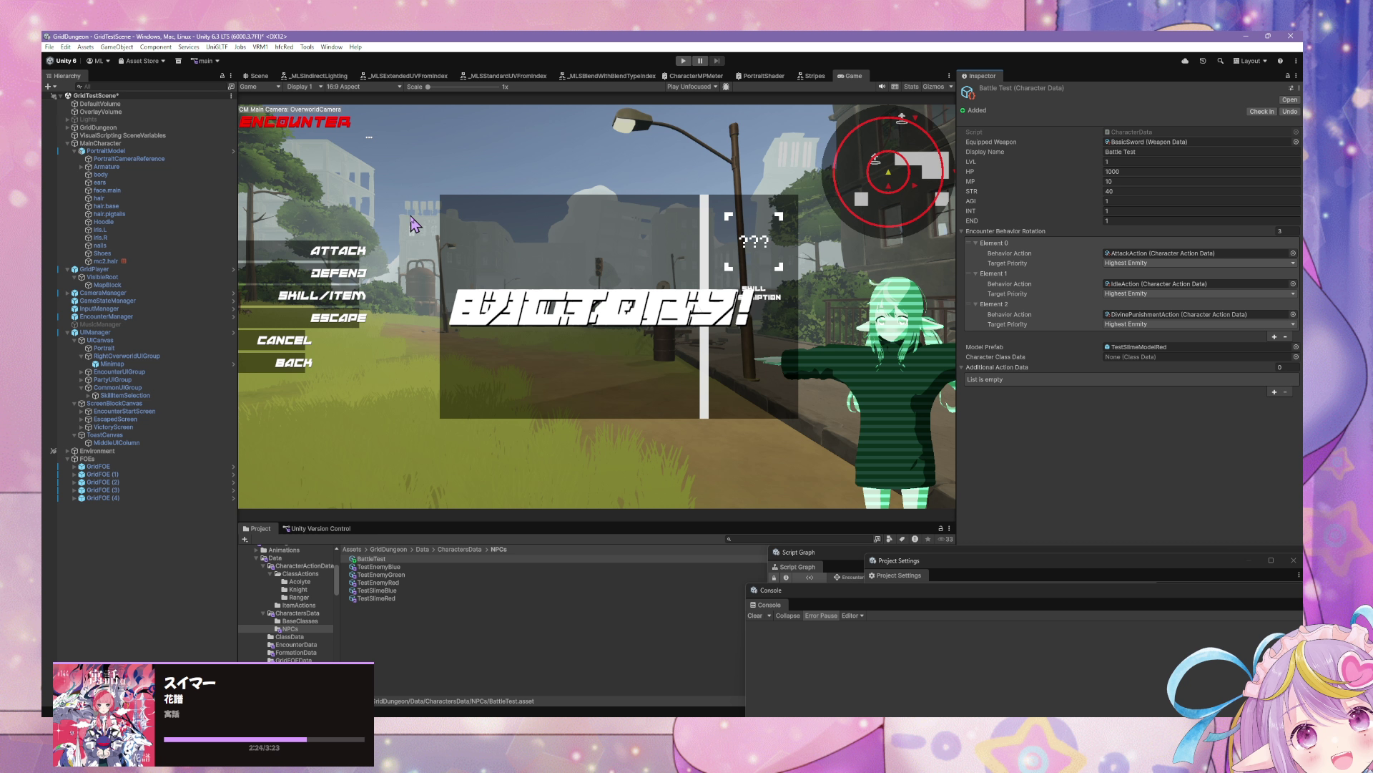
{"action": "left_click", "coordinate": [684, 62]}
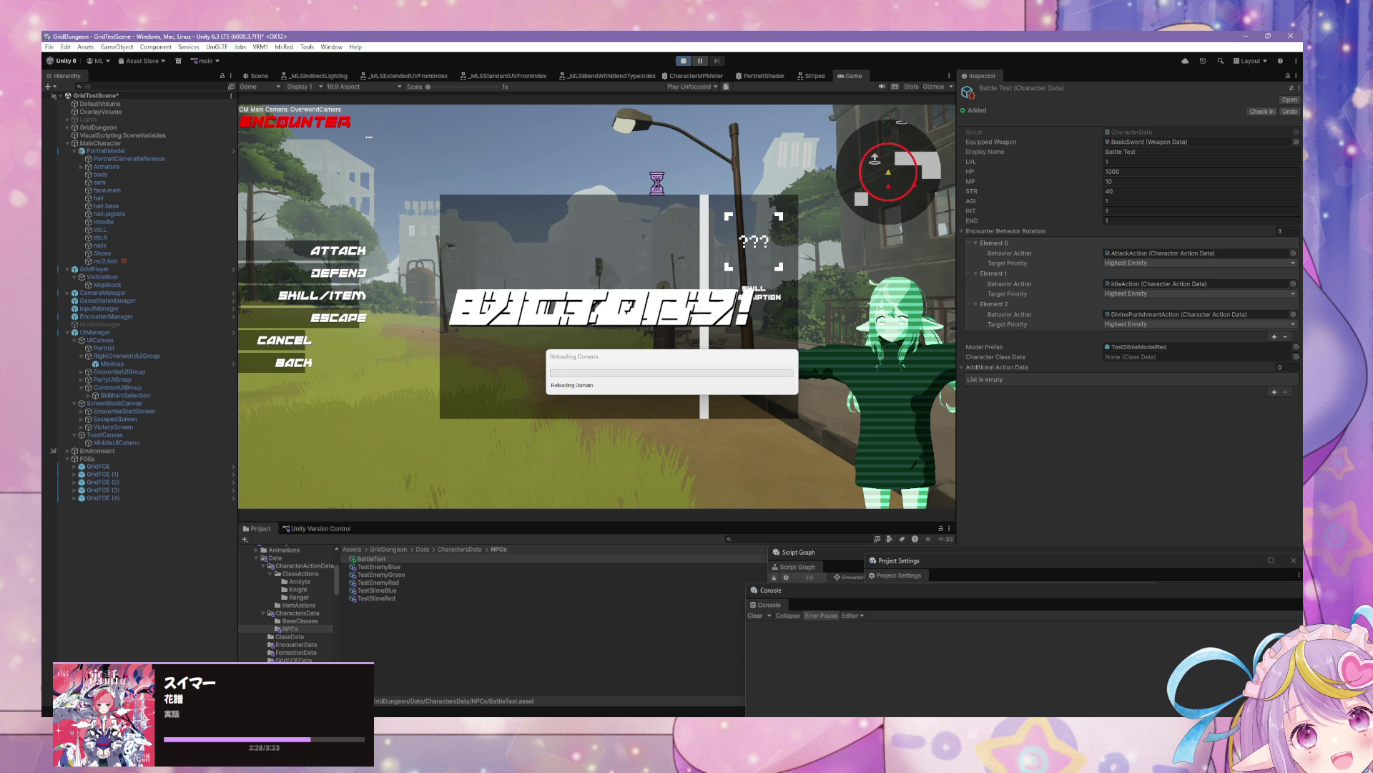
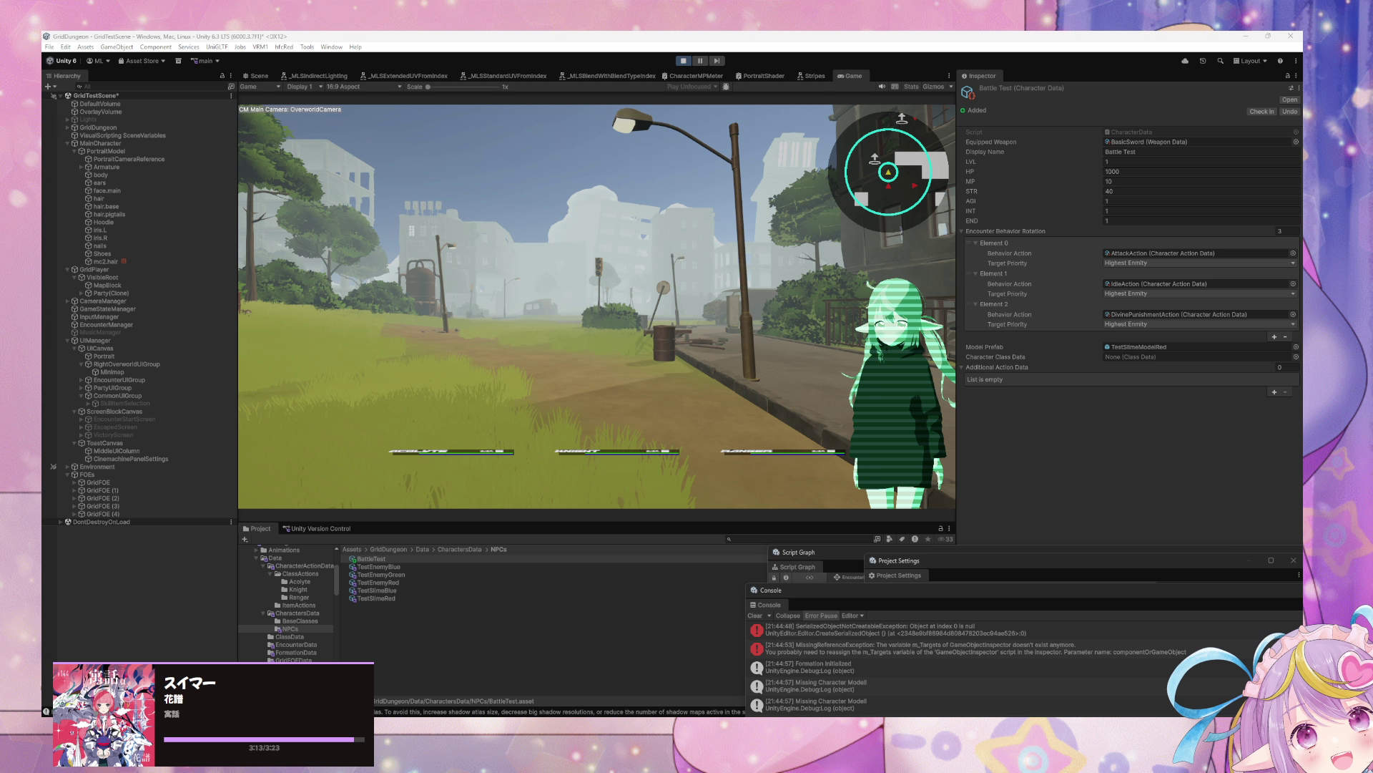
Step: Attack a Battle Test enemy, then have the Acolyte defend for two turns
{"action": "left_click", "coordinate": [599, 361]}
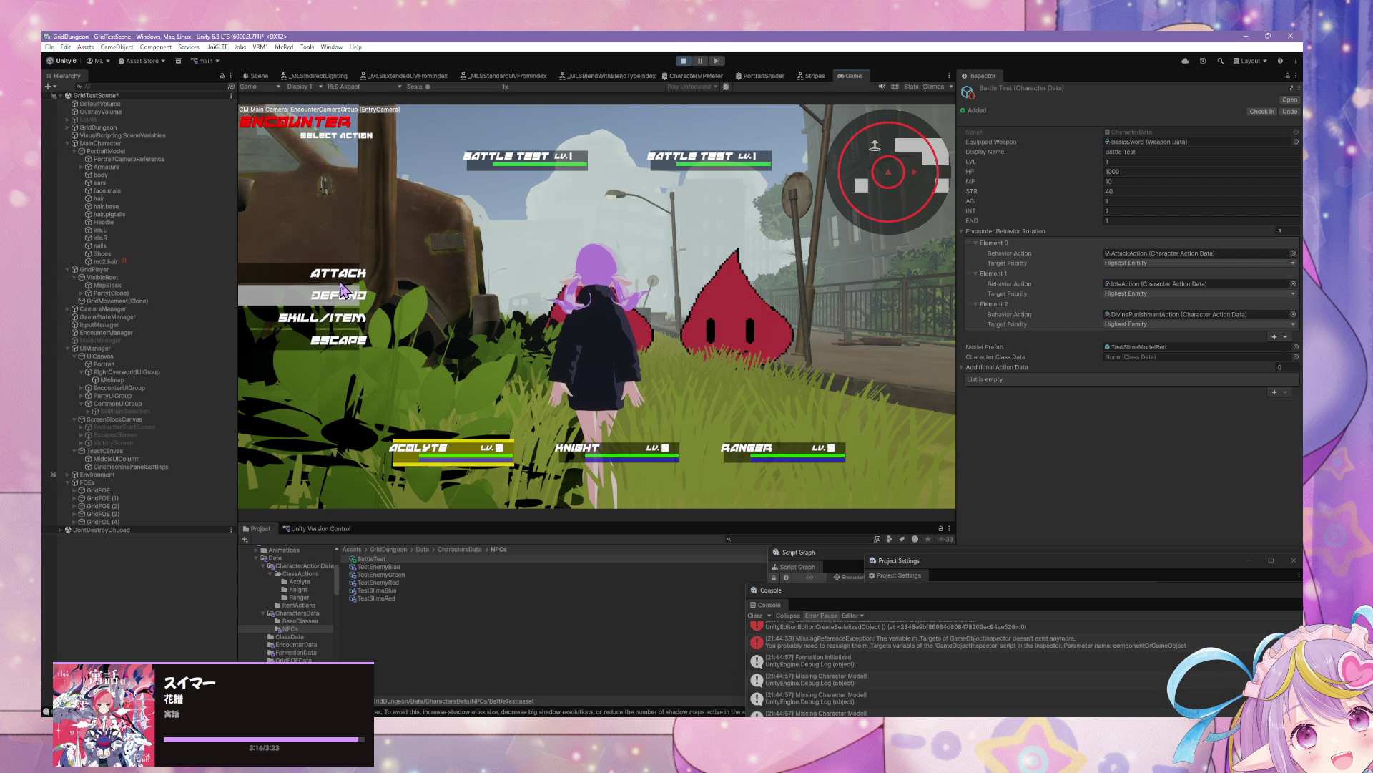
{"action": "key", "text": "Return"}
{"action": "key", "text": "Return"}
{"action": "key", "text": "Return"}
{"action": "key", "text": "Return"}
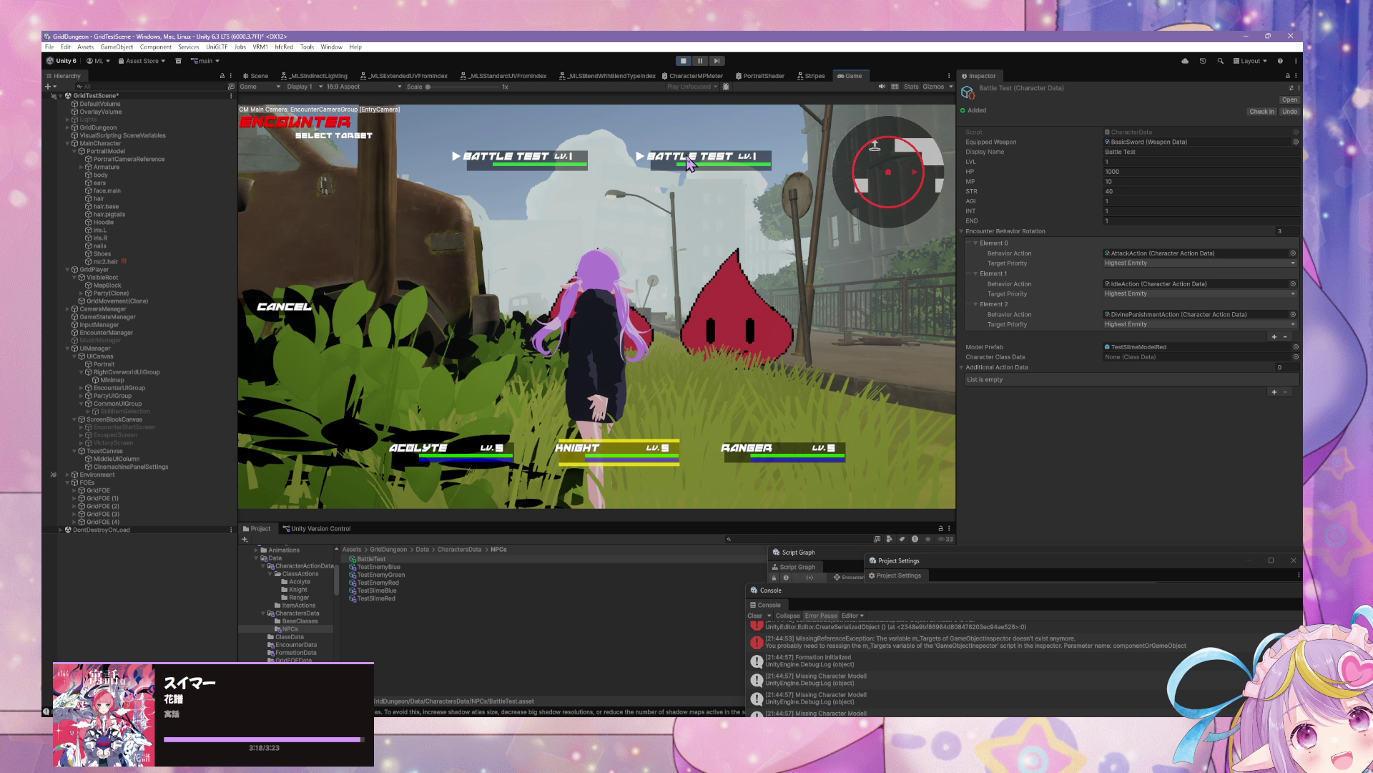
{"action": "left_click", "coordinate": [344, 289]}
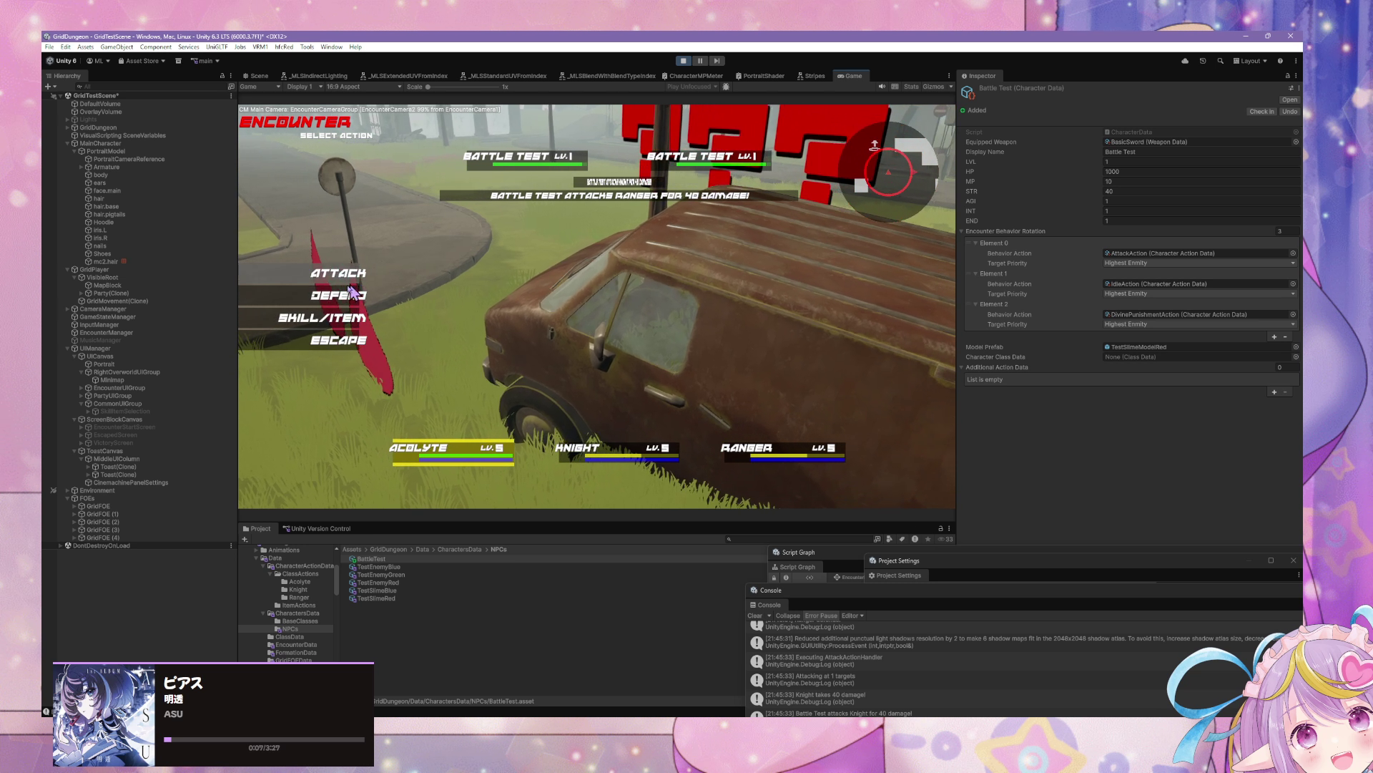
{"action": "left_click", "coordinate": [334, 288]}
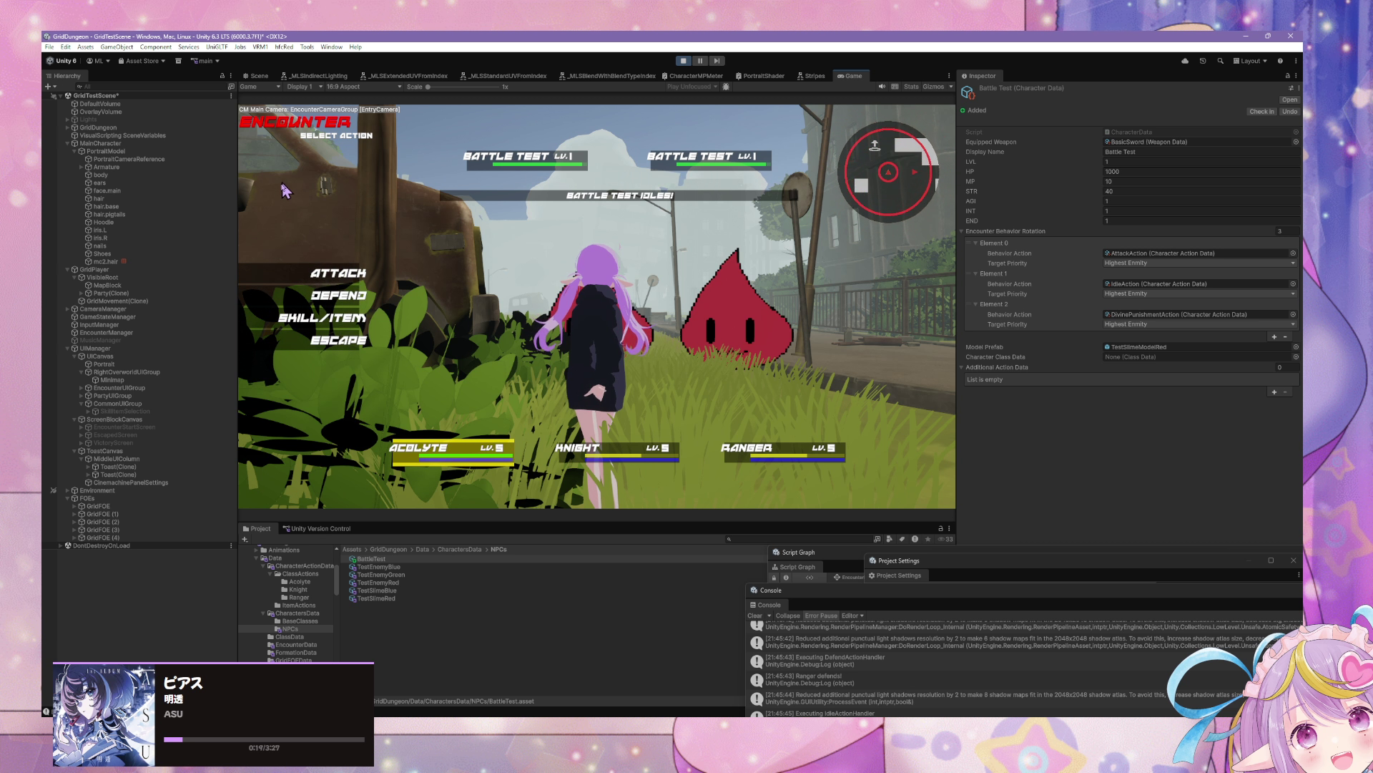
{"action": "left_click", "coordinate": [312, 299]}
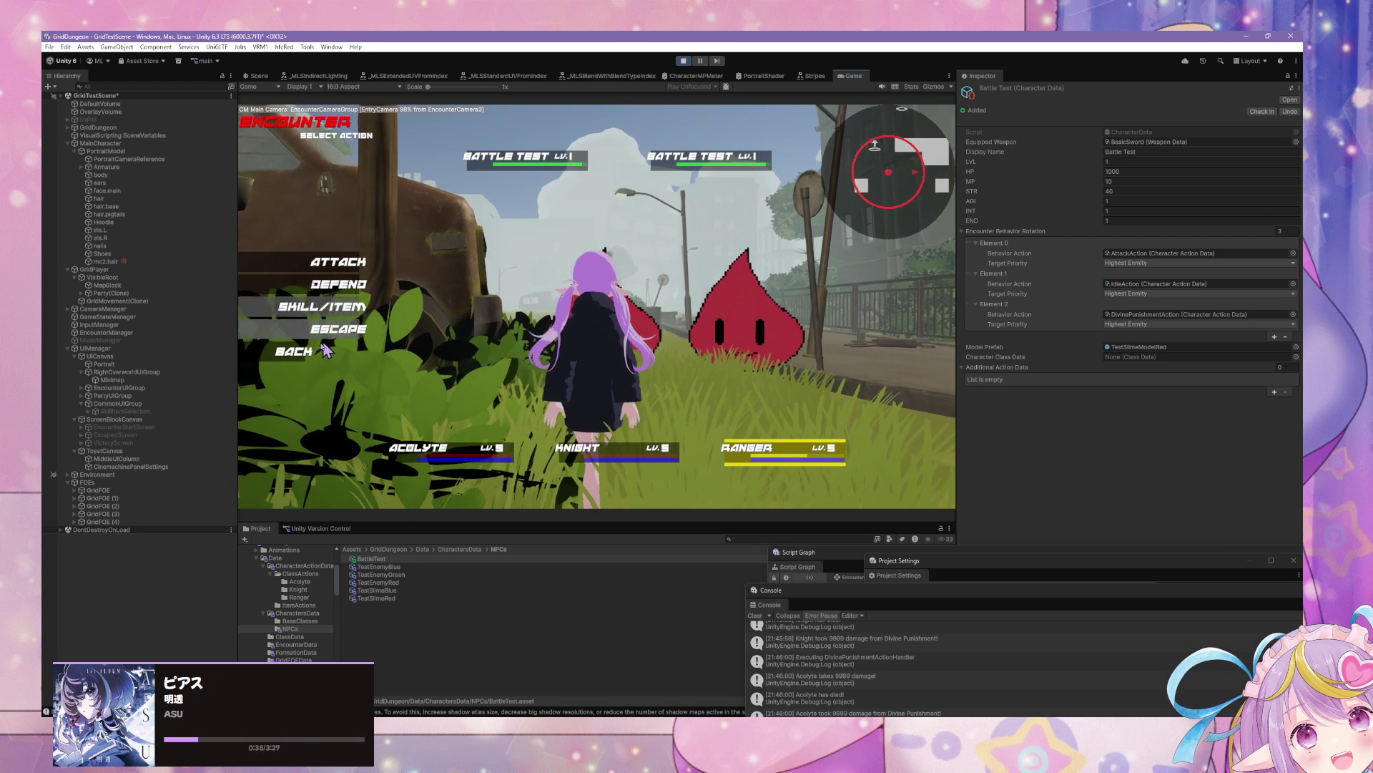
Step: Have the Ranger escape from the Battle Test encounter
{"action": "key", "text": "Down"}
{"action": "key", "text": "Down"}
{"action": "key", "text": "Down"}
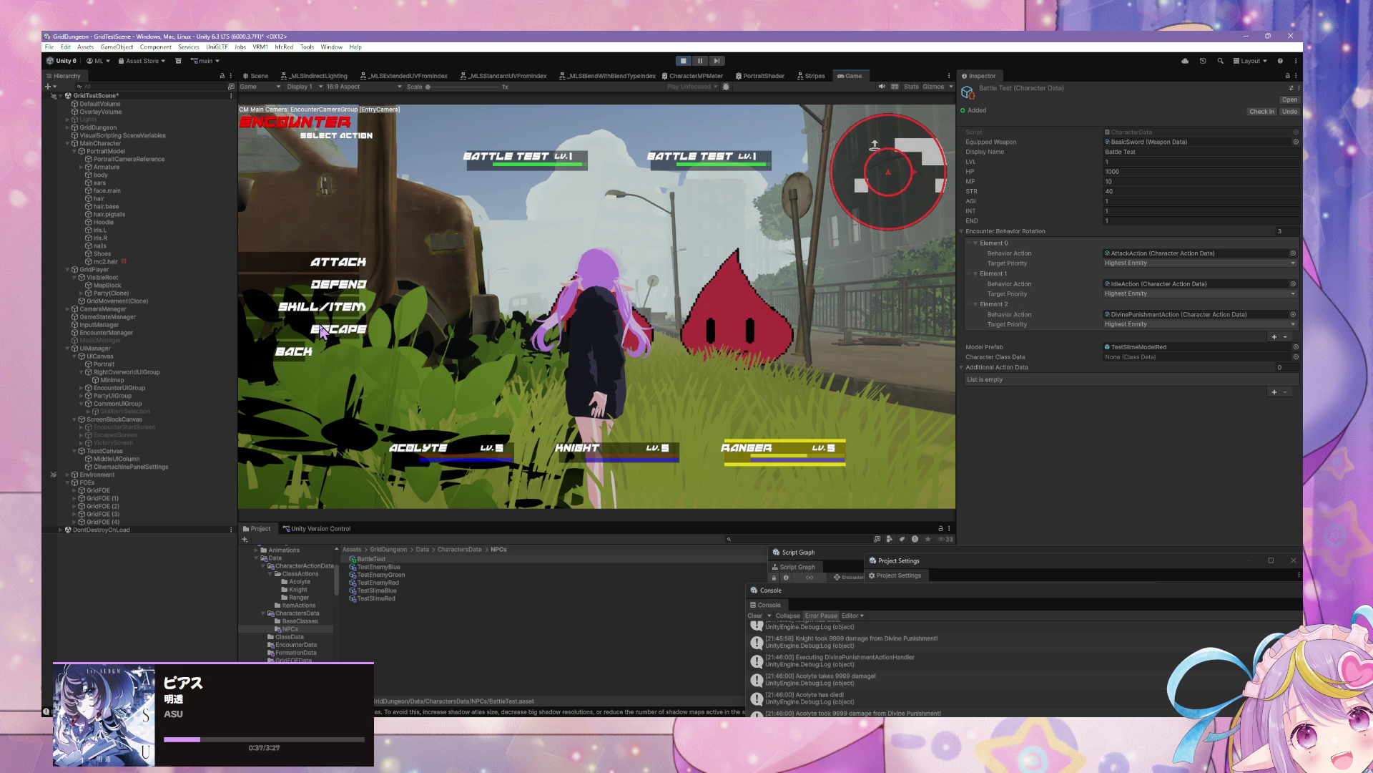
{"action": "key", "text": "Return"}
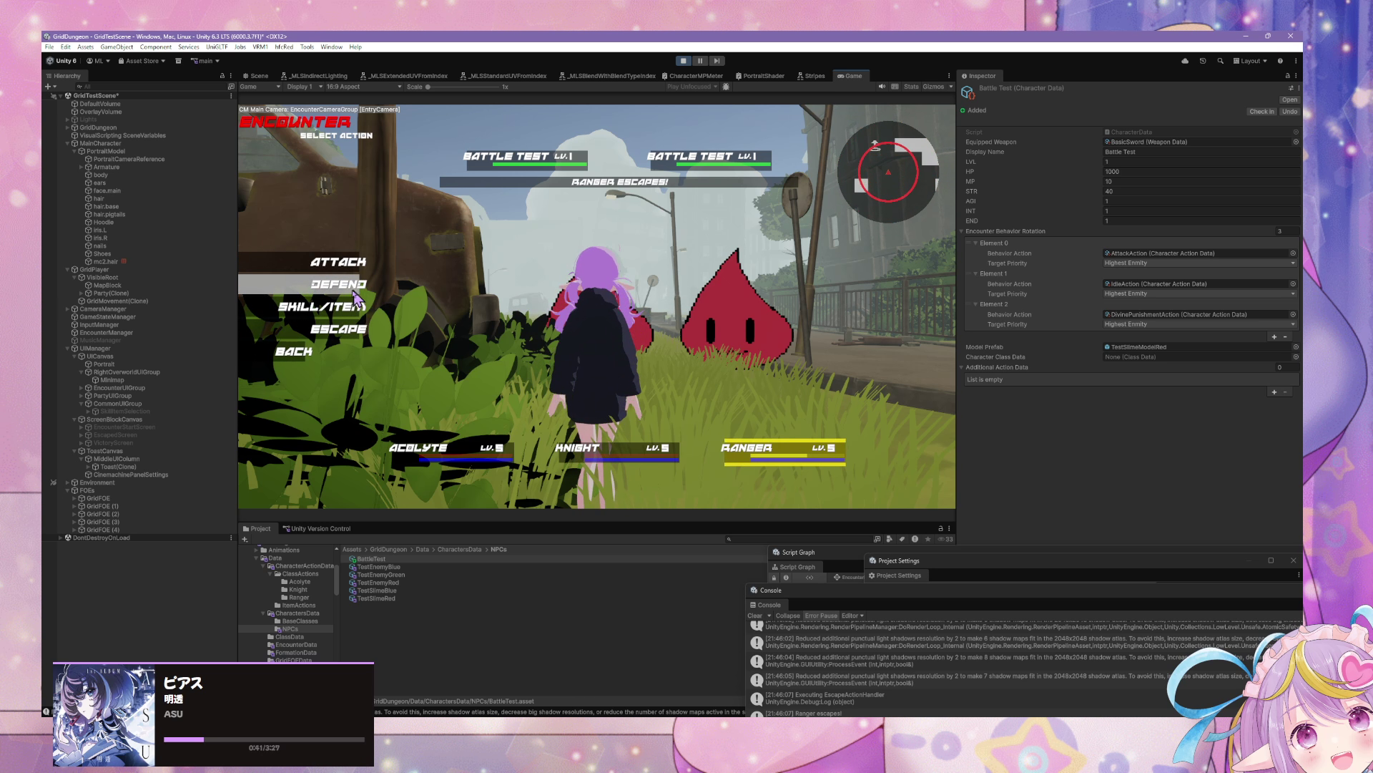
{"action": "left_click", "coordinate": [367, 312]}
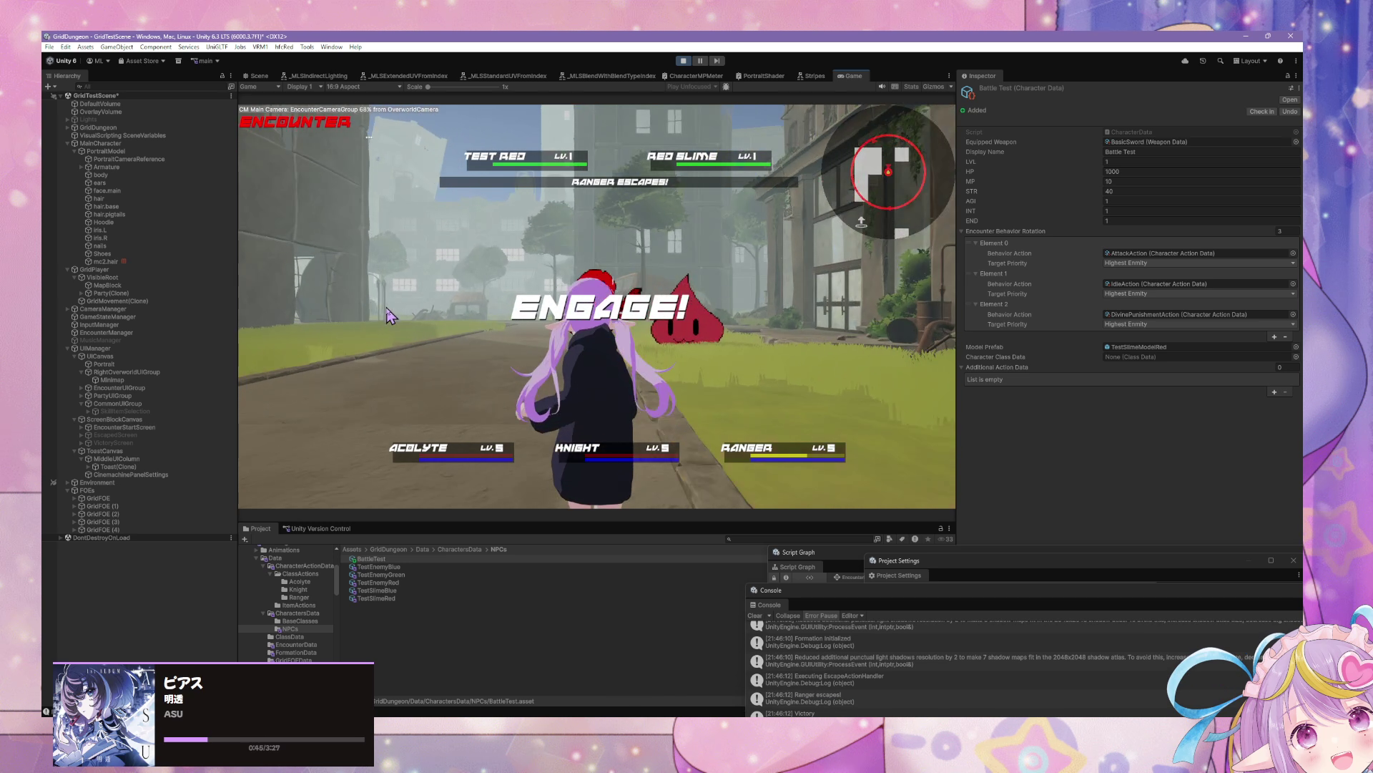
Step: Flee the battle and walk the overworld down the road into a new slime encounter
{"action": "left_click", "coordinate": [314, 334]}
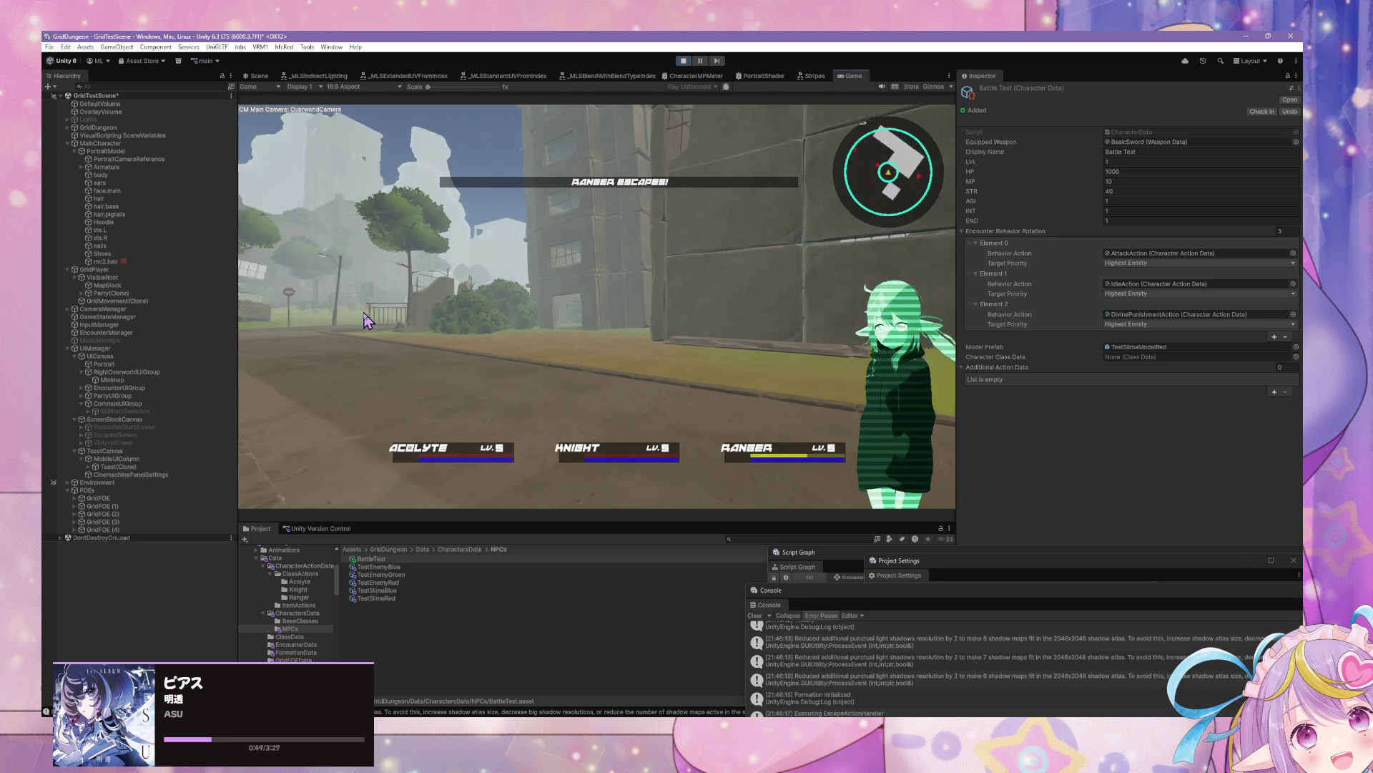
{"action": "key", "text": "a"}
{"action": "key", "text": "w"}
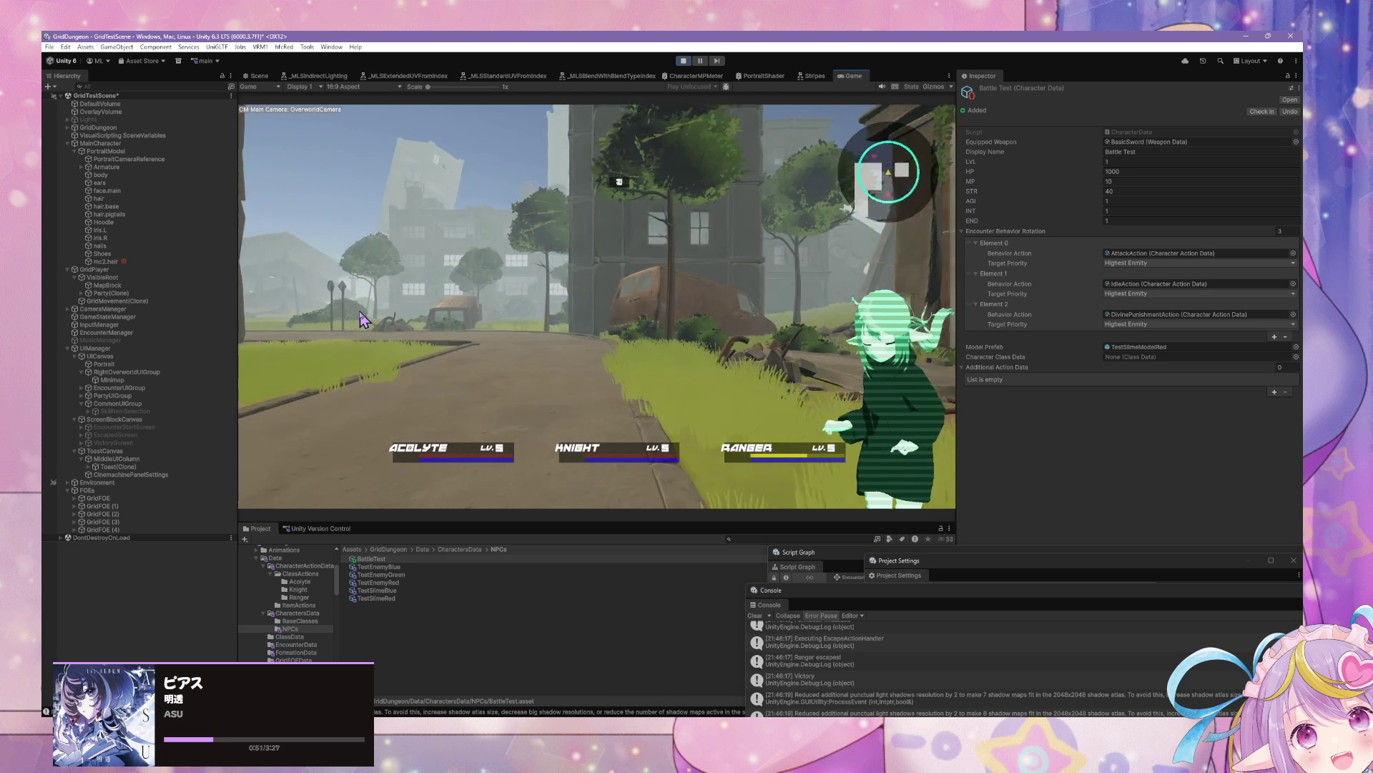
{"action": "key", "text": "a"}
{"action": "key", "text": "w"}
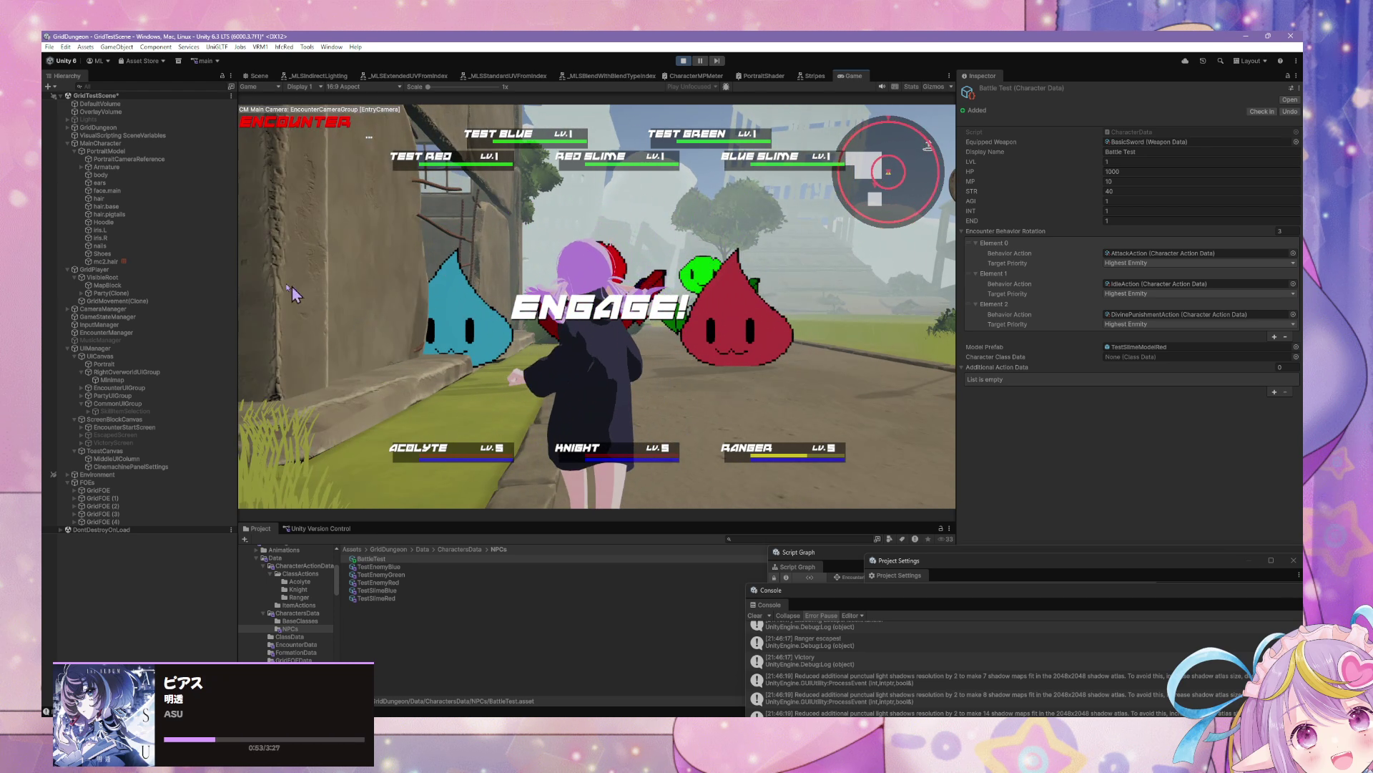
Step: Escape the slime, walk into the next fight, have the Ranger defend, and dock Project Settings by the Console
{"action": "left_click", "coordinate": [356, 326]}
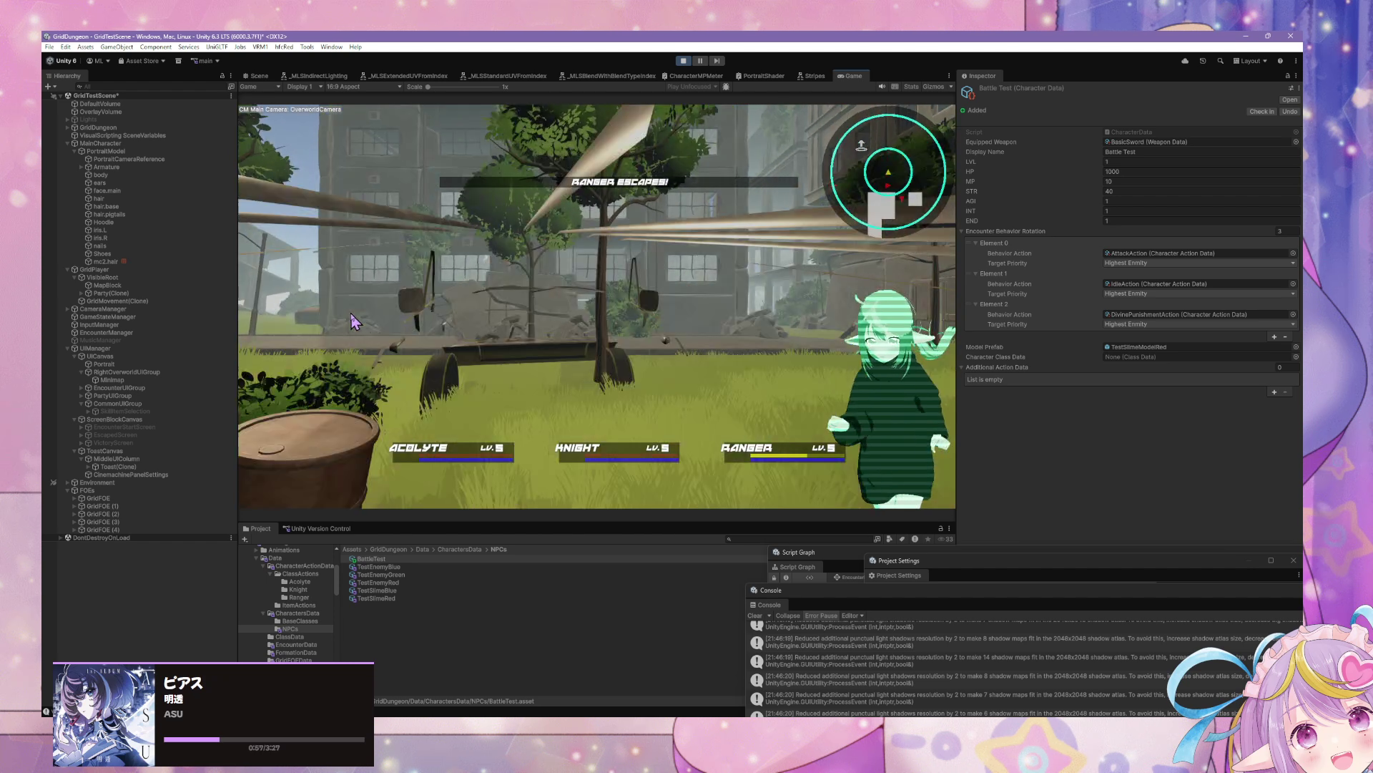
{"action": "key", "text": "a"}
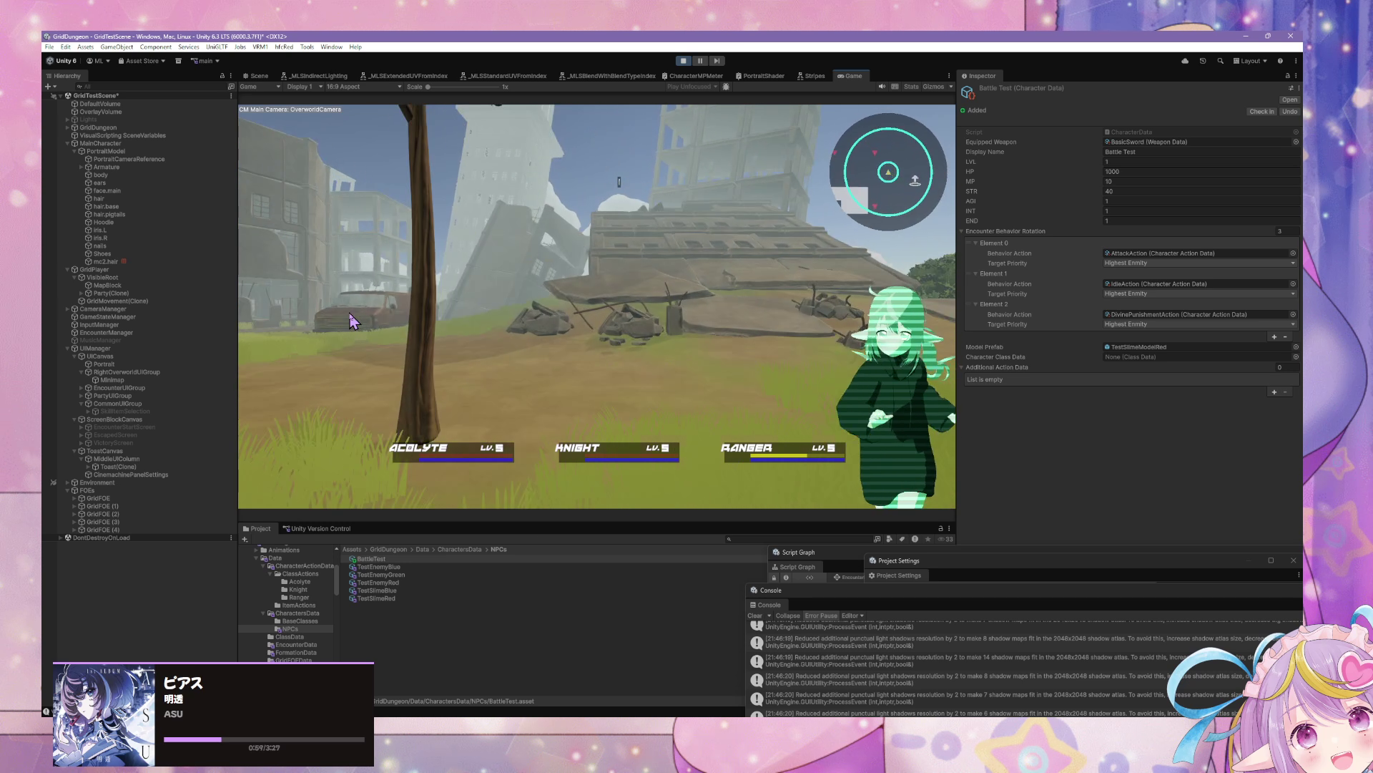
{"action": "key", "text": "w"}
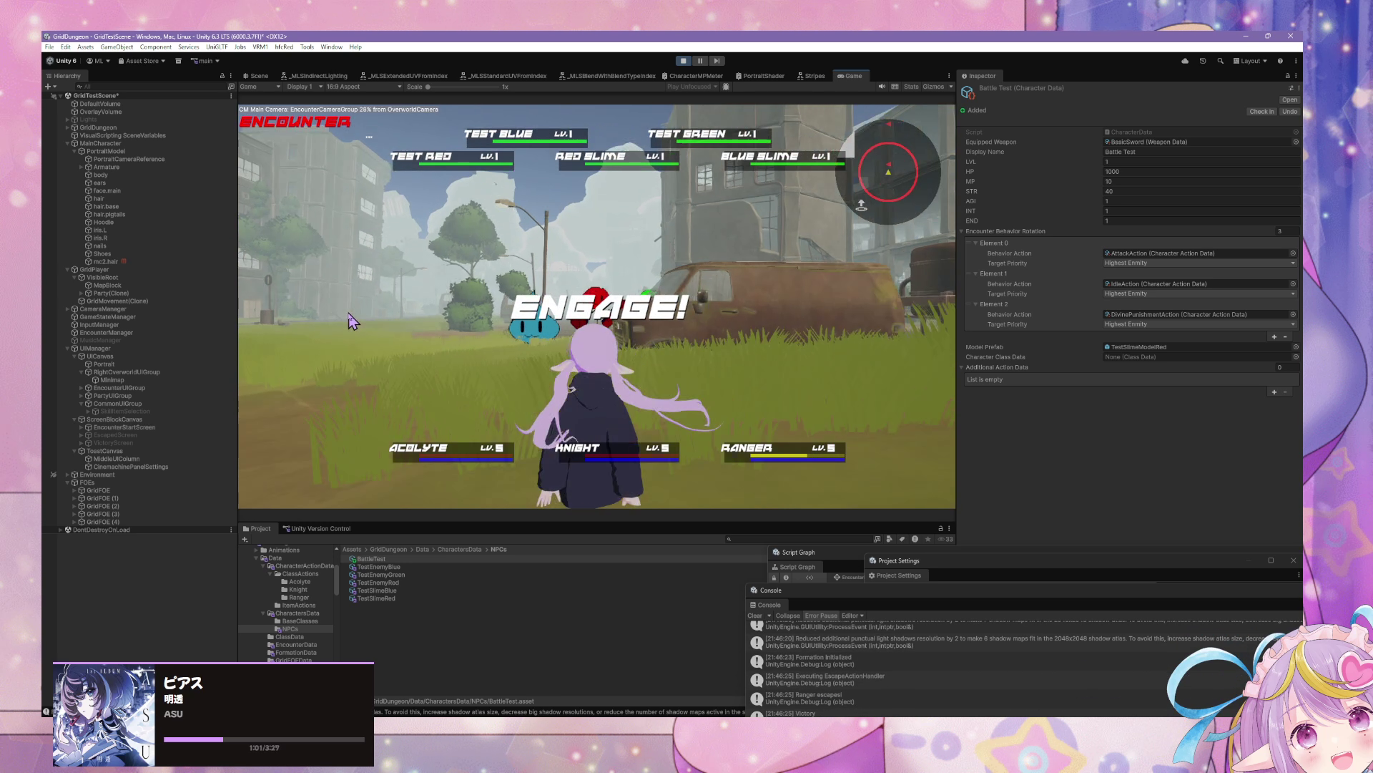
{"action": "left_click", "coordinate": [340, 288]}
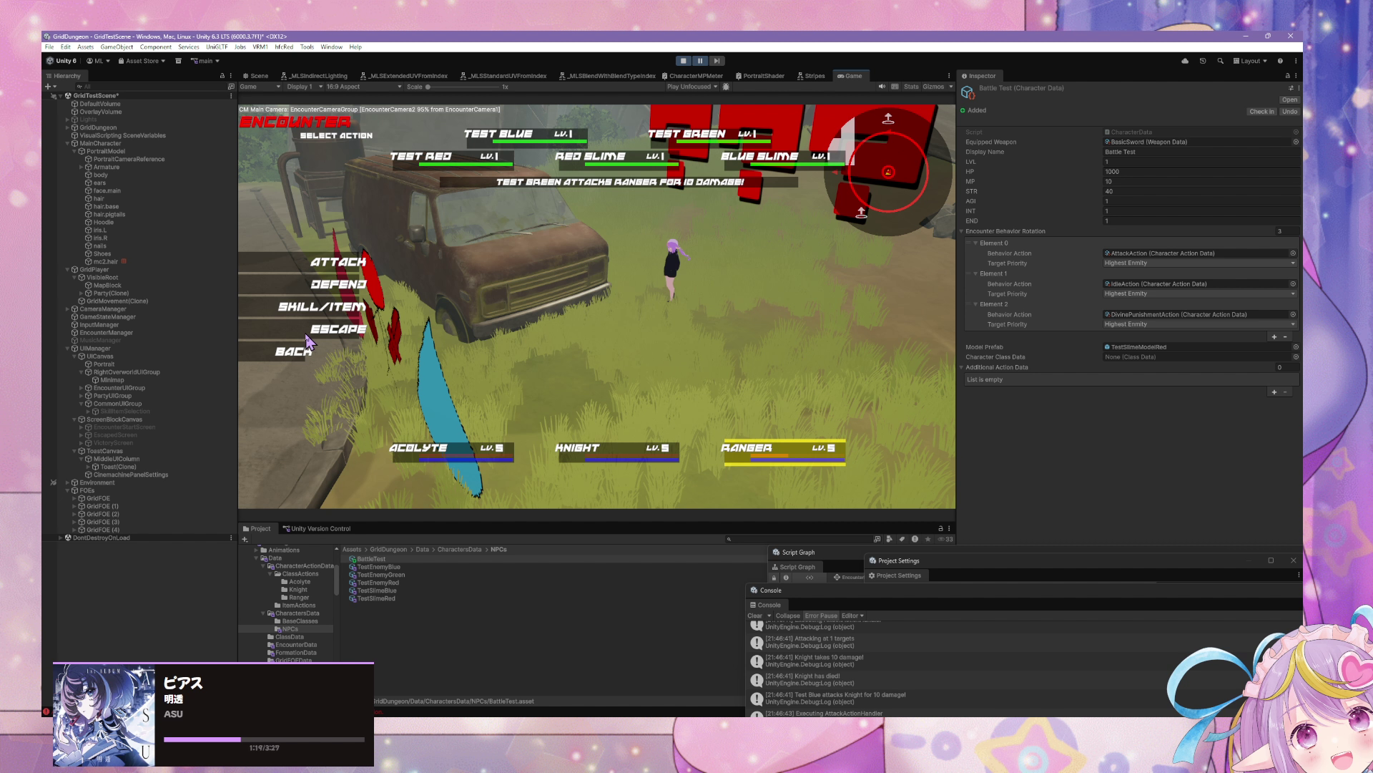
{"action": "mouse_move", "coordinate": [843, 597]}
{"action": "left_mouse_down"}
{"action": "mouse_move", "coordinate": [635, 377]}
{"action": "mouse_move", "coordinate": [937, 568]}
{"action": "mouse_move", "coordinate": [737, 401]}
{"action": "mouse_move", "coordinate": [1125, 586]}
{"action": "left_mouse_up"}
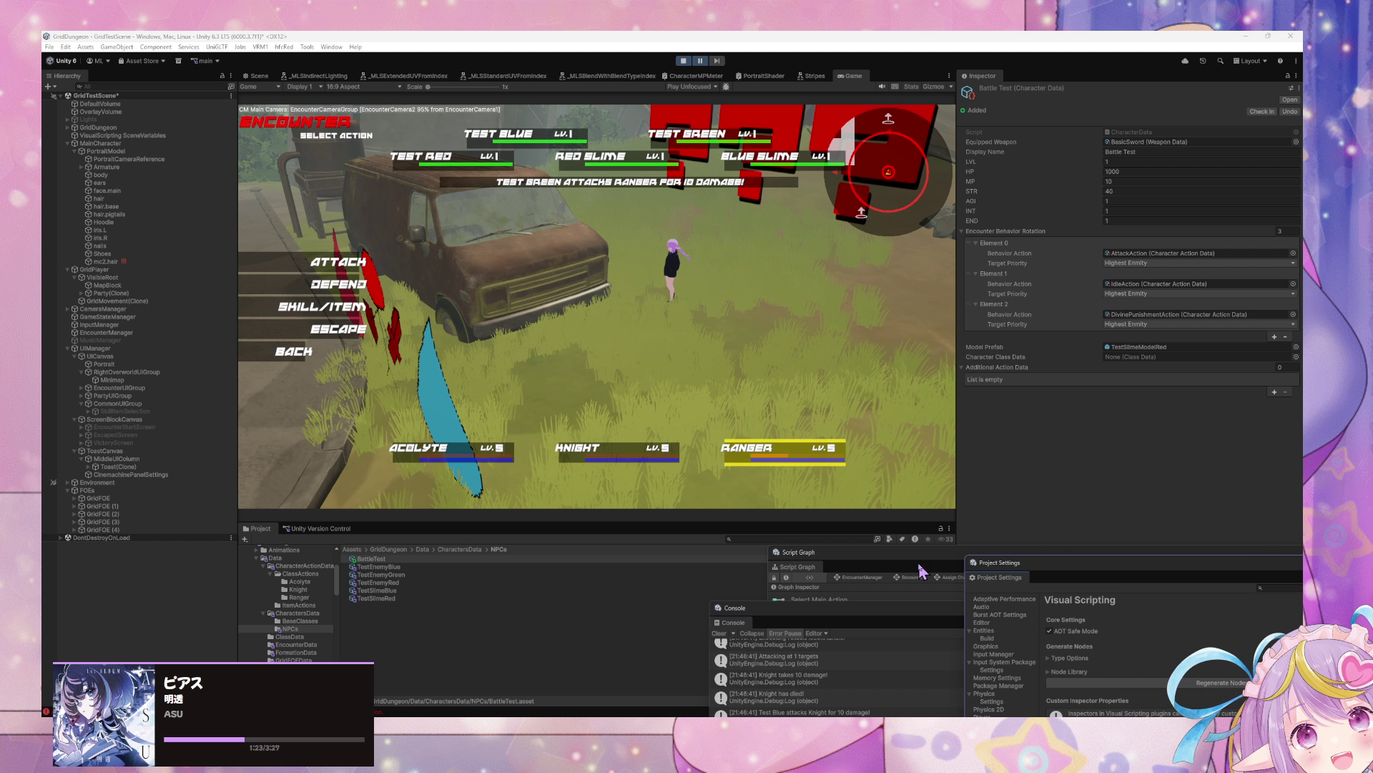
Step: Float the Script Graph in its own window and pan to the Toggle Main Actions nodes
{"action": "mouse_move", "coordinate": [798, 552]}
{"action": "left_mouse_down"}
{"action": "mouse_move", "coordinate": [815, 512]}
{"action": "mouse_move", "coordinate": [491, 279]}
{"action": "left_mouse_up"}
{"action": "scroll", "coordinate": [904, 472], "scroll_direction": "down", "scroll_amount": 3}
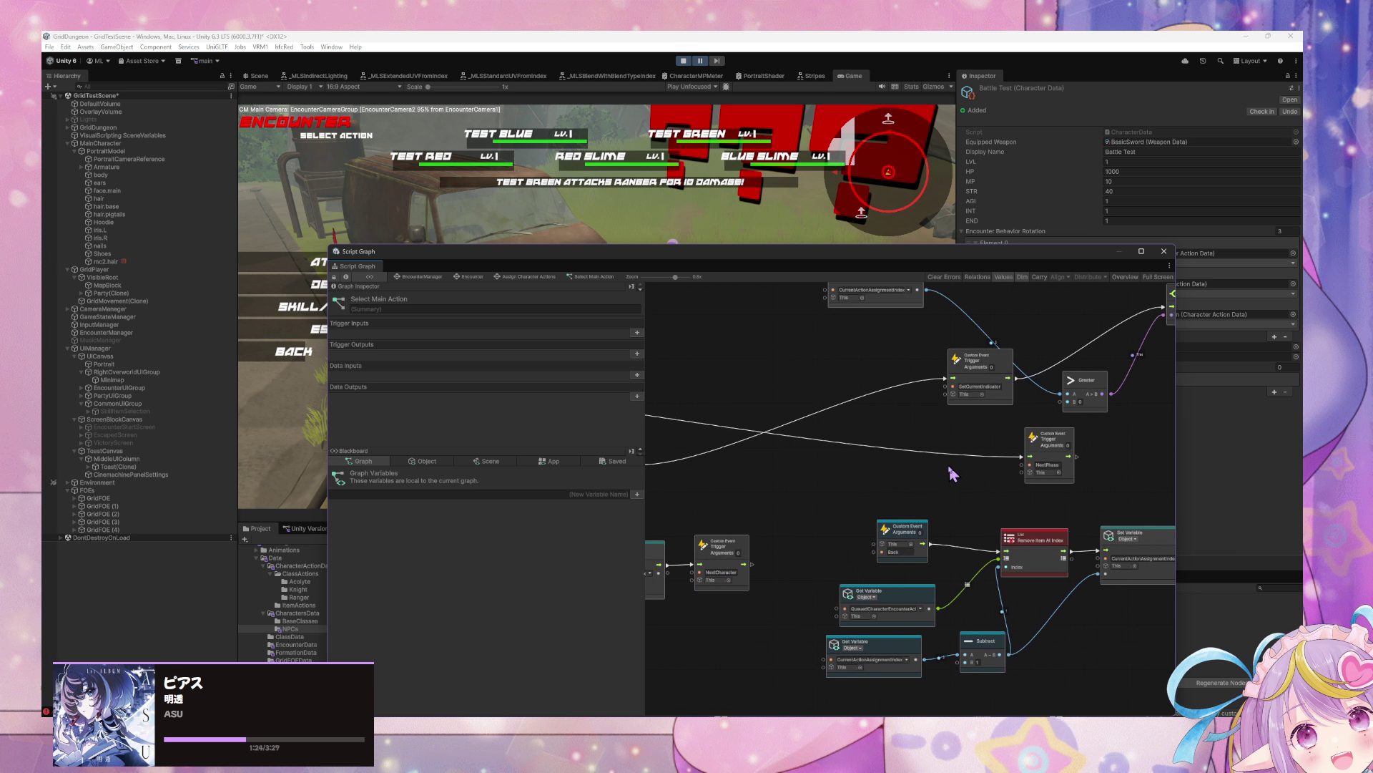
{"action": "scroll", "coordinate": [942, 452], "scroll_direction": "up", "scroll_amount": 2}
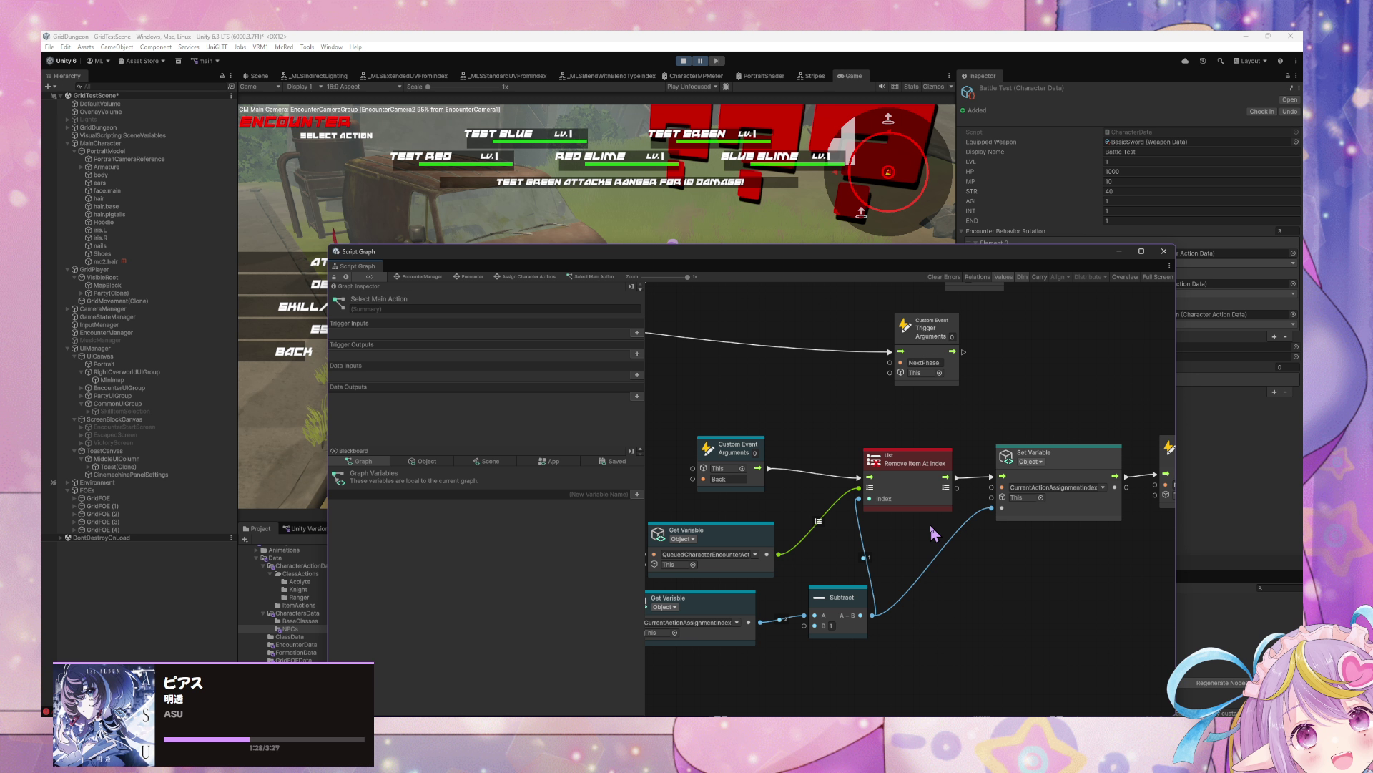
{"action": "scroll", "coordinate": [787, 414], "scroll_direction": "down", "scroll_amount": 2}
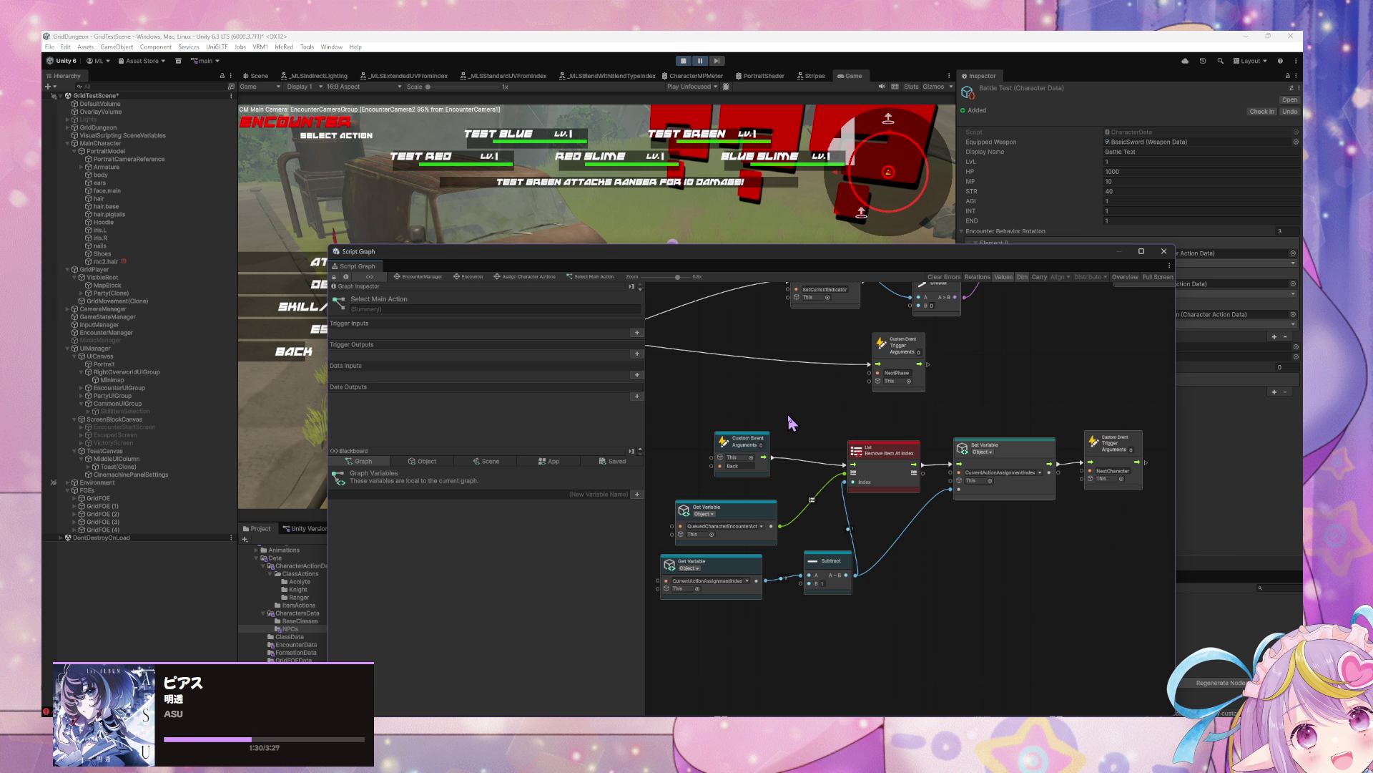
{"action": "mouse_move", "coordinate": [787, 410]}
{"action": "left_mouse_down"}
{"action": "mouse_move", "coordinate": [1042, 475]}
{"action": "mouse_move", "coordinate": [1040, 494]}
{"action": "mouse_move", "coordinate": [744, 441]}
{"action": "left_mouse_up"}
{"action": "scroll", "coordinate": [1041, 493], "scroll_direction": "down", "scroll_amount": 1}
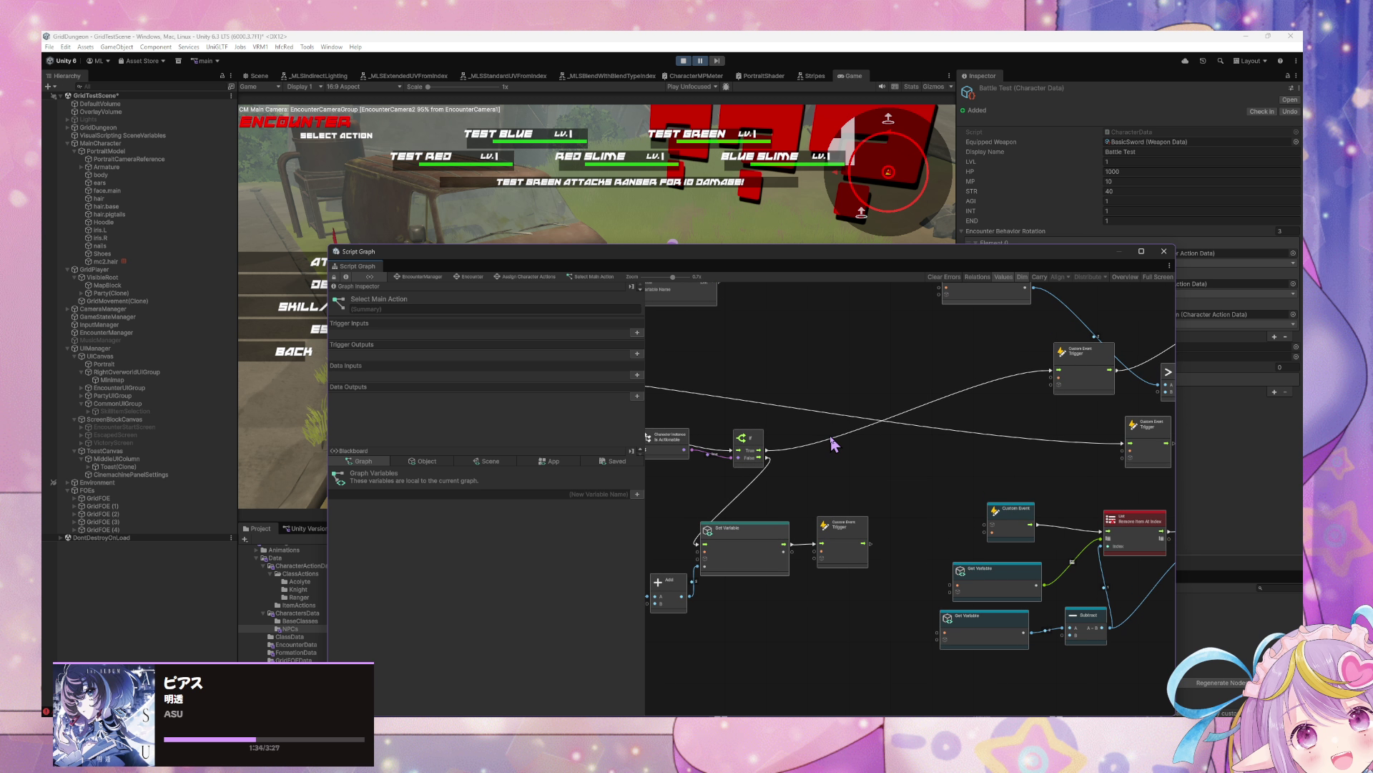
{"action": "scroll", "coordinate": [831, 445], "scroll_direction": "down", "scroll_amount": 1}
{"action": "scroll", "coordinate": [831, 444], "scroll_direction": "up", "scroll_amount": 1}
Step: Pan and frame the graph on the Remove Item At Index, If and Set Variable nodes
{"action": "left_click_drag", "start_coordinate": [935, 460], "coordinate": [719, 420]}
{"action": "scroll", "coordinate": [914, 453], "scroll_direction": "up", "scroll_amount": 1}
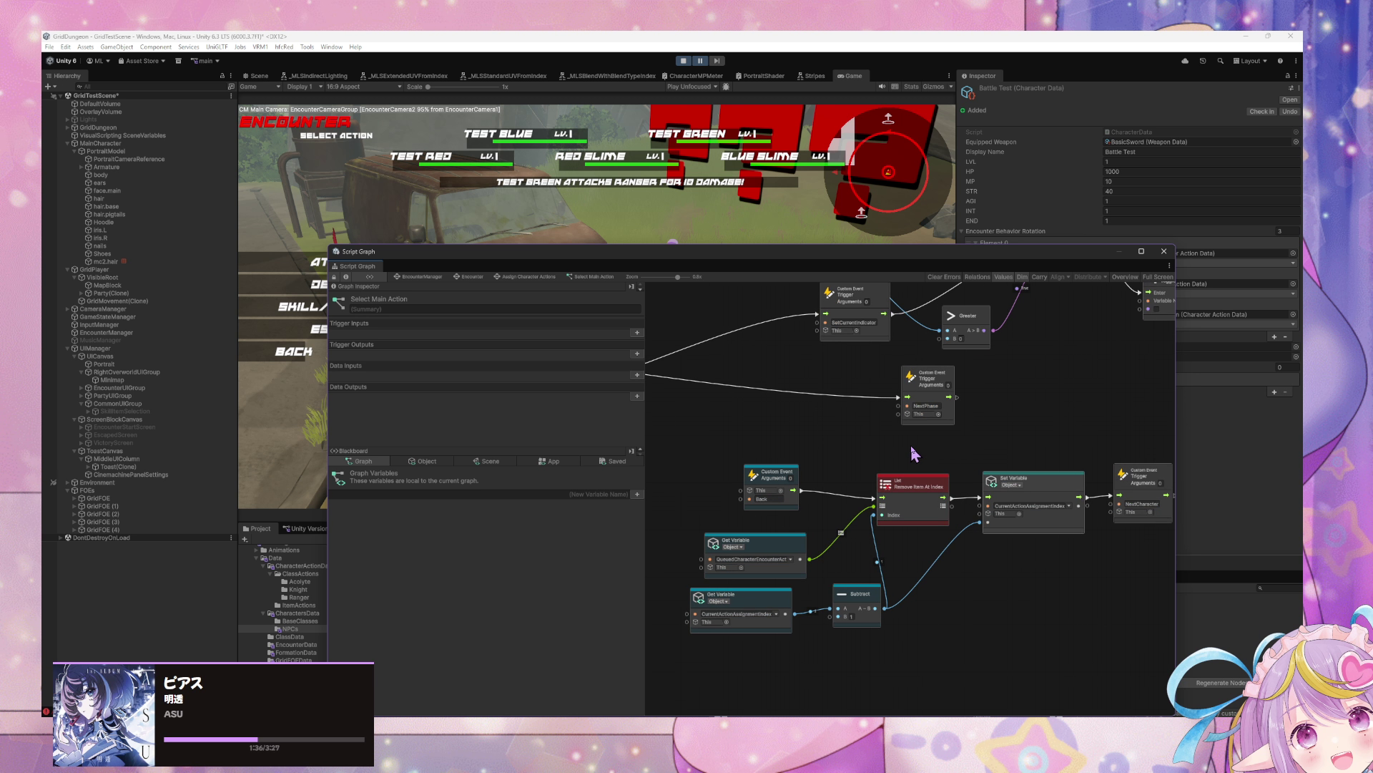
{"action": "scroll", "coordinate": [914, 453], "scroll_direction": "down", "scroll_amount": 1}
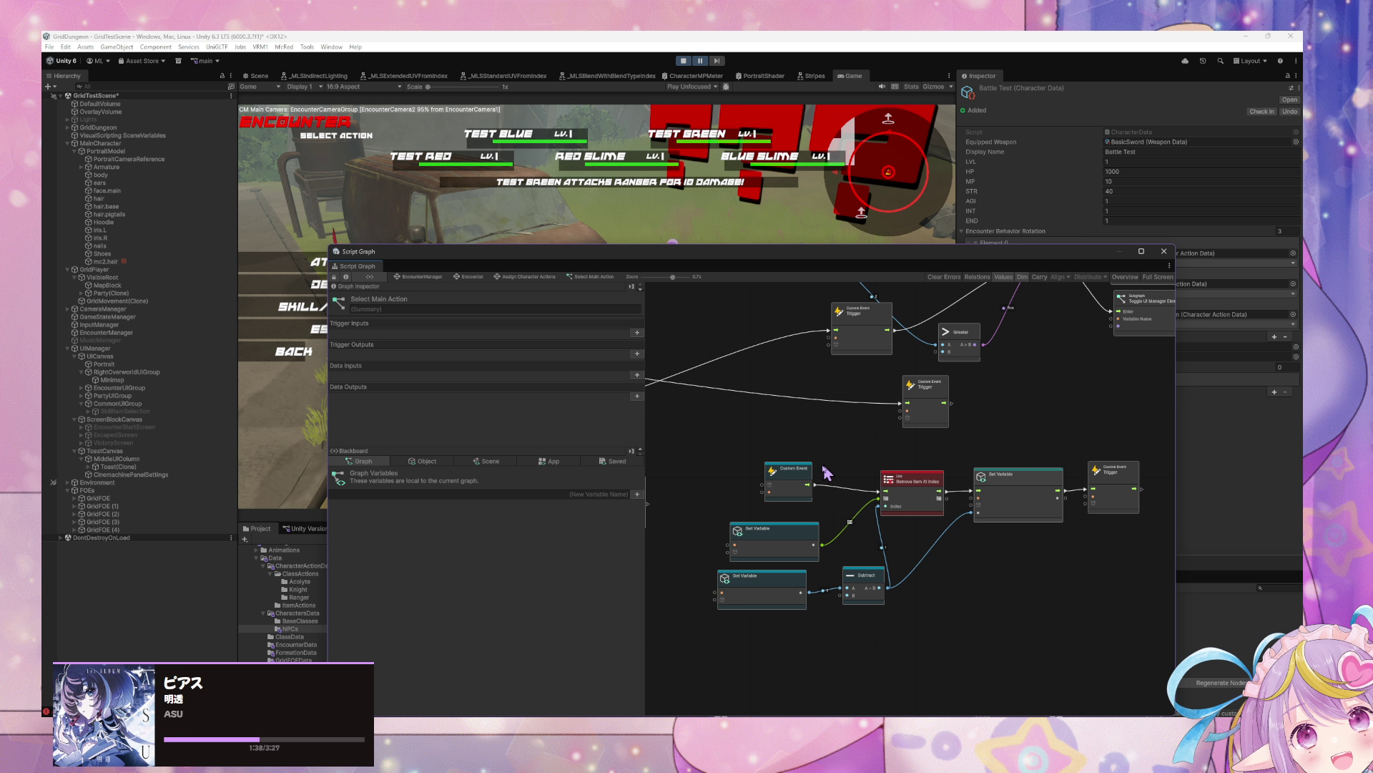
{"action": "key", "text": "f"}
{"action": "scroll", "coordinate": [900, 459], "scroll_direction": "down", "scroll_amount": 2}
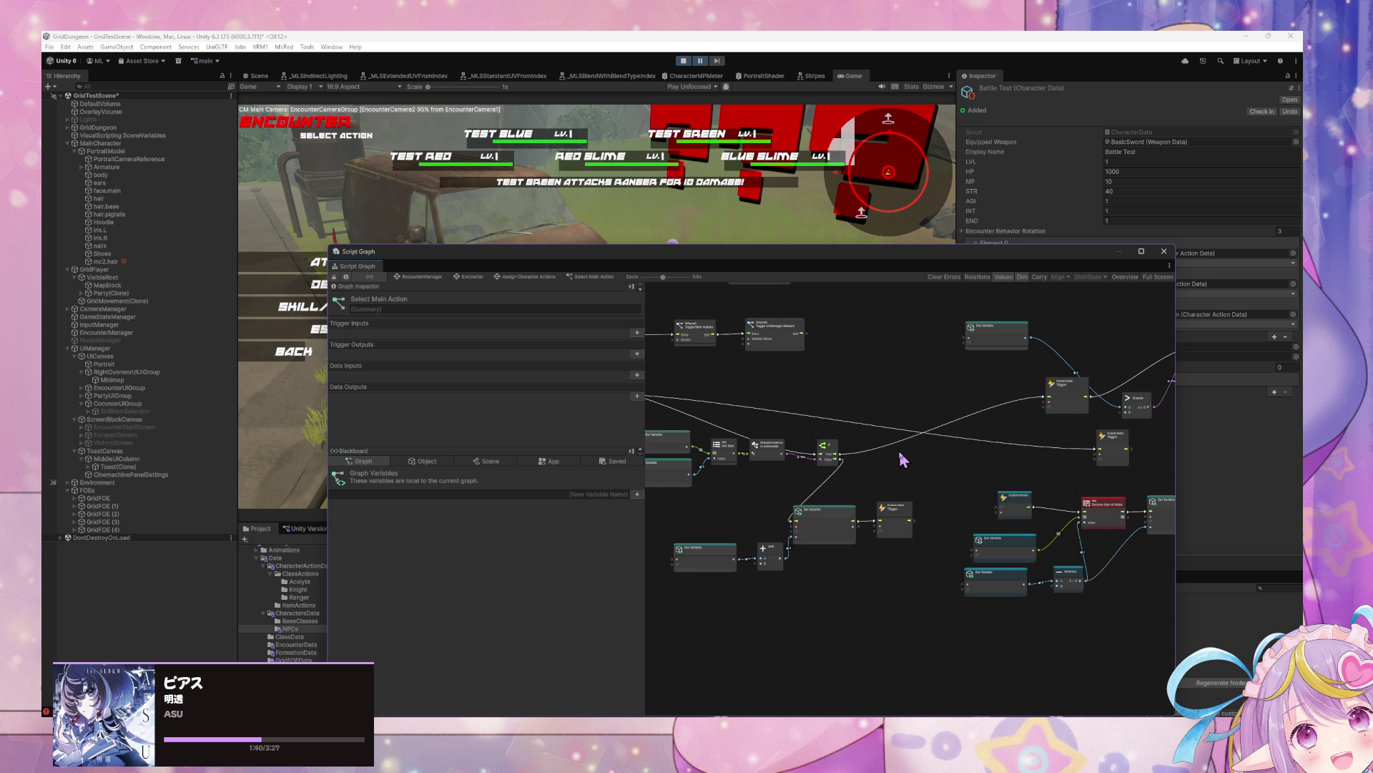
{"action": "scroll", "coordinate": [900, 459], "scroll_direction": "up", "scroll_amount": 2}
{"action": "scroll", "coordinate": [903, 459], "scroll_direction": "down", "scroll_amount": 2}
{"action": "scroll", "coordinate": [723, 367], "scroll_direction": "up", "scroll_amount": 2}
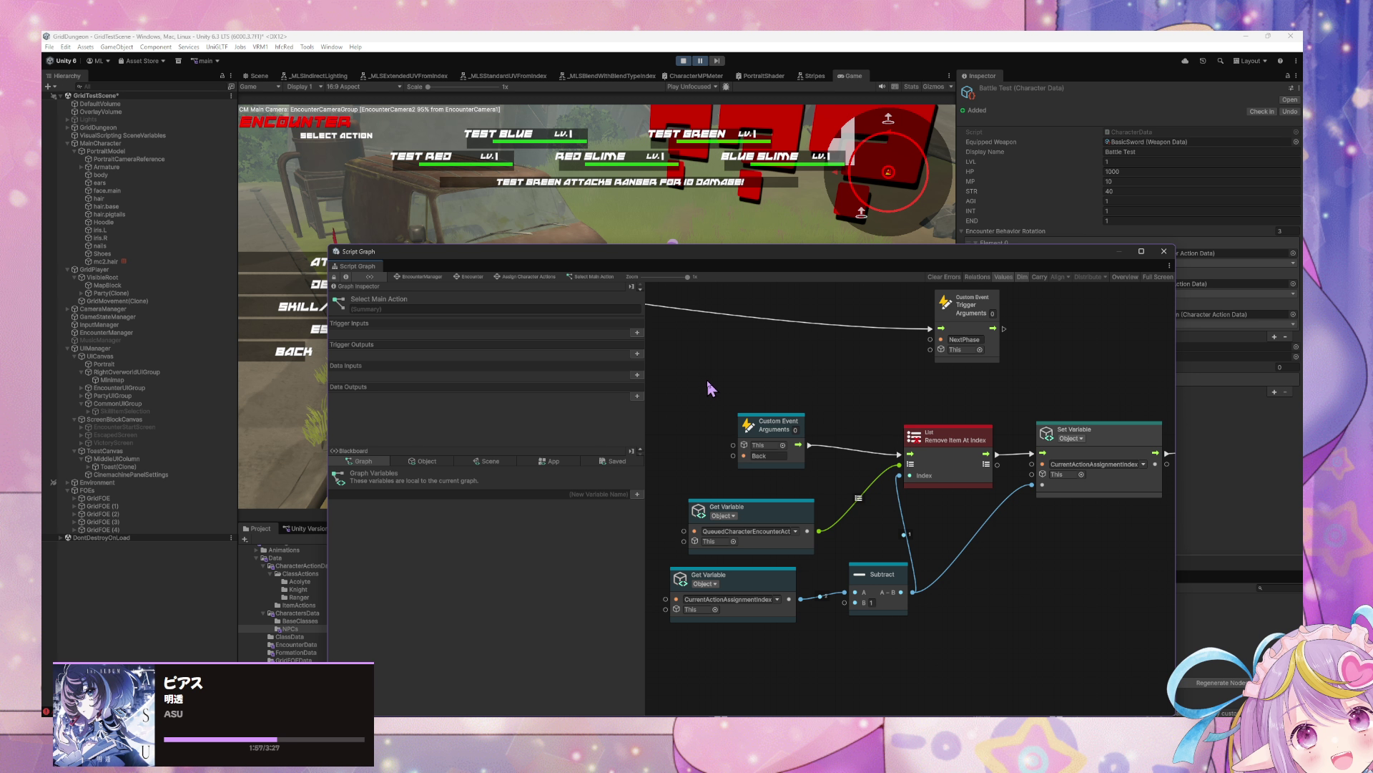
Step: Pan around the Custom Event nodes and shift a selected group of nodes slightly down
{"action": "mouse_move", "coordinate": [711, 389]}
{"action": "left_mouse_down"}
{"action": "mouse_move", "coordinate": [969, 453]}
{"action": "mouse_move", "coordinate": [874, 428]}
{"action": "mouse_move", "coordinate": [1043, 409]}
{"action": "left_mouse_up"}
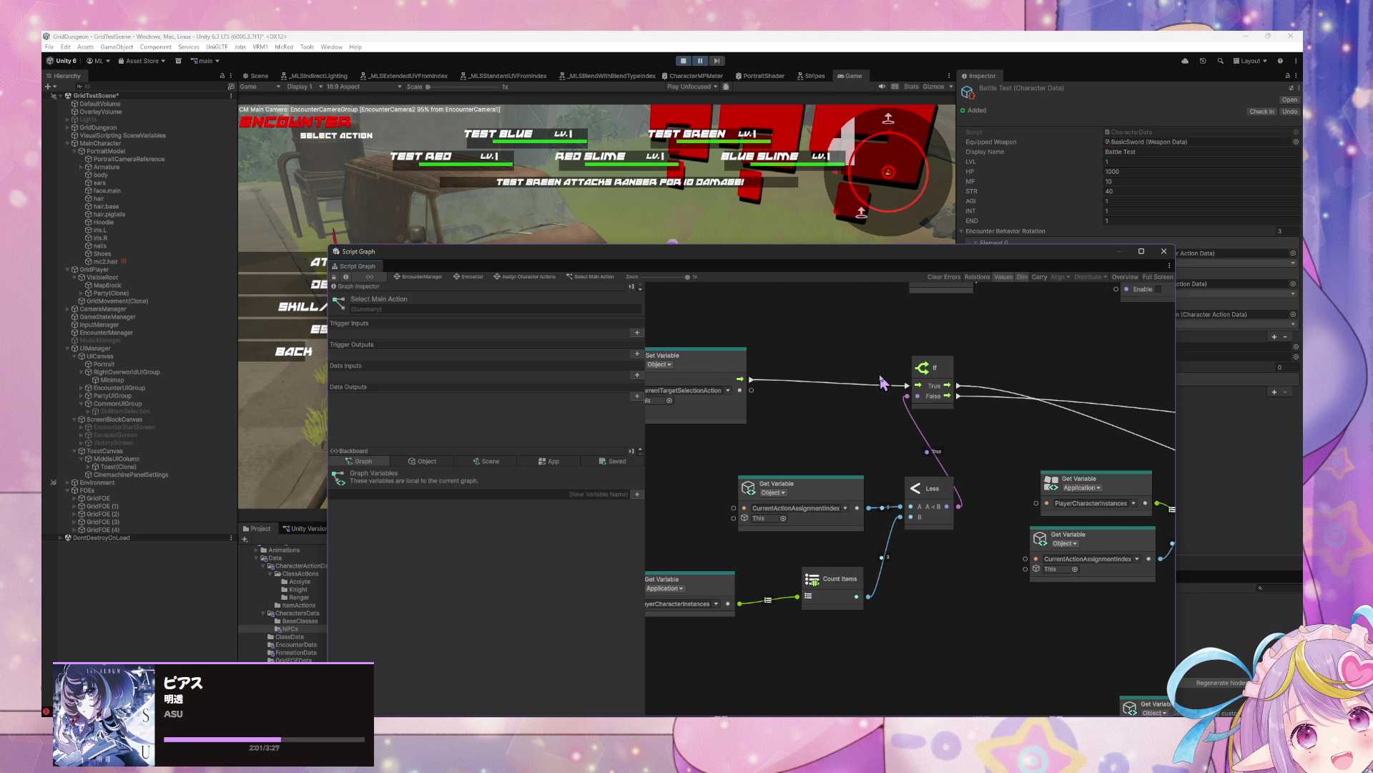
{"action": "scroll", "coordinate": [883, 383], "scroll_direction": "right", "scroll_amount": 2}
{"action": "scroll", "coordinate": [769, 367], "scroll_direction": "left", "scroll_amount": 6}
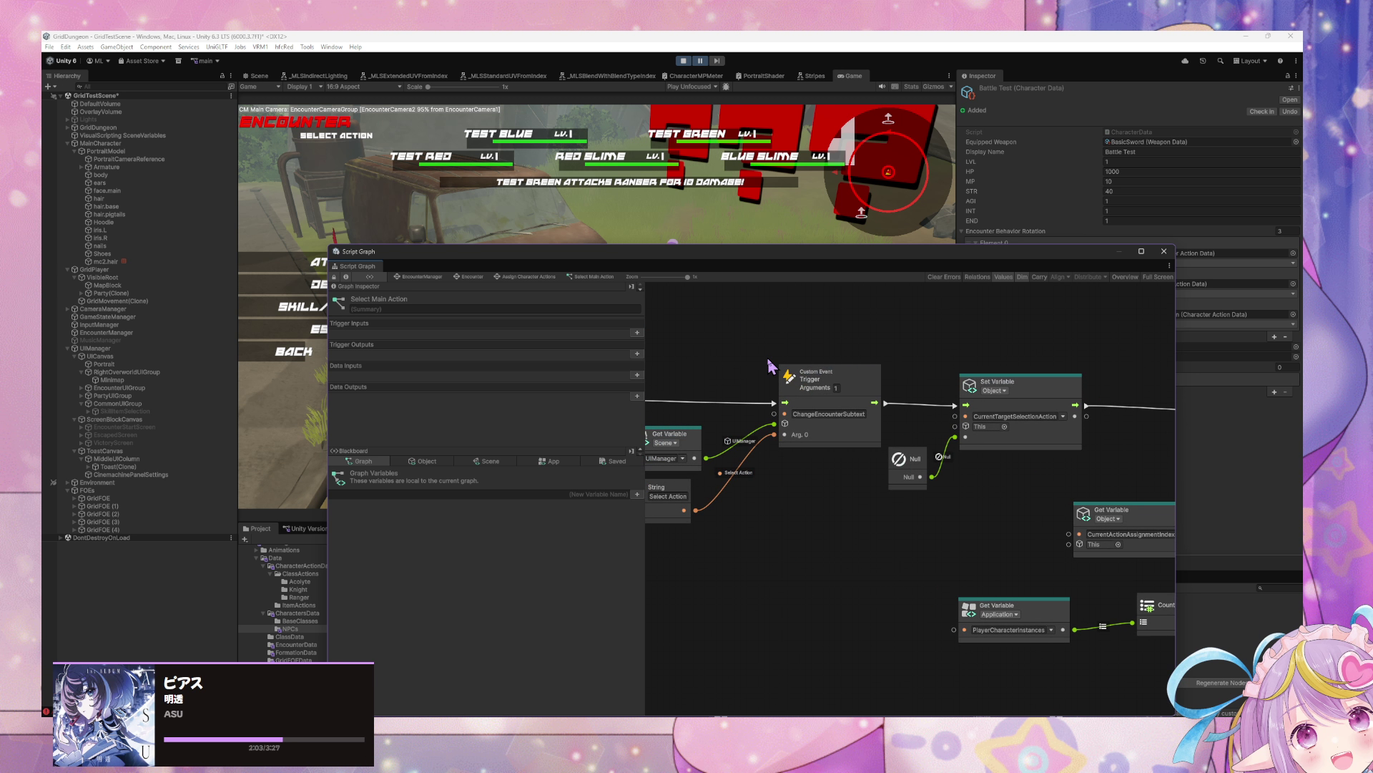
{"action": "mouse_move", "coordinate": [769, 366]}
{"action": "left_mouse_down"}
{"action": "mouse_move", "coordinate": [780, 380]}
{"action": "mouse_move", "coordinate": [751, 394]}
{"action": "left_mouse_up"}
{"action": "scroll", "coordinate": [795, 366], "scroll_direction": "down", "scroll_amount": 5}
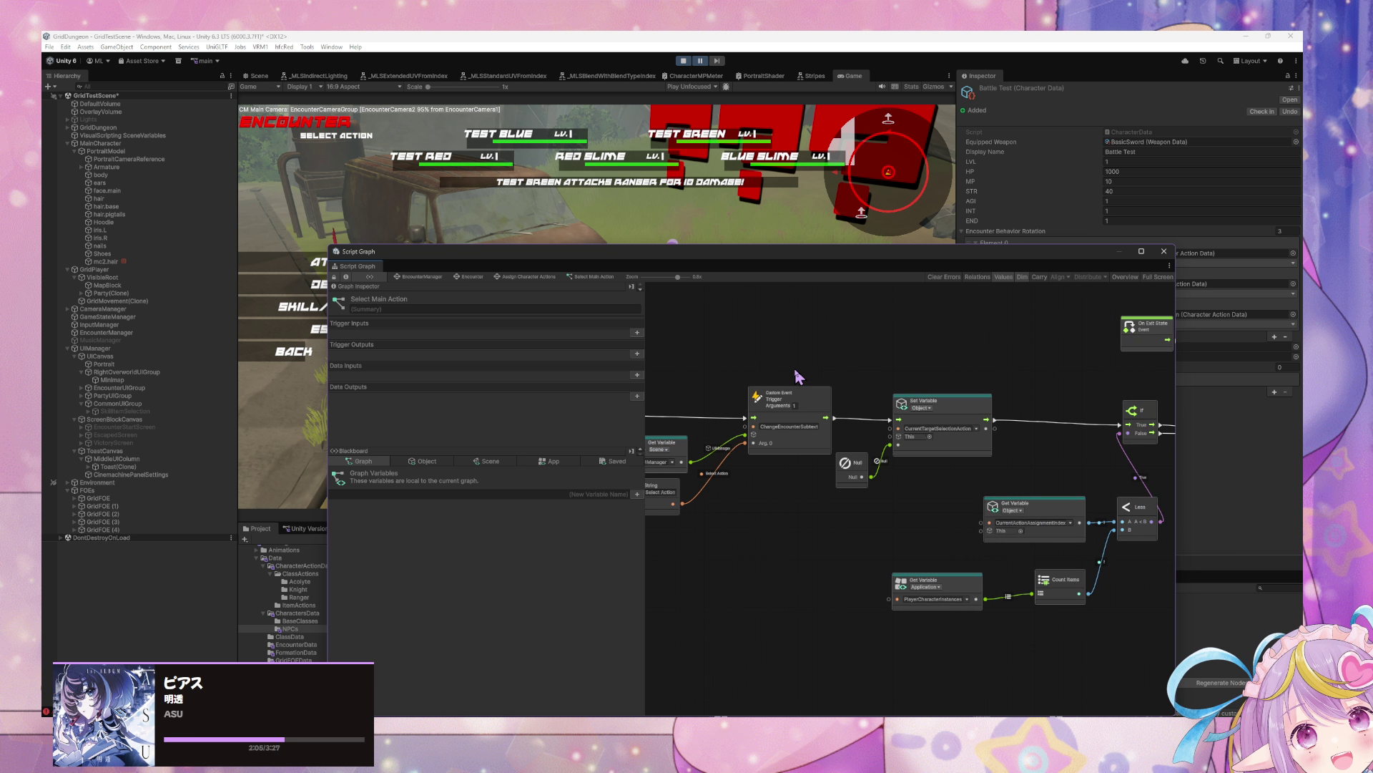
{"action": "scroll", "coordinate": [789, 372], "scroll_direction": "right", "scroll_amount": 2}
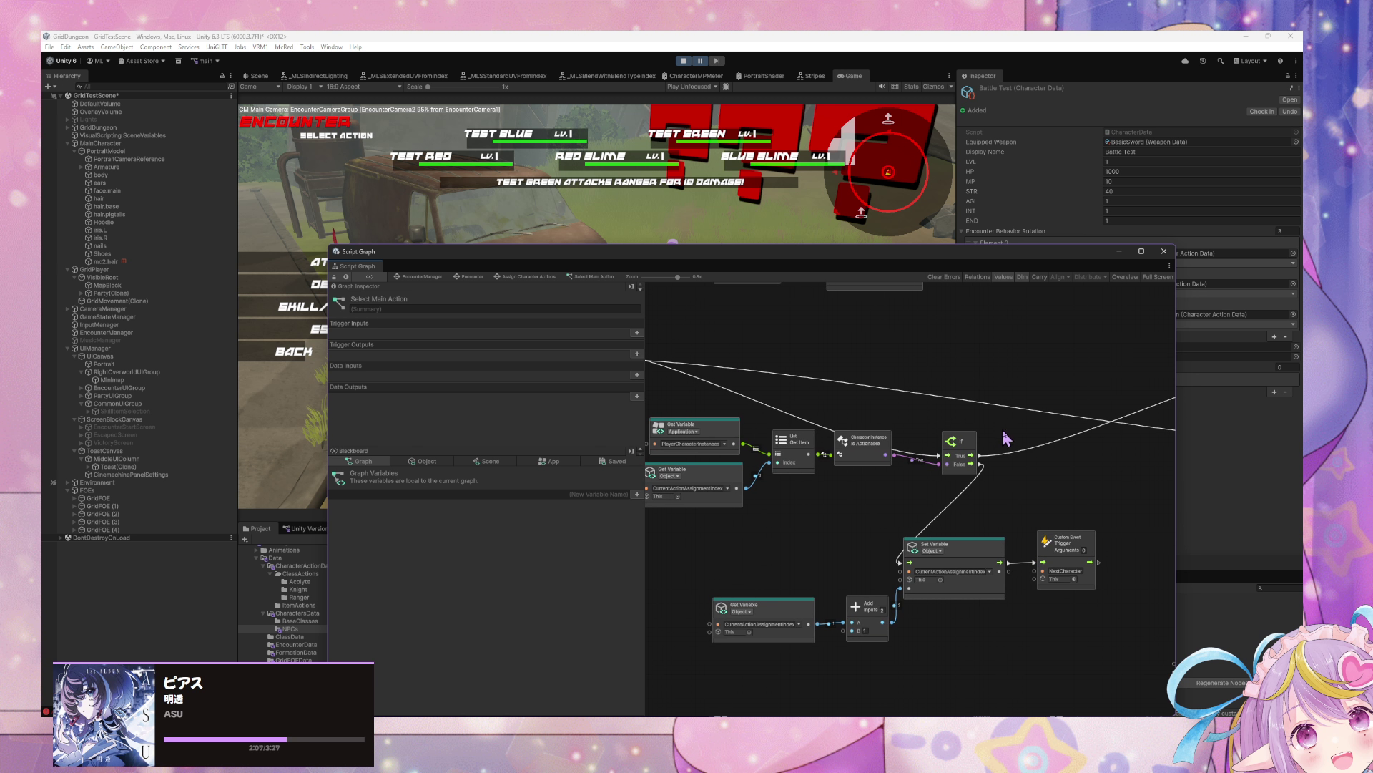
{"action": "left_click_drag", "start_coordinate": [1141, 676], "coordinate": [742, 438]}
{"action": "mouse_move", "coordinate": [1111, 658]}
{"action": "left_mouse_down"}
{"action": "mouse_move", "coordinate": [718, 428]}
{"action": "mouse_move", "coordinate": [753, 489]}
{"action": "mouse_move", "coordinate": [749, 516]}
{"action": "left_mouse_up"}
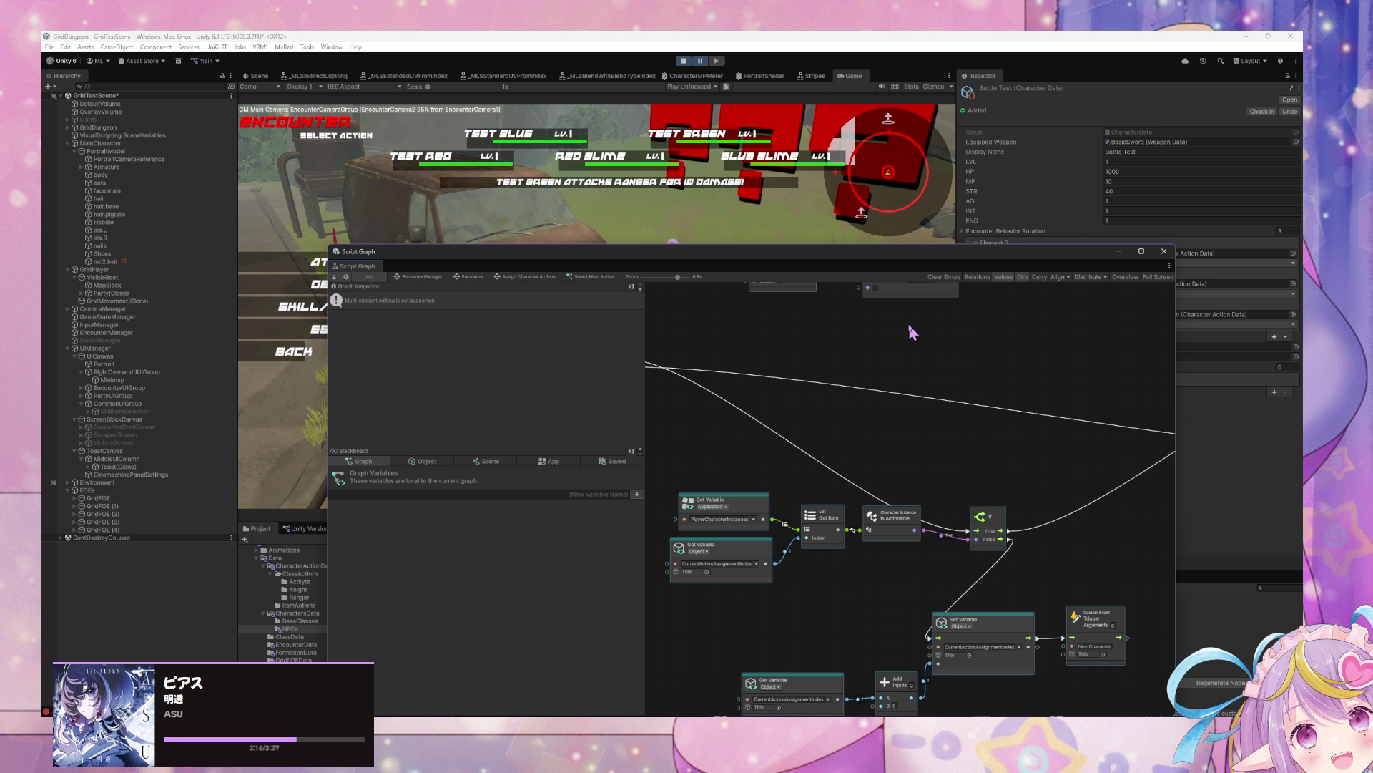
Step: Nudge the Get Variable node feeding Remove Item At Index about 20 px left
{"action": "scroll", "coordinate": [1000, 362], "scroll_direction": "down", "scroll_amount": 5}
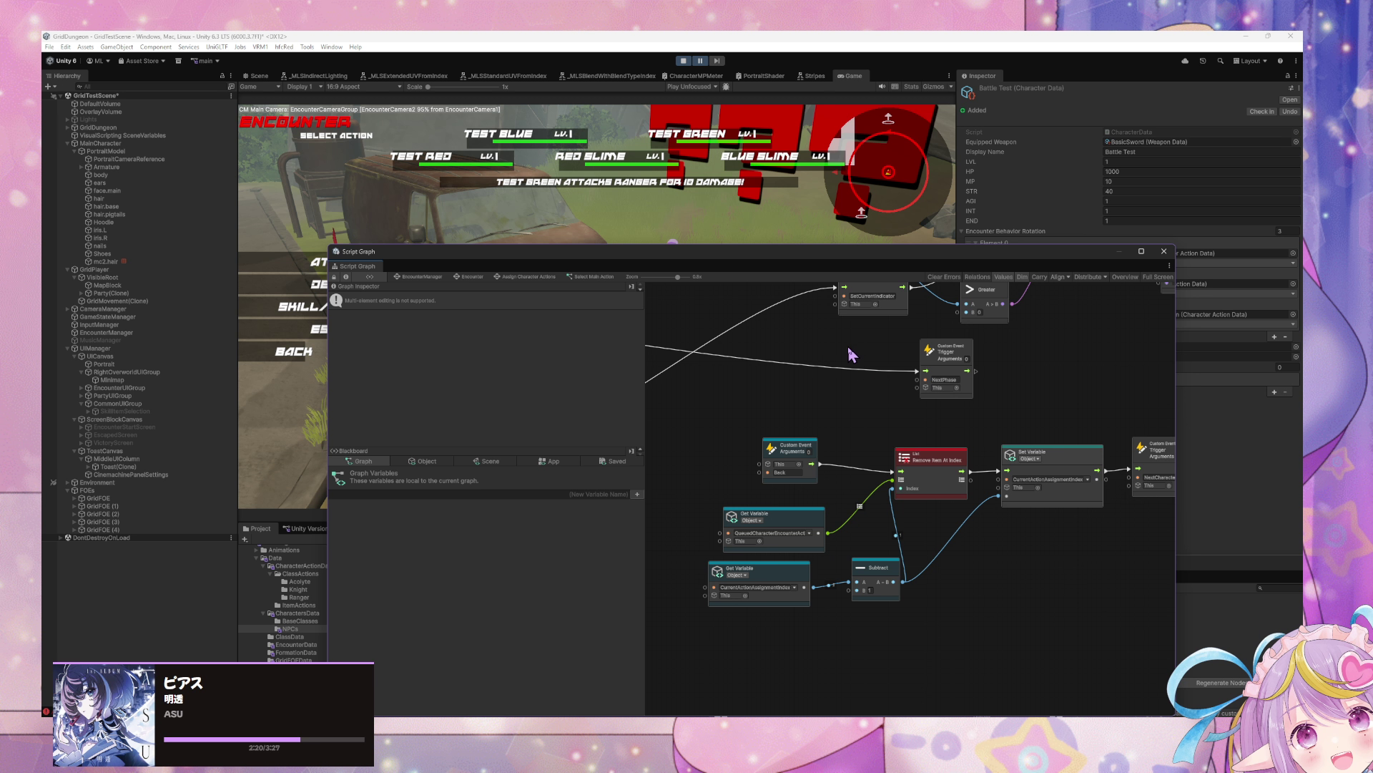
{"action": "left_click_drag", "start_coordinate": [797, 376], "coordinate": [778, 343]}
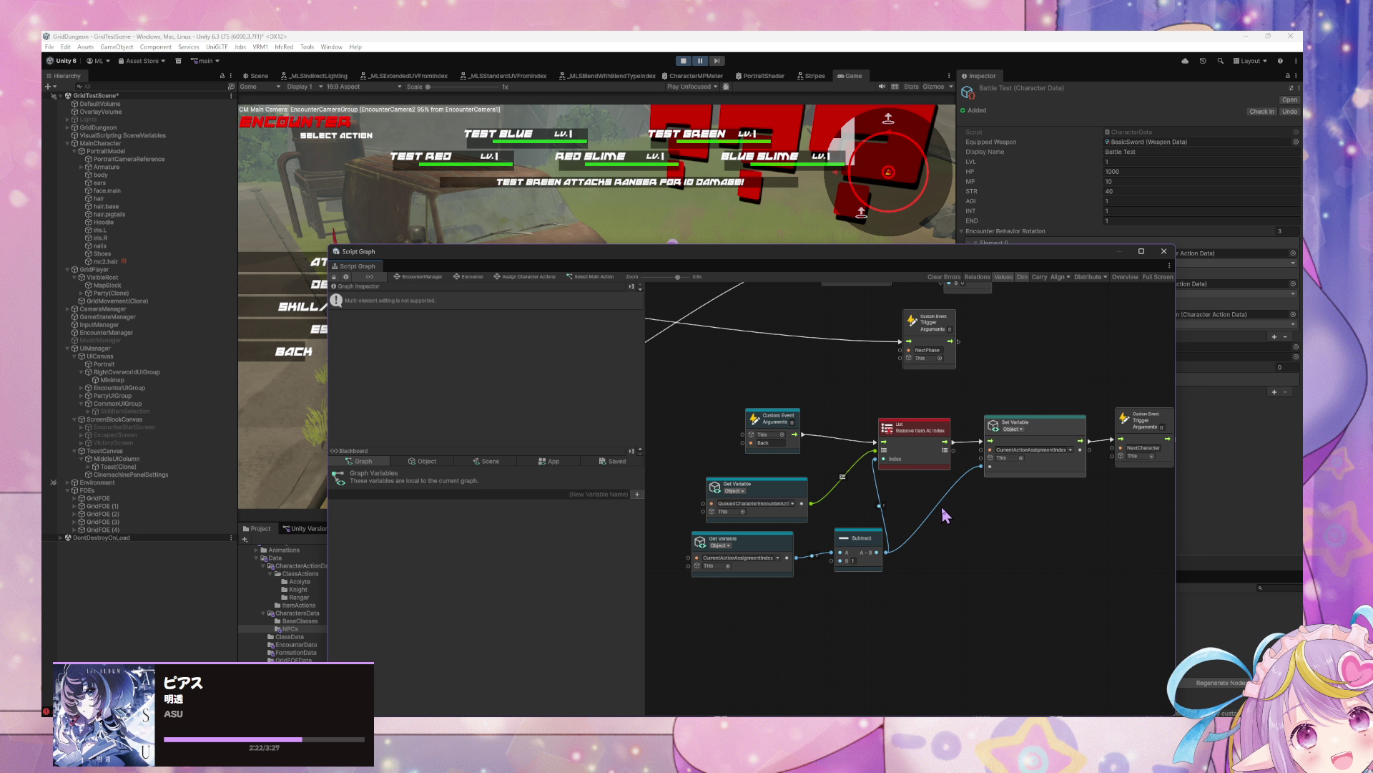
{"action": "left_click", "coordinate": [905, 495]}
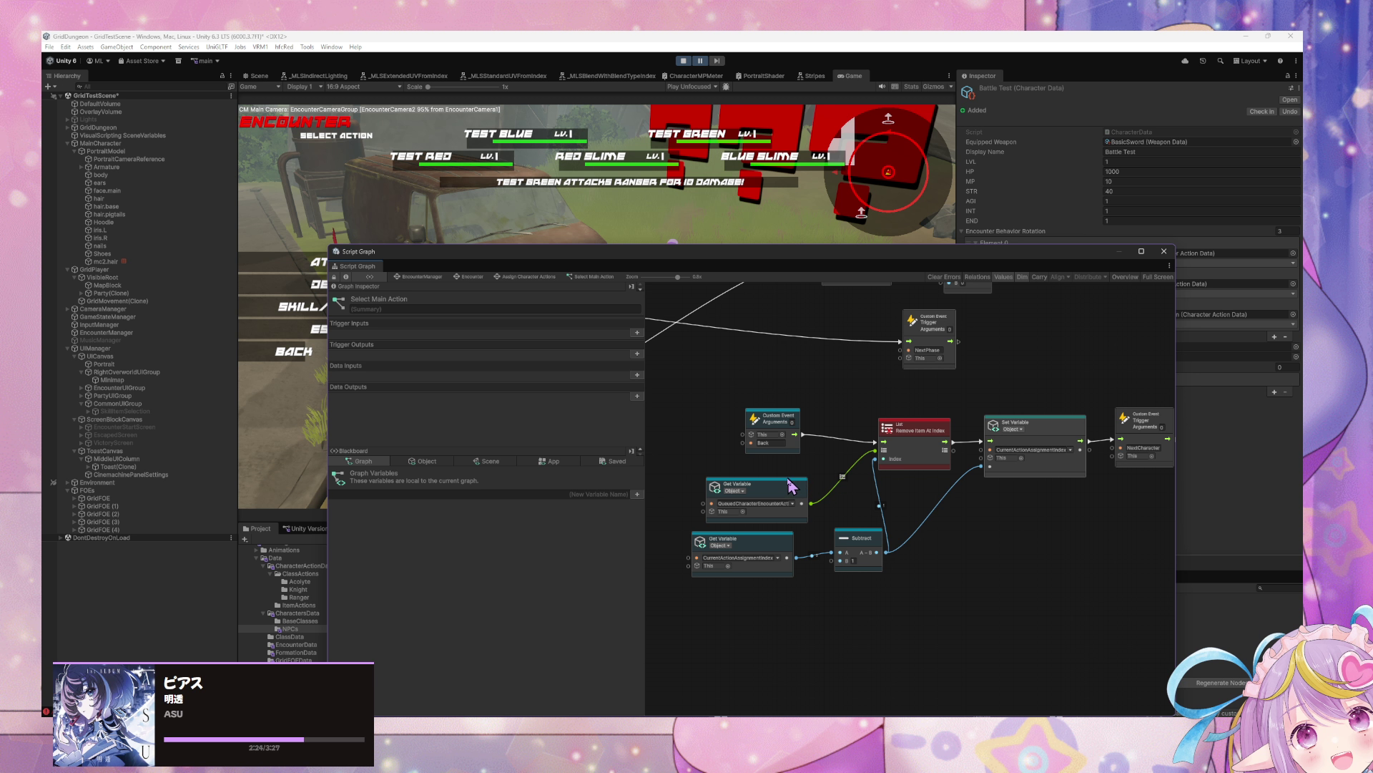
{"action": "left_click_drag", "start_coordinate": [791, 487], "coordinate": [775, 483]}
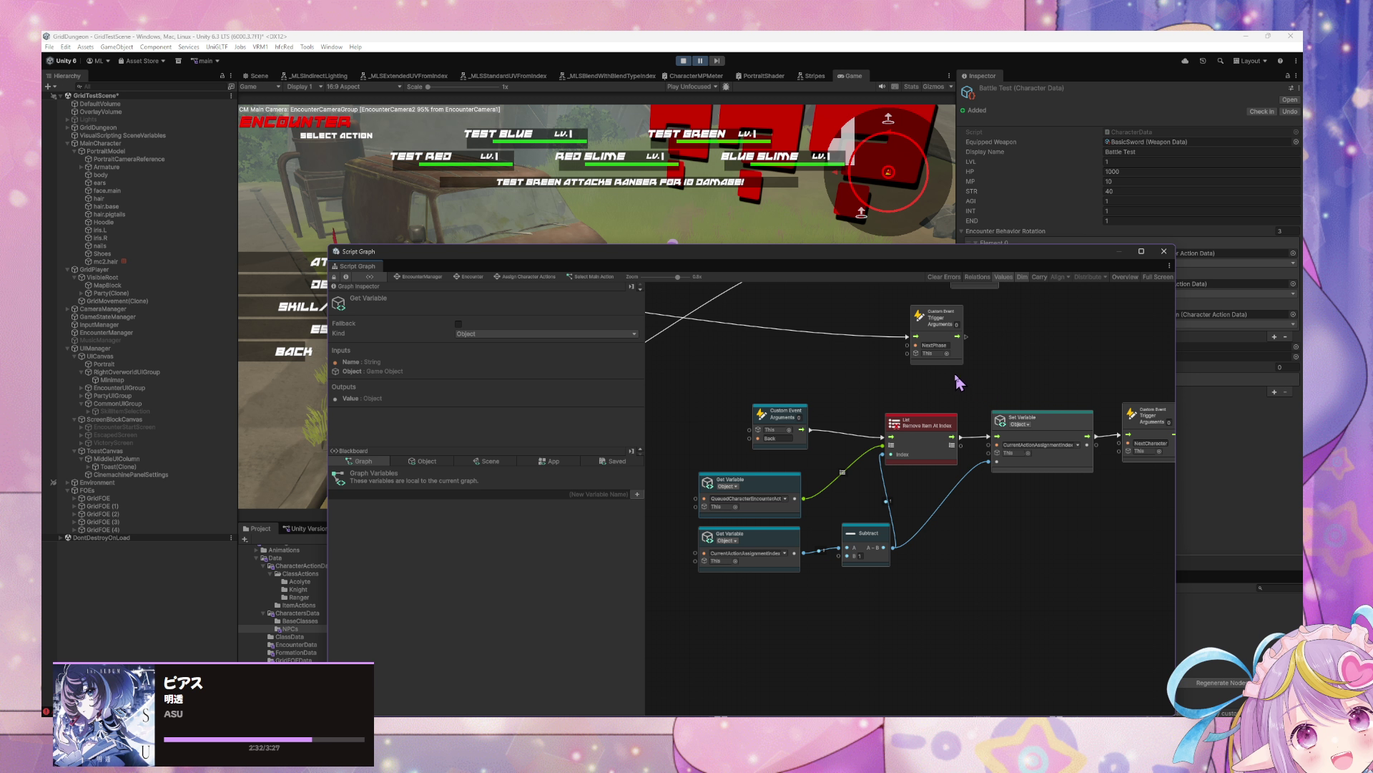
Step: Scroll around the script graph to locate the SetCurrentIndicator trigger and Greater comparison
{"action": "scroll", "coordinate": [929, 448], "scroll_direction": "up", "scroll_amount": 10}
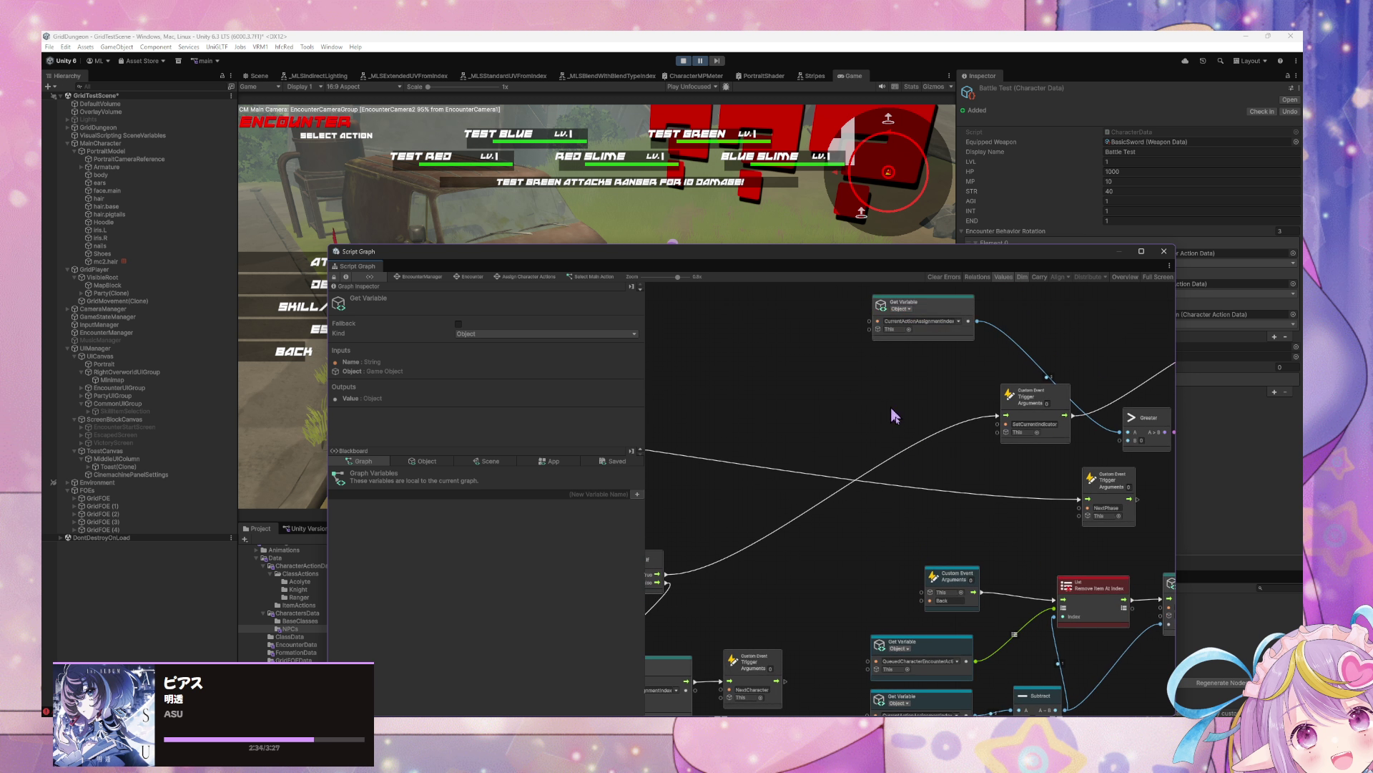
{"action": "scroll", "coordinate": [1080, 443], "scroll_direction": "down", "scroll_amount": 5}
{"action": "scroll", "coordinate": [899, 460], "scroll_direction": "left", "scroll_amount": 8}
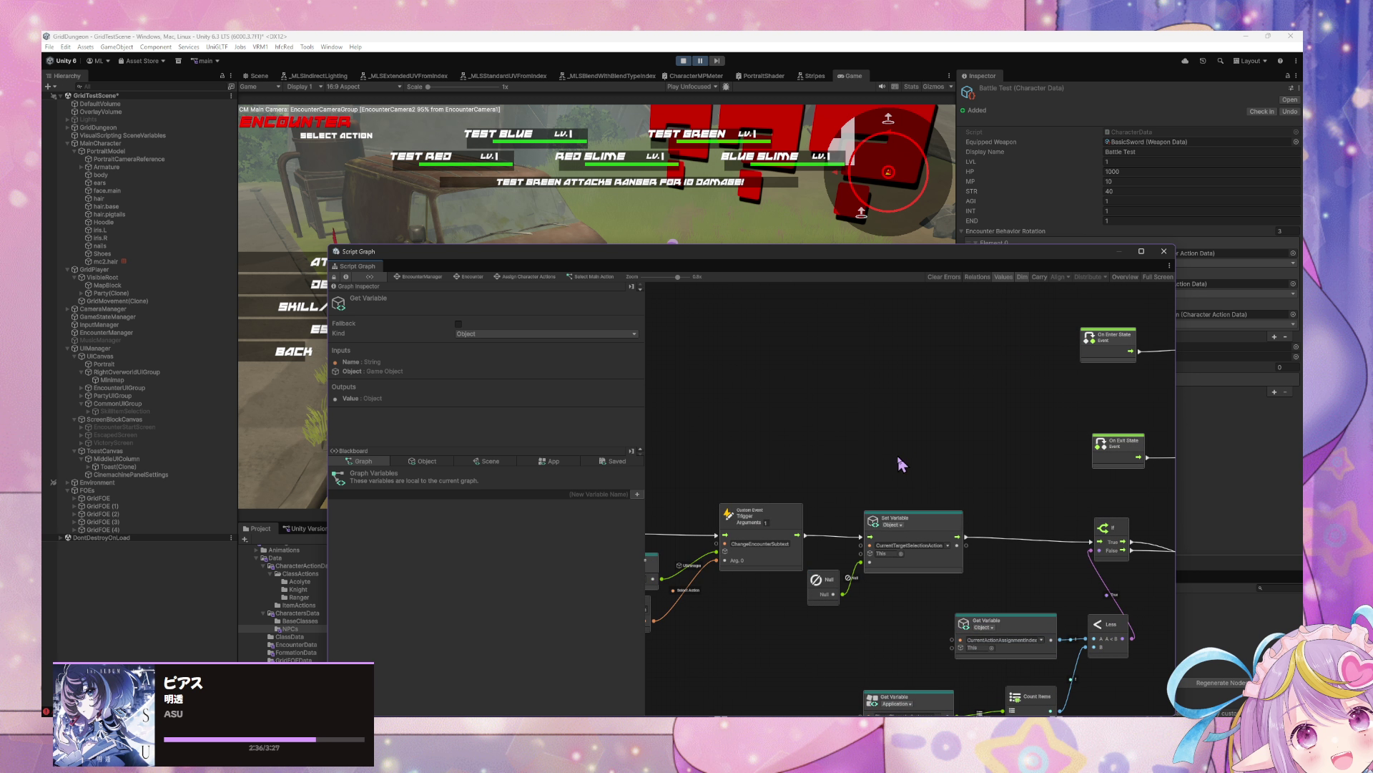
{"action": "scroll", "coordinate": [803, 492], "scroll_direction": "right", "scroll_amount": 6}
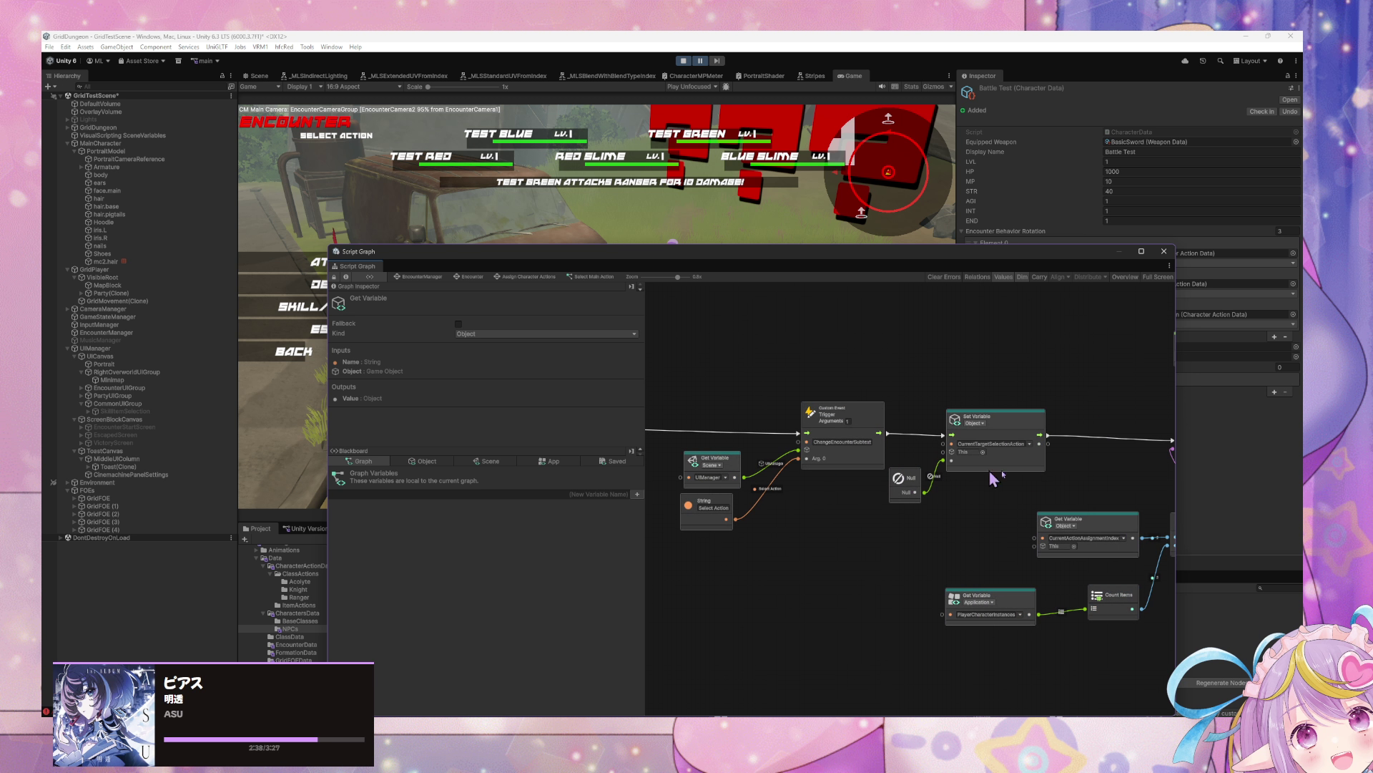
{"action": "scroll", "coordinate": [884, 496], "scroll_direction": "left", "scroll_amount": 7}
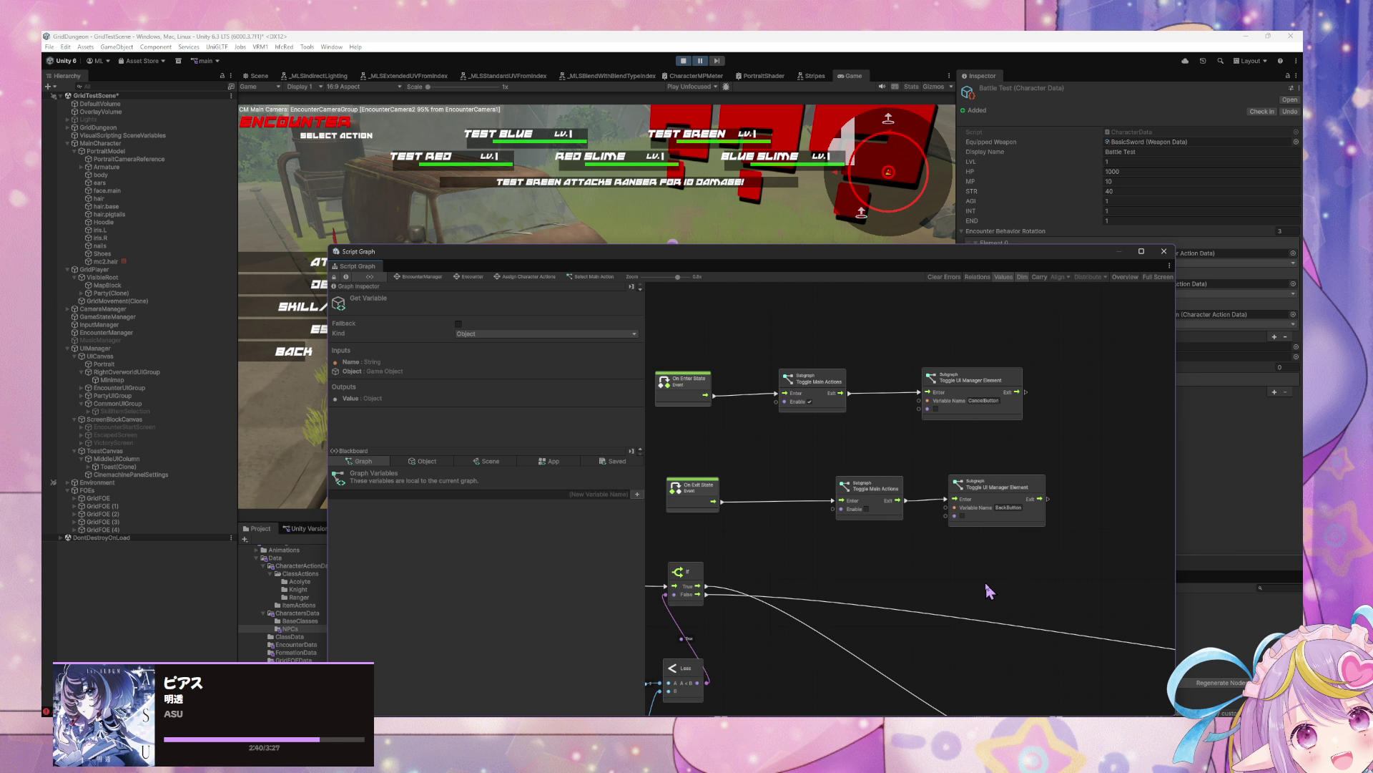
{"action": "scroll", "coordinate": [987, 589], "scroll_direction": "down", "scroll_amount": 2}
{"action": "scroll", "coordinate": [1079, 420], "scroll_direction": "down", "scroll_amount": 8}
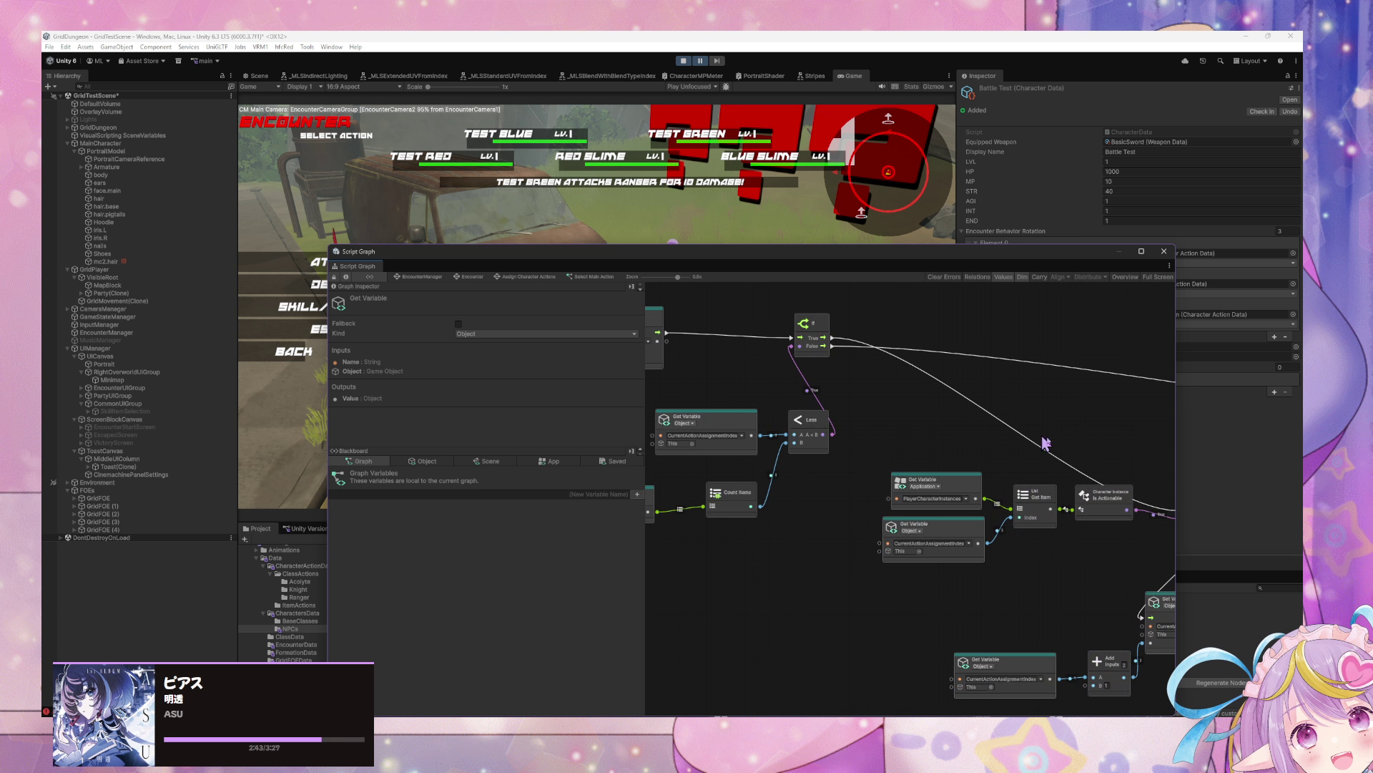
{"action": "scroll", "coordinate": [877, 393], "scroll_direction": "right", "scroll_amount": 5}
{"action": "scroll", "coordinate": [828, 515], "scroll_direction": "right", "scroll_amount": 5}
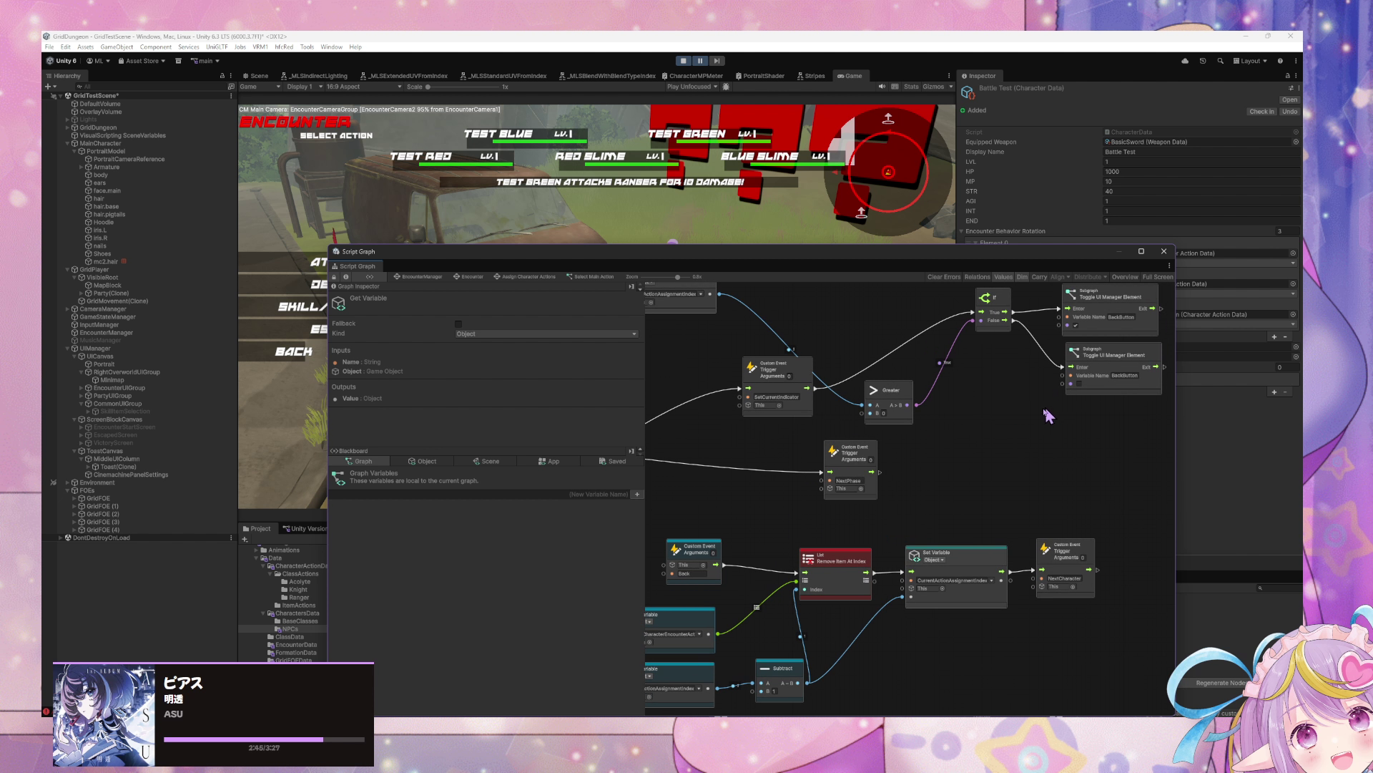
{"action": "scroll", "coordinate": [869, 461], "scroll_direction": "up", "scroll_amount": 3}
{"action": "scroll", "coordinate": [802, 472], "scroll_direction": "left", "scroll_amount": 6}
{"action": "scroll", "coordinate": [800, 474], "scroll_direction": "down", "scroll_amount": 1}
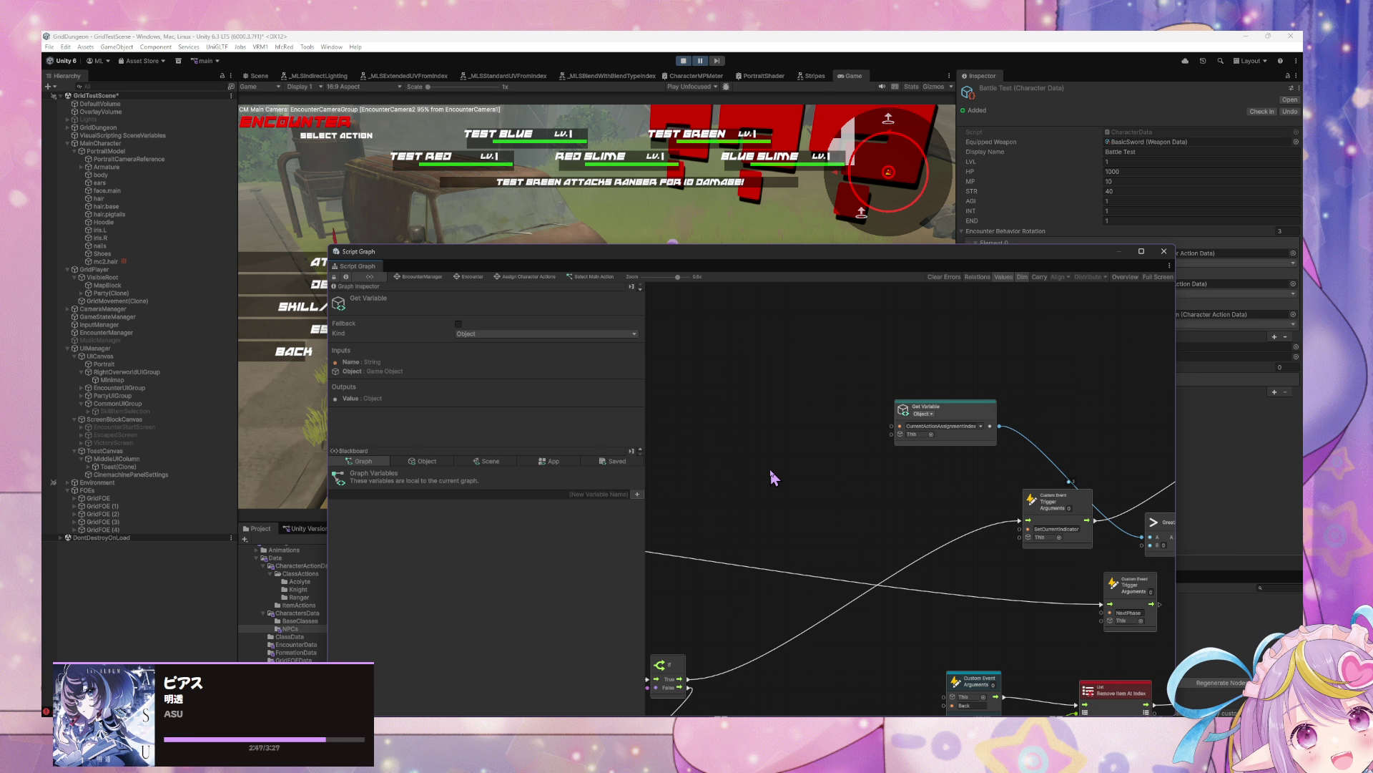
{"action": "scroll", "coordinate": [770, 470], "scroll_direction": "right", "scroll_amount": 3}
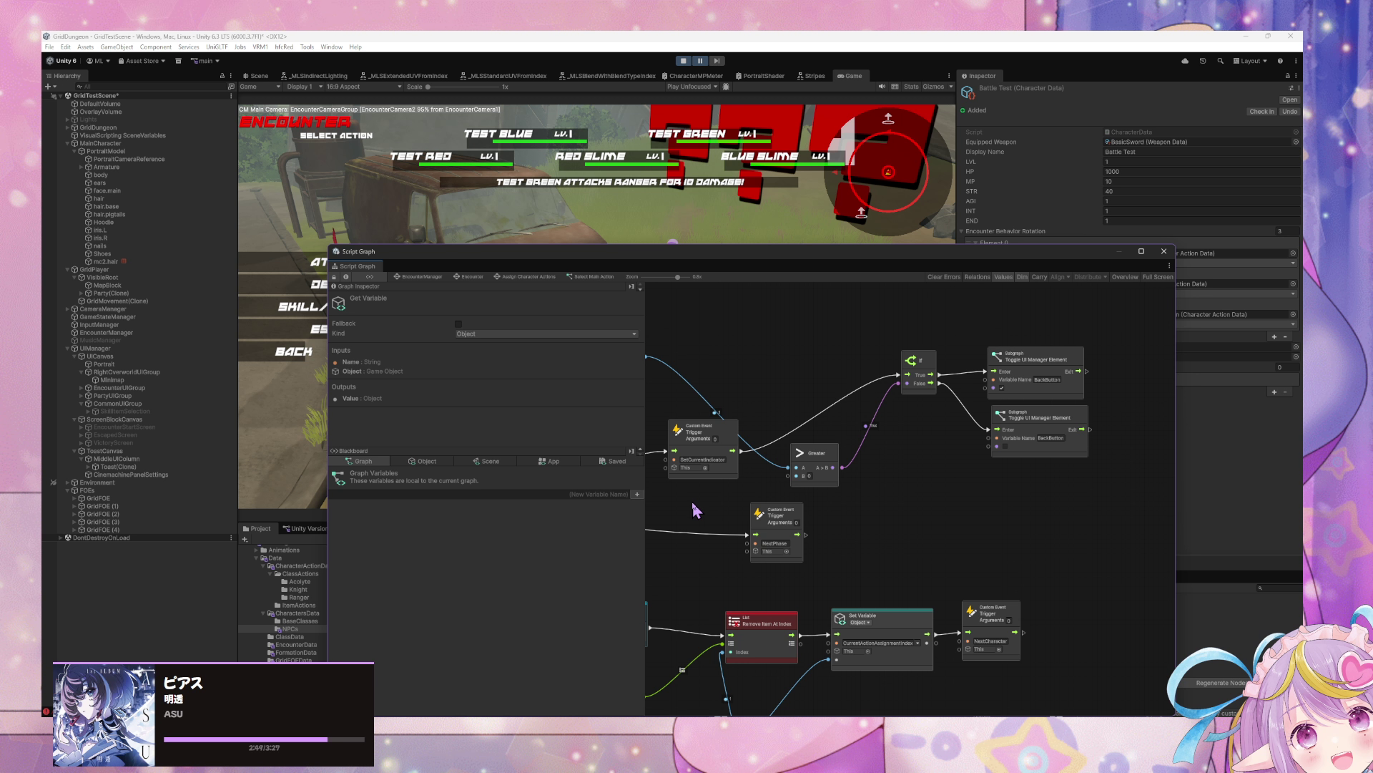
{"action": "scroll", "coordinate": [736, 501], "scroll_direction": "left", "scroll_amount": 3}
{"action": "scroll", "coordinate": [809, 486], "scroll_direction": "up", "scroll_amount": 3}
{"action": "scroll", "coordinate": [894, 483], "scroll_direction": "right", "scroll_amount": 4}
{"action": "scroll", "coordinate": [1037, 498], "scroll_direction": "down", "scroll_amount": 3}
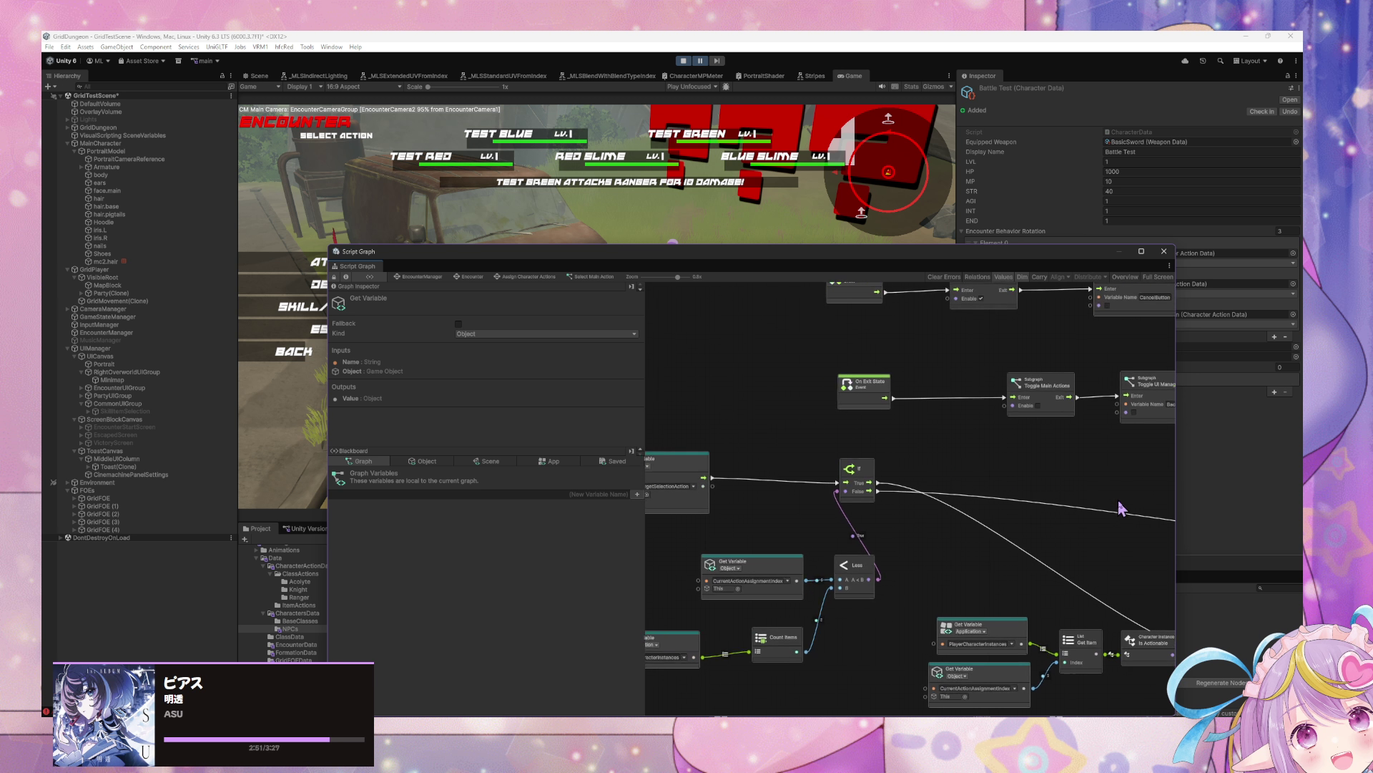
{"action": "scroll", "coordinate": [1082, 527], "scroll_direction": "up", "scroll_amount": 2}
{"action": "scroll", "coordinate": [1082, 527], "scroll_direction": "right", "scroll_amount": 2}
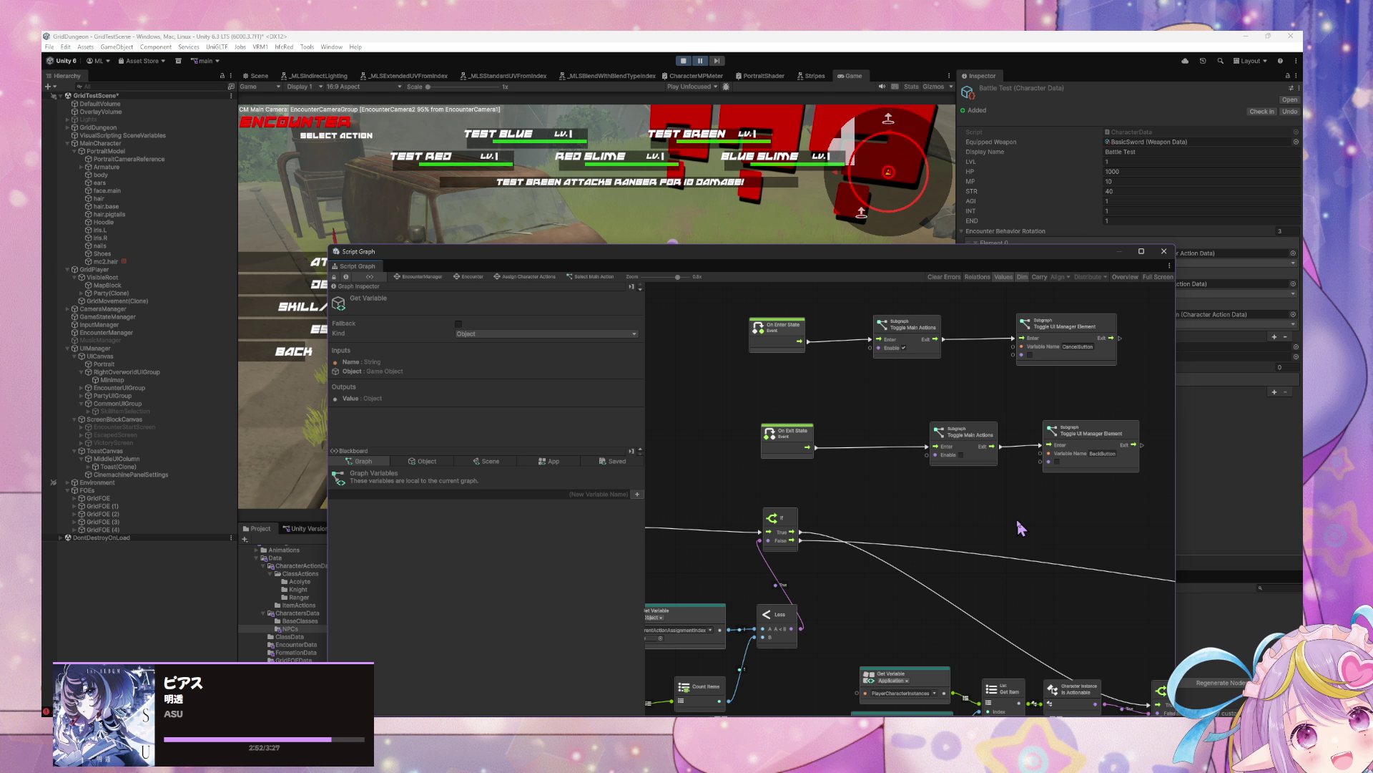
{"action": "scroll", "coordinate": [1020, 528], "scroll_direction": "down", "scroll_amount": 5}
{"action": "scroll", "coordinate": [1079, 398], "scroll_direction": "left", "scroll_amount": 5}
{"action": "scroll", "coordinate": [827, 484], "scroll_direction": "up", "scroll_amount": 2}
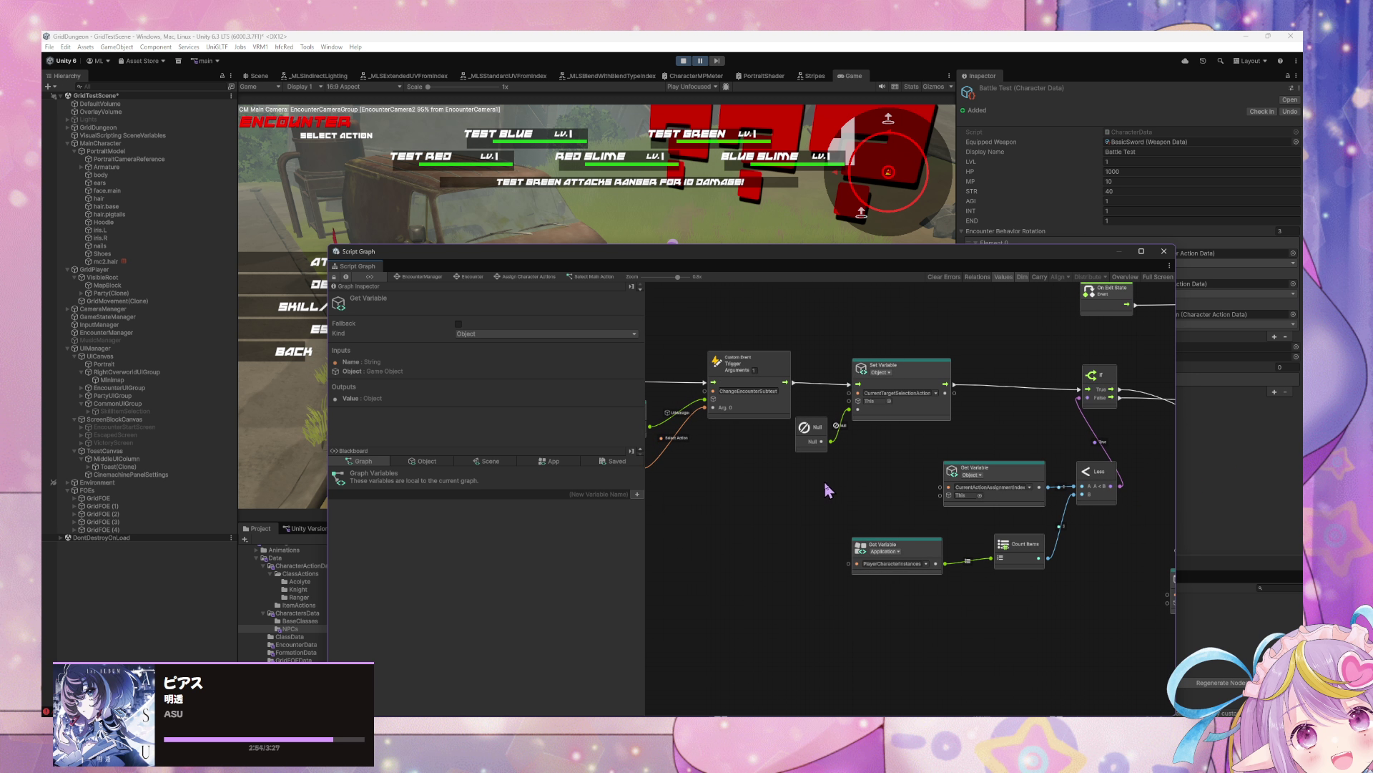
{"action": "scroll", "coordinate": [1027, 491], "scroll_direction": "right", "scroll_amount": 5}
{"action": "scroll", "coordinate": [992, 470], "scroll_direction": "right", "scroll_amount": 10}
{"action": "scroll", "coordinate": [679, 422], "scroll_direction": "down", "scroll_amount": 2}
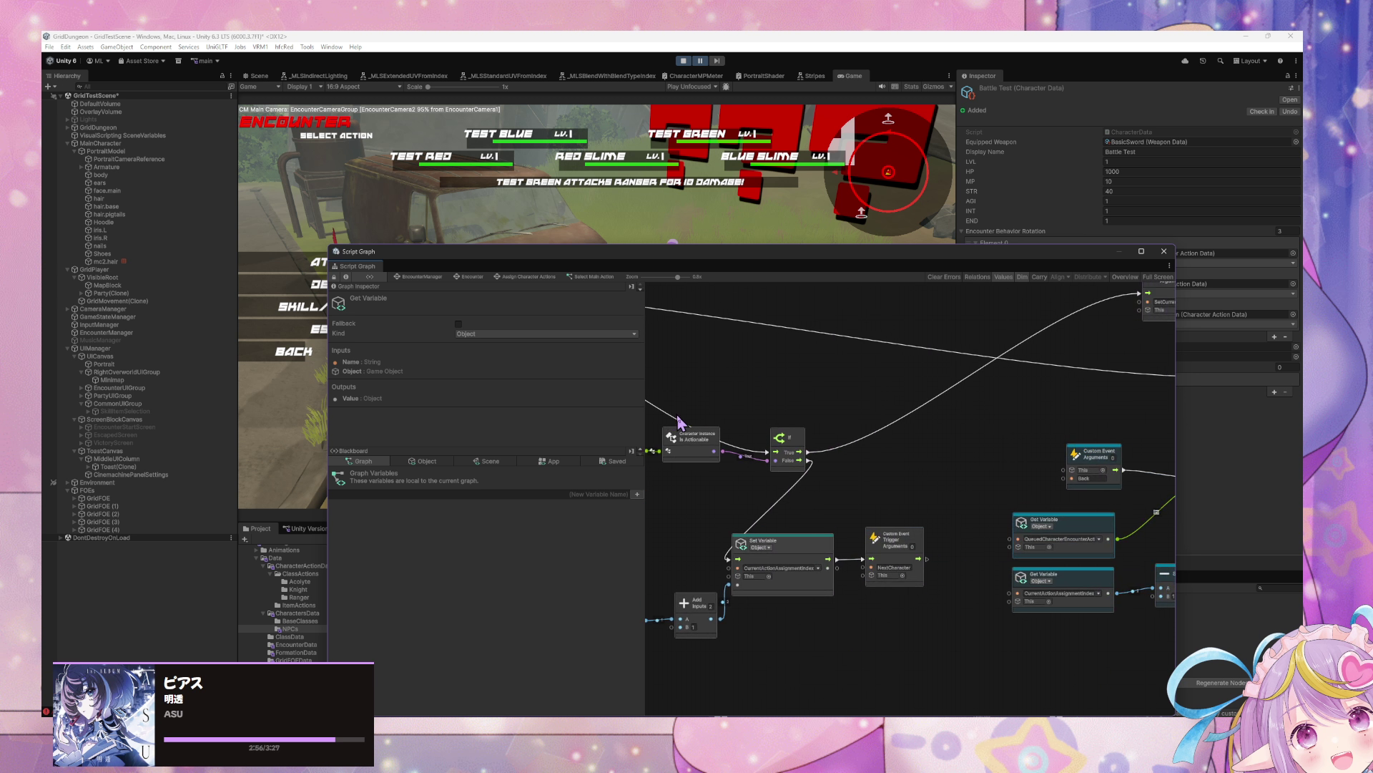
{"action": "scroll", "coordinate": [971, 418], "scroll_direction": "right", "scroll_amount": 9}
{"action": "scroll", "coordinate": [892, 513], "scroll_direction": "up", "scroll_amount": 4}
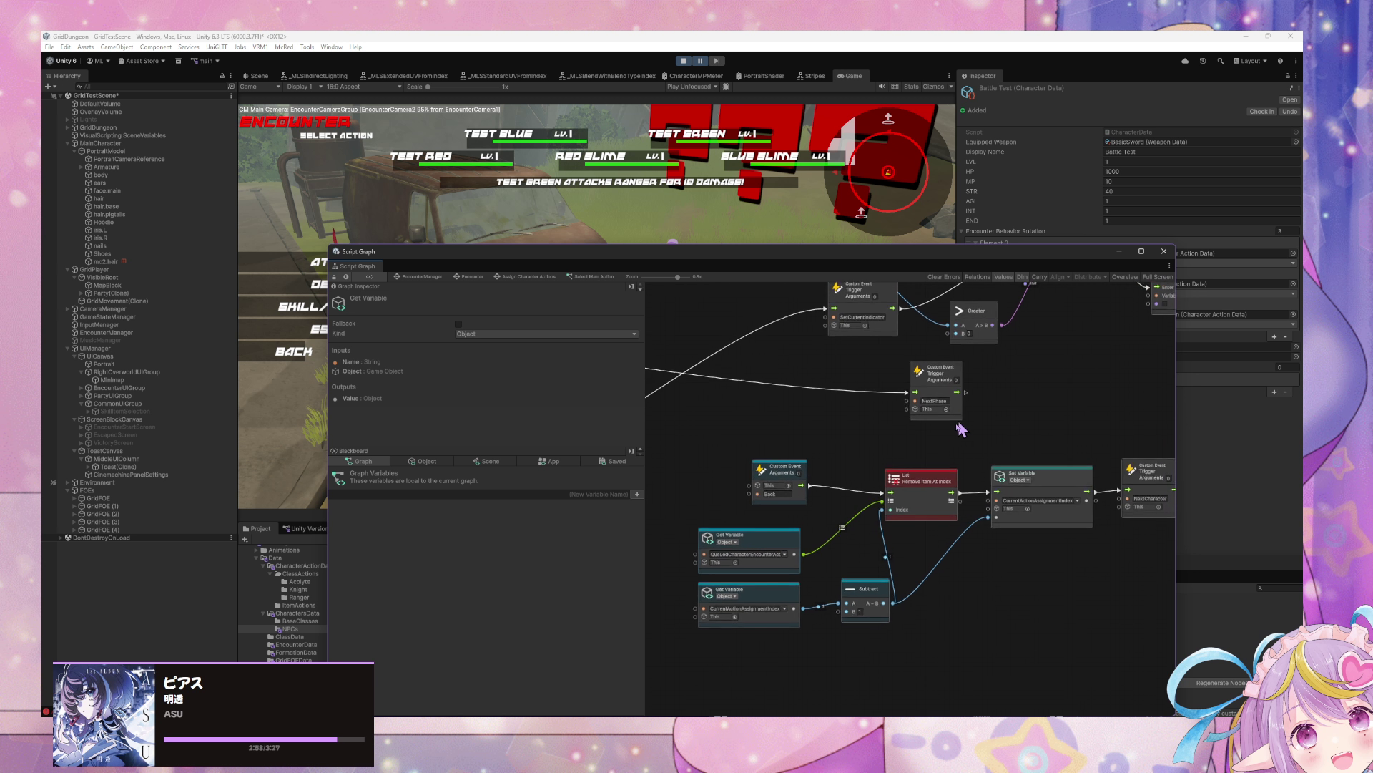
{"action": "scroll", "coordinate": [913, 491], "scroll_direction": "right", "scroll_amount": 3}
{"action": "scroll", "coordinate": [914, 490], "scroll_direction": "up", "scroll_amount": 1}
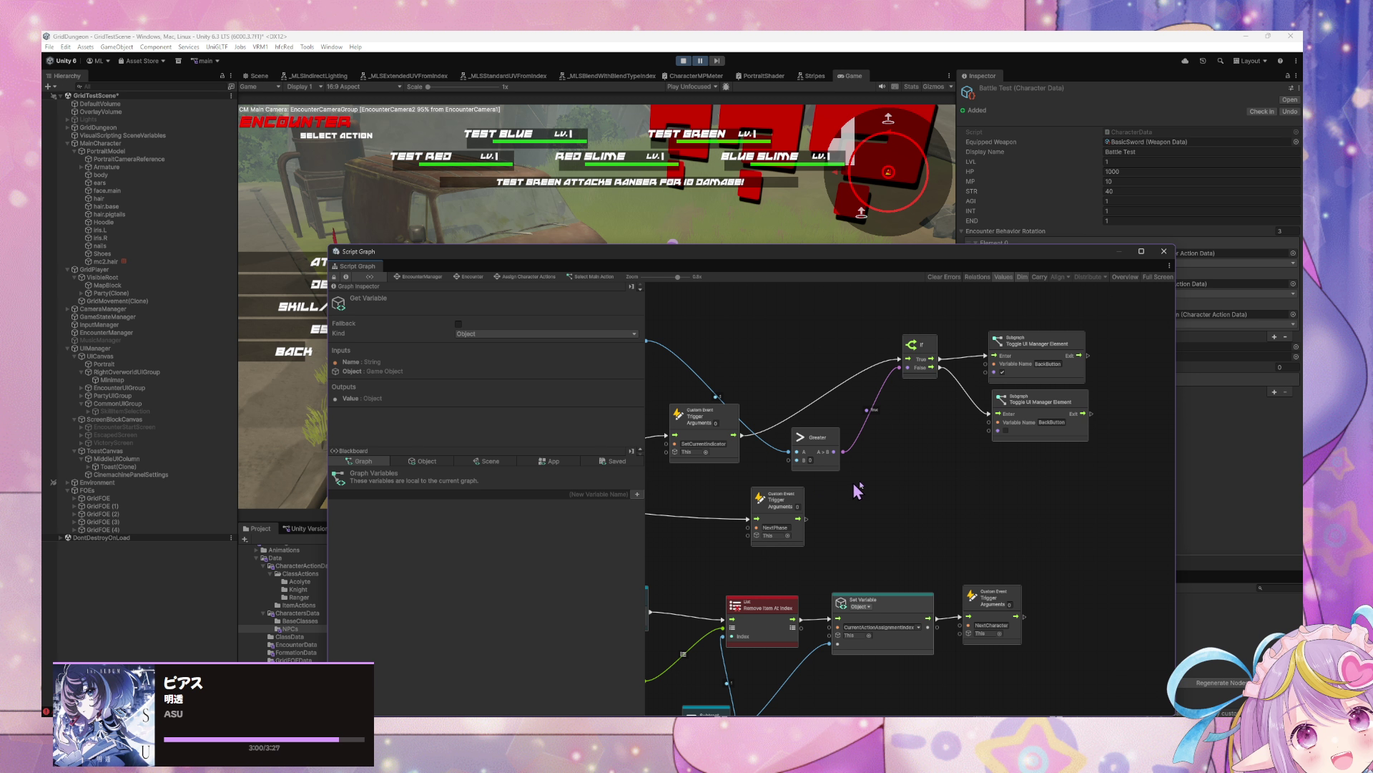
{"action": "scroll", "coordinate": [958, 443], "scroll_direction": "left", "scroll_amount": 5}
{"action": "scroll", "coordinate": [1002, 407], "scroll_direction": "down", "scroll_amount": 3}
{"action": "scroll", "coordinate": [1007, 393], "scroll_direction": "right", "scroll_amount": 1}
{"action": "scroll", "coordinate": [1008, 393], "scroll_direction": "down", "scroll_amount": 2}
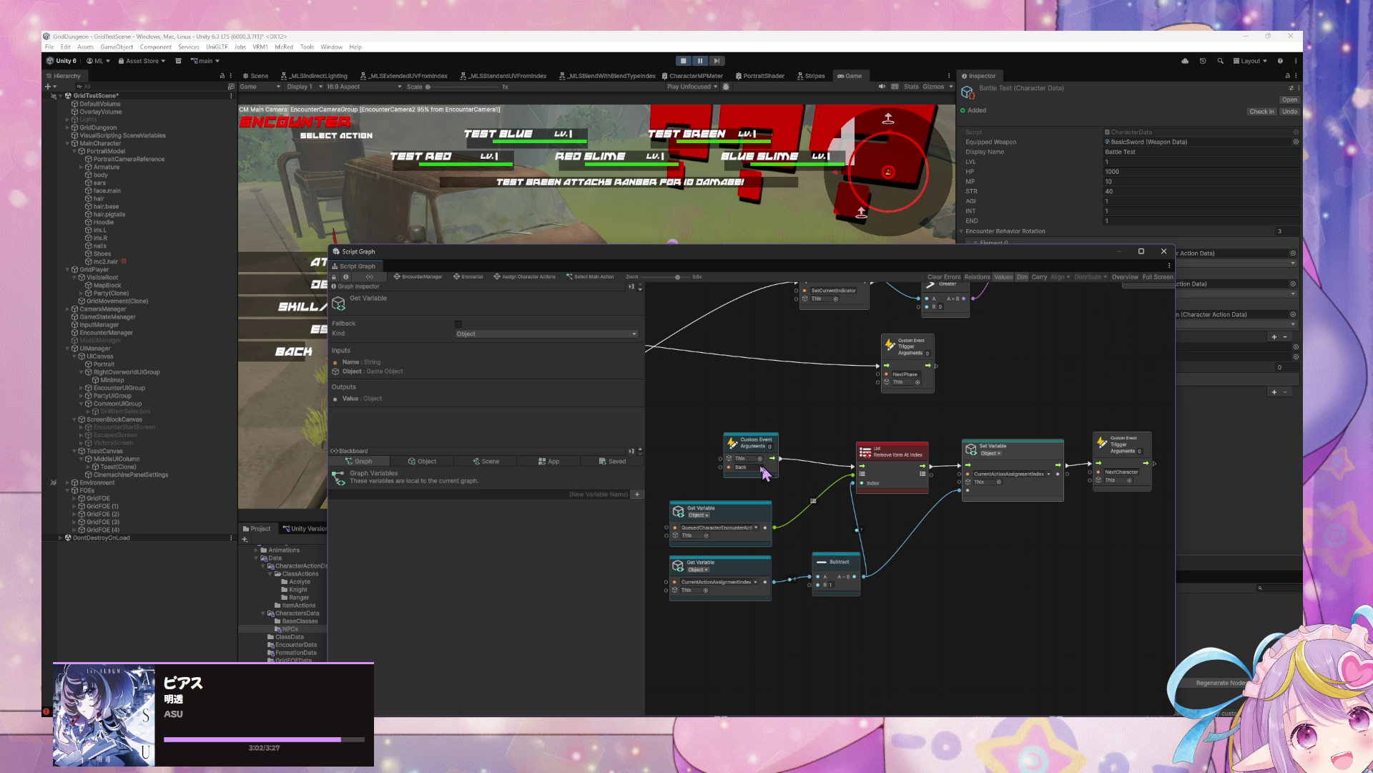
{"action": "scroll", "coordinate": [764, 472], "scroll_direction": "up", "scroll_amount": 5}
{"action": "scroll", "coordinate": [892, 483], "scroll_direction": "left", "scroll_amount": 2}
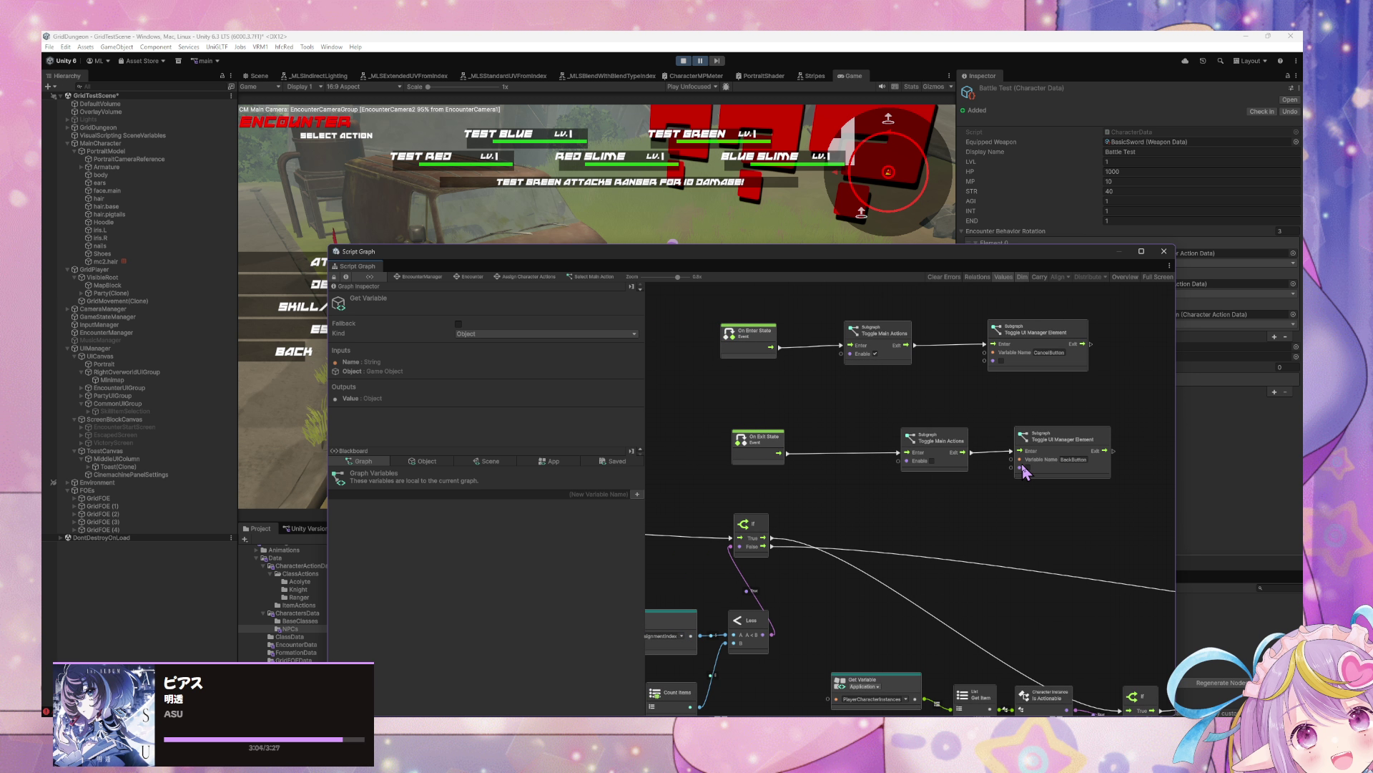
{"action": "scroll", "coordinate": [1025, 472], "scroll_direction": "left", "scroll_amount": 3}
{"action": "scroll", "coordinate": [1025, 472], "scroll_direction": "down", "scroll_amount": 1}
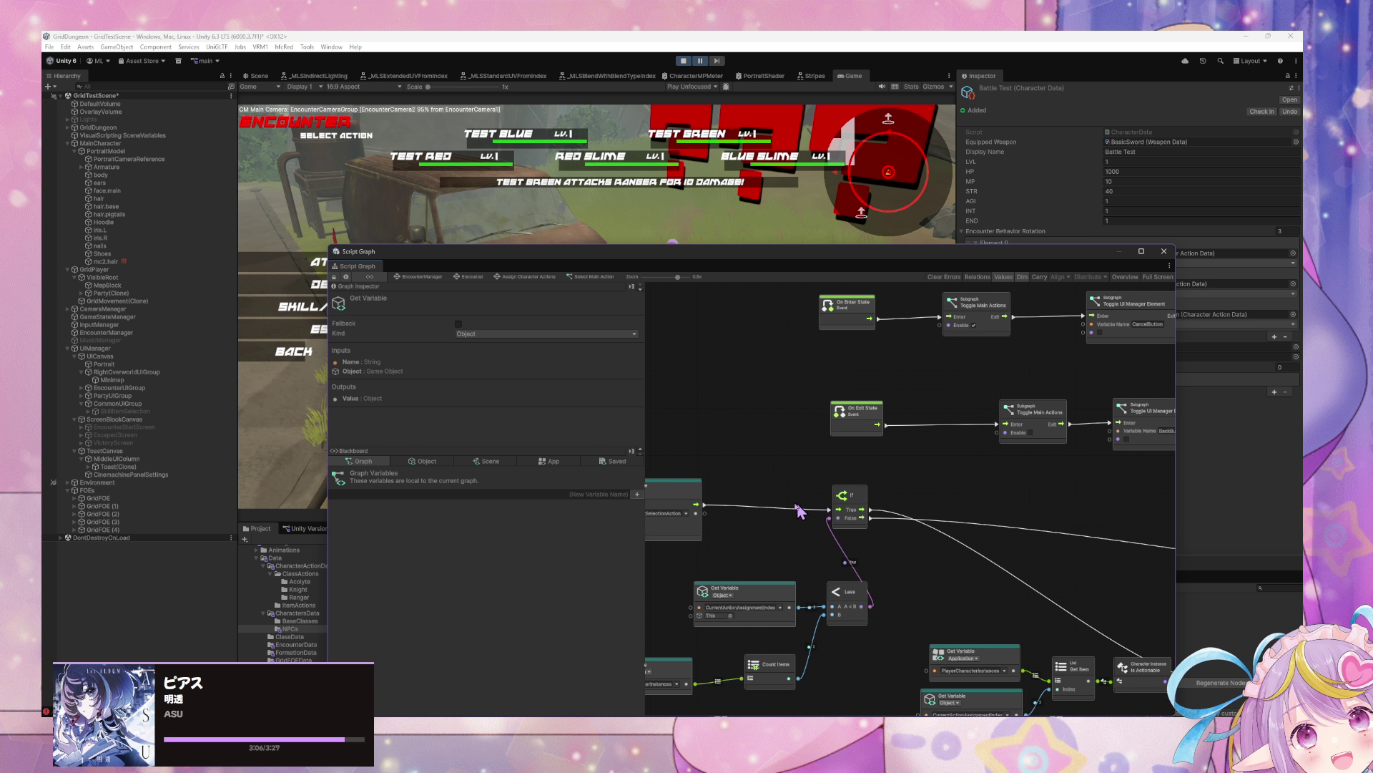
{"action": "scroll", "coordinate": [960, 472], "scroll_direction": "down", "scroll_amount": 3}
{"action": "scroll", "coordinate": [1015, 450], "scroll_direction": "left", "scroll_amount": 2}
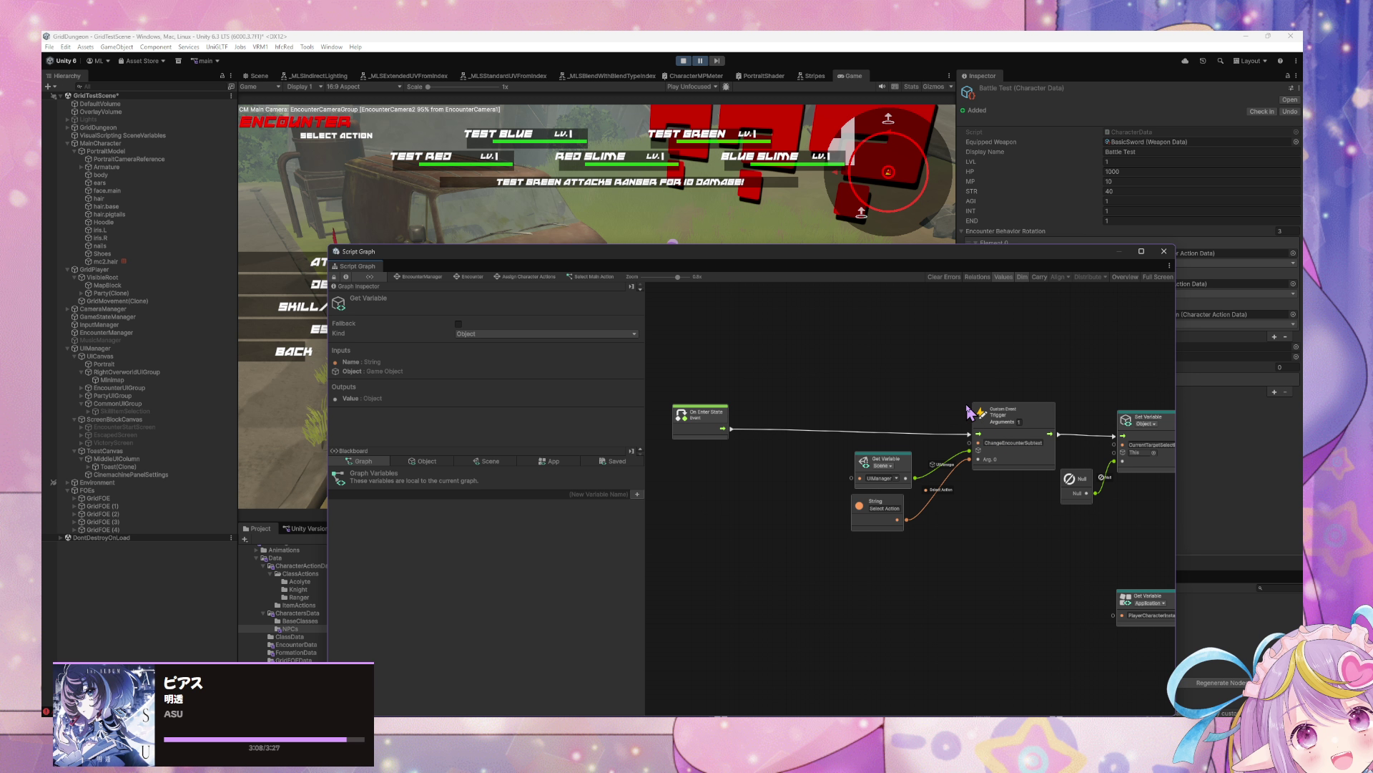
{"action": "scroll", "coordinate": [969, 412], "scroll_direction": "down", "scroll_amount": 6}
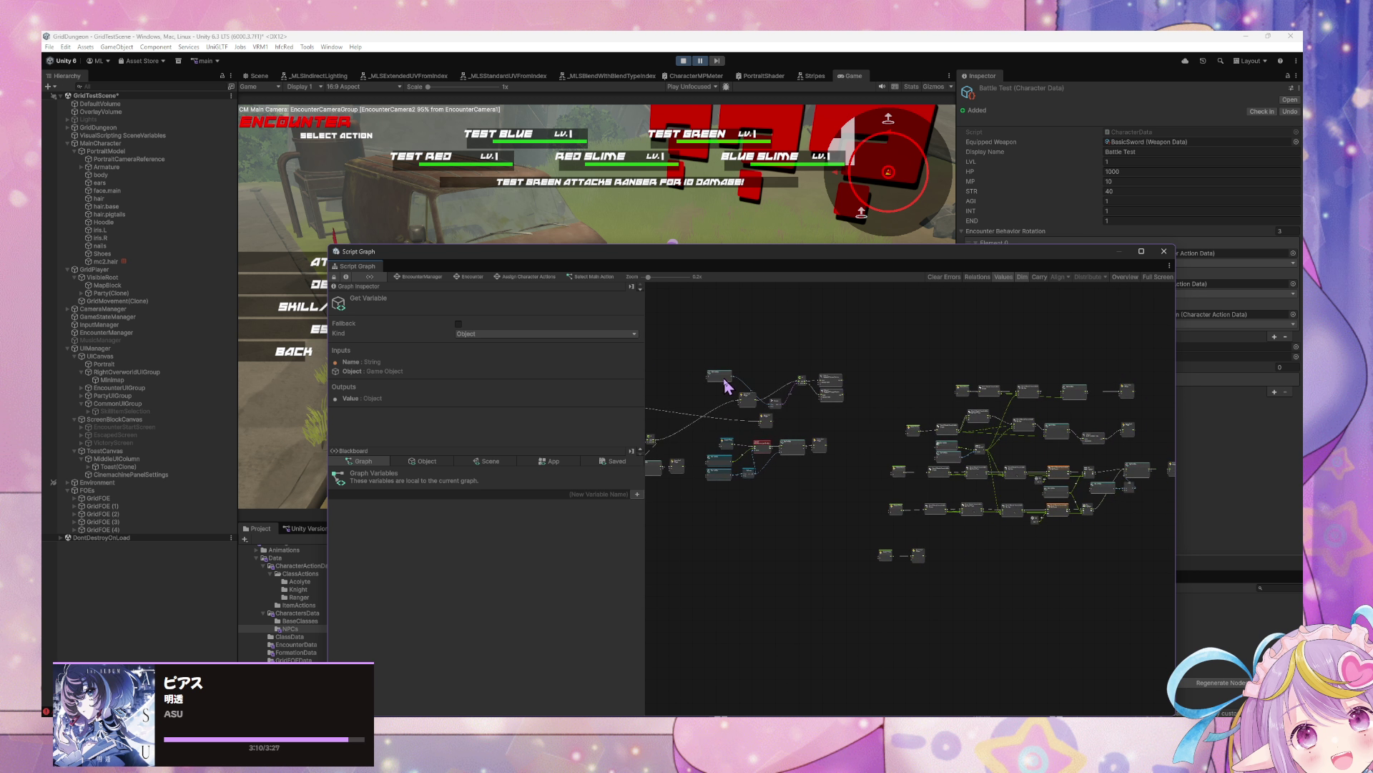
{"action": "scroll", "coordinate": [939, 411], "scroll_direction": "up", "scroll_amount": 6}
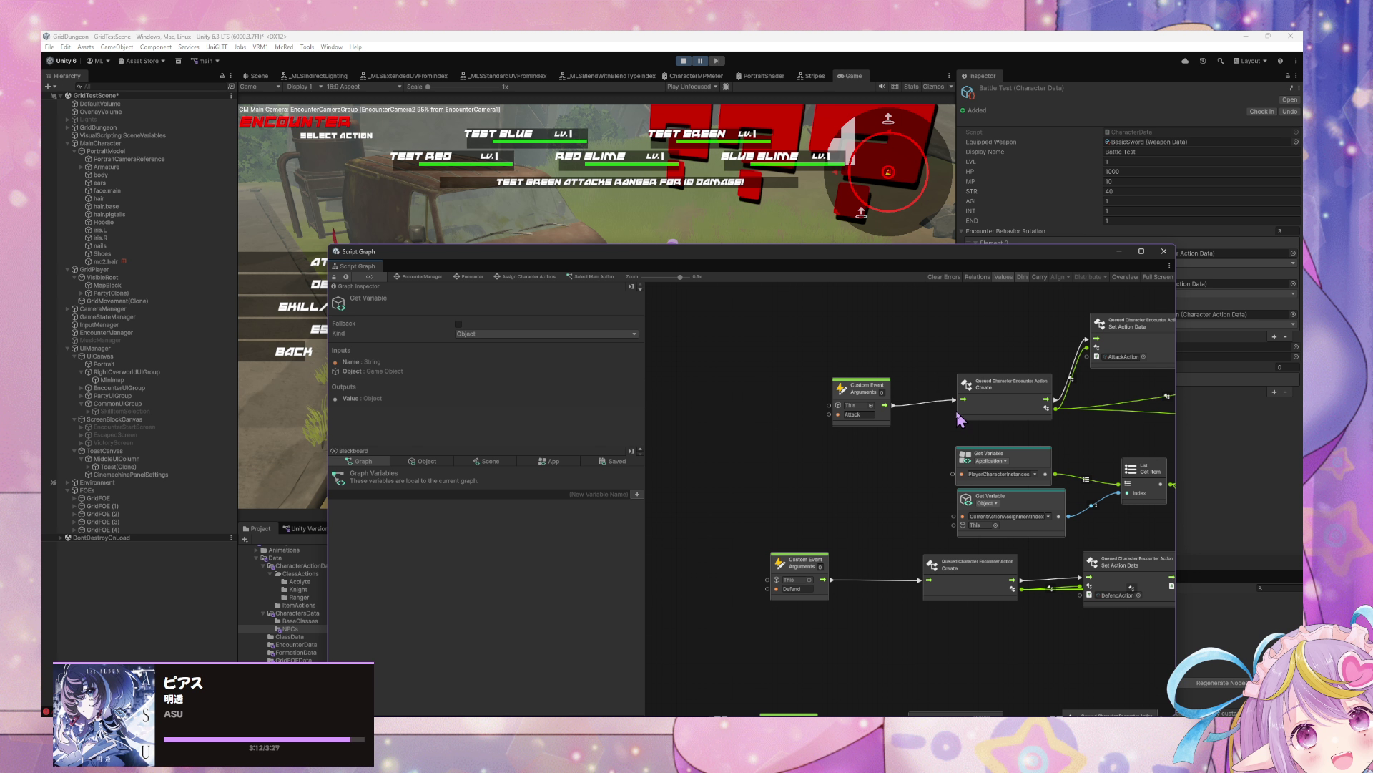
{"action": "scroll", "coordinate": [960, 420], "scroll_direction": "down", "scroll_amount": 5}
{"action": "scroll", "coordinate": [890, 389], "scroll_direction": "up", "scroll_amount": 5}
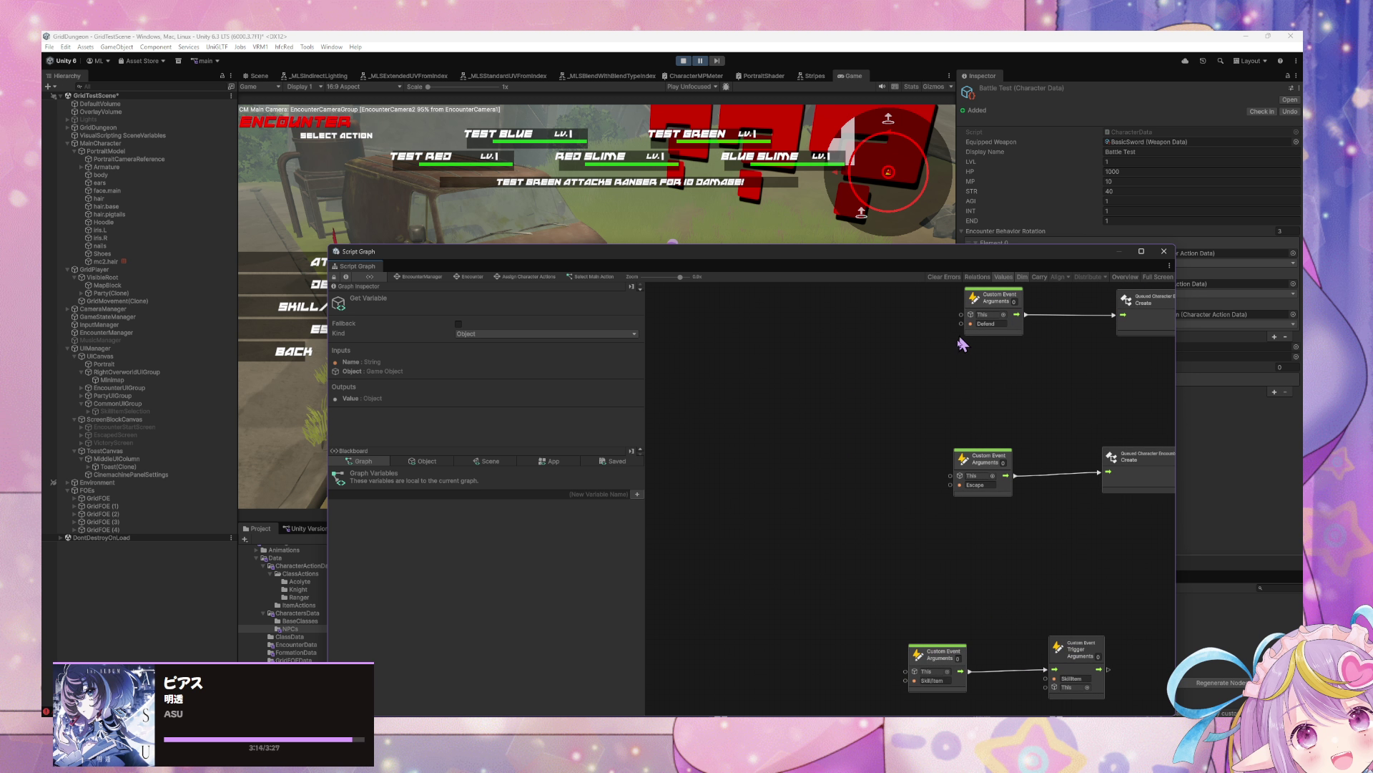
{"action": "scroll", "coordinate": [946, 366], "scroll_direction": "down", "scroll_amount": 5}
{"action": "scroll", "coordinate": [1027, 558], "scroll_direction": "up", "scroll_amount": 5}
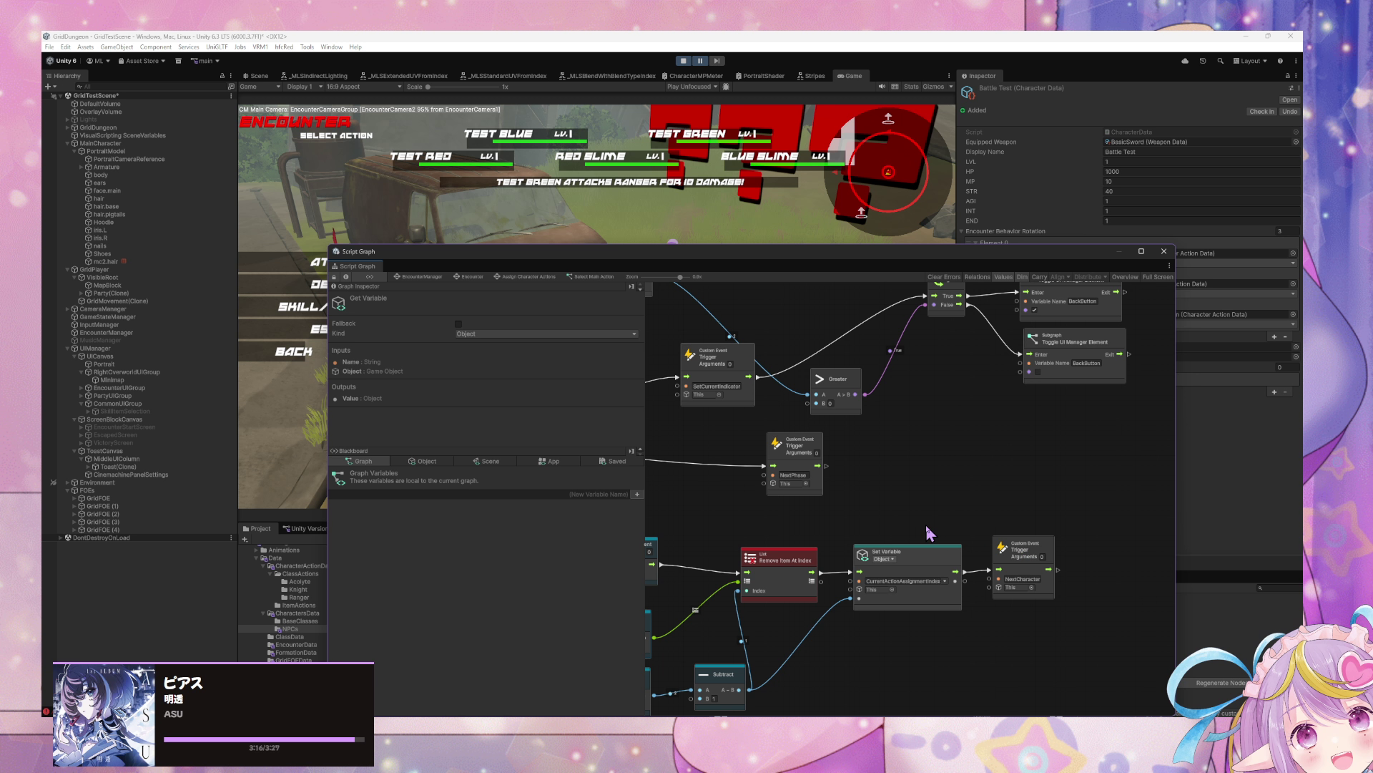
{"action": "scroll", "coordinate": [928, 532], "scroll_direction": "up", "scroll_amount": 3}
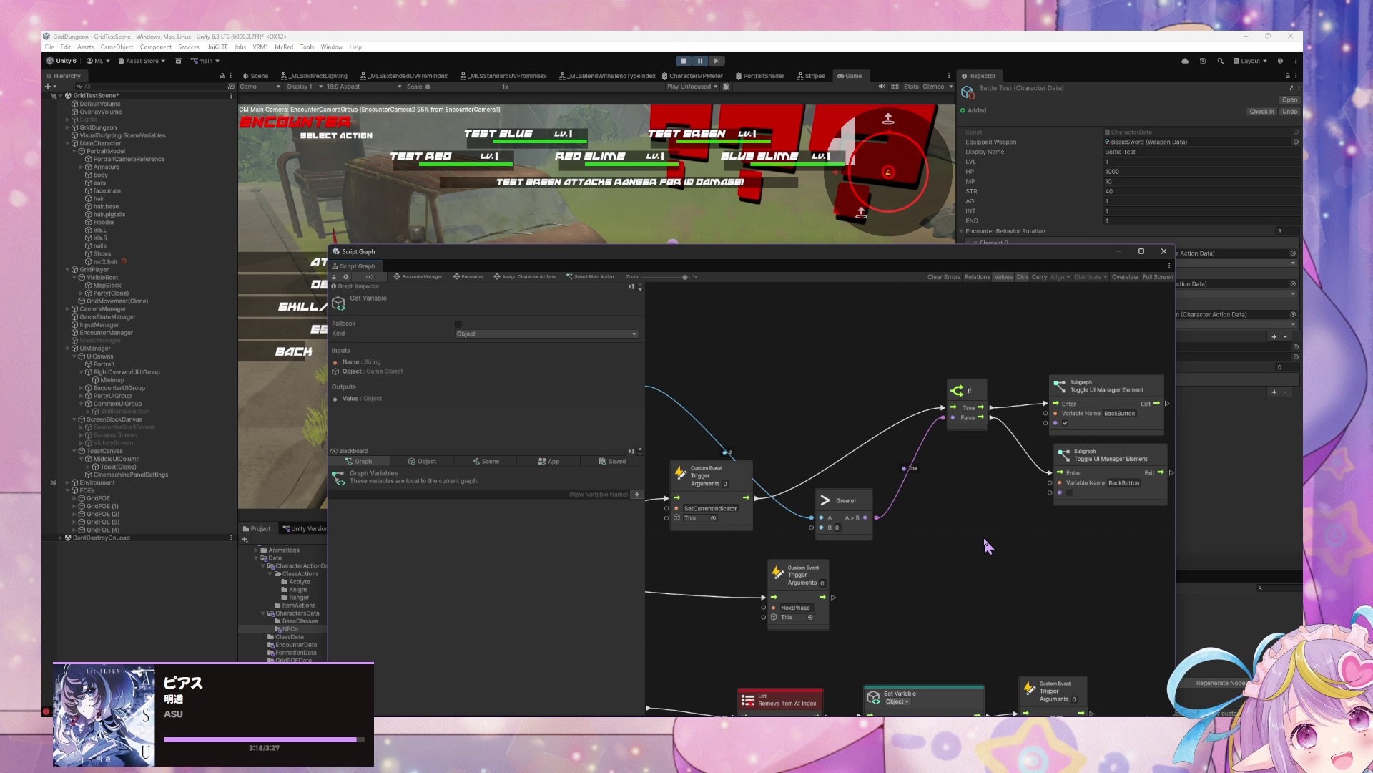
{"action": "scroll", "coordinate": [1150, 536], "scroll_direction": "down", "scroll_amount": 5}
{"action": "scroll", "coordinate": [1032, 540], "scroll_direction": "up", "scroll_amount": 5}
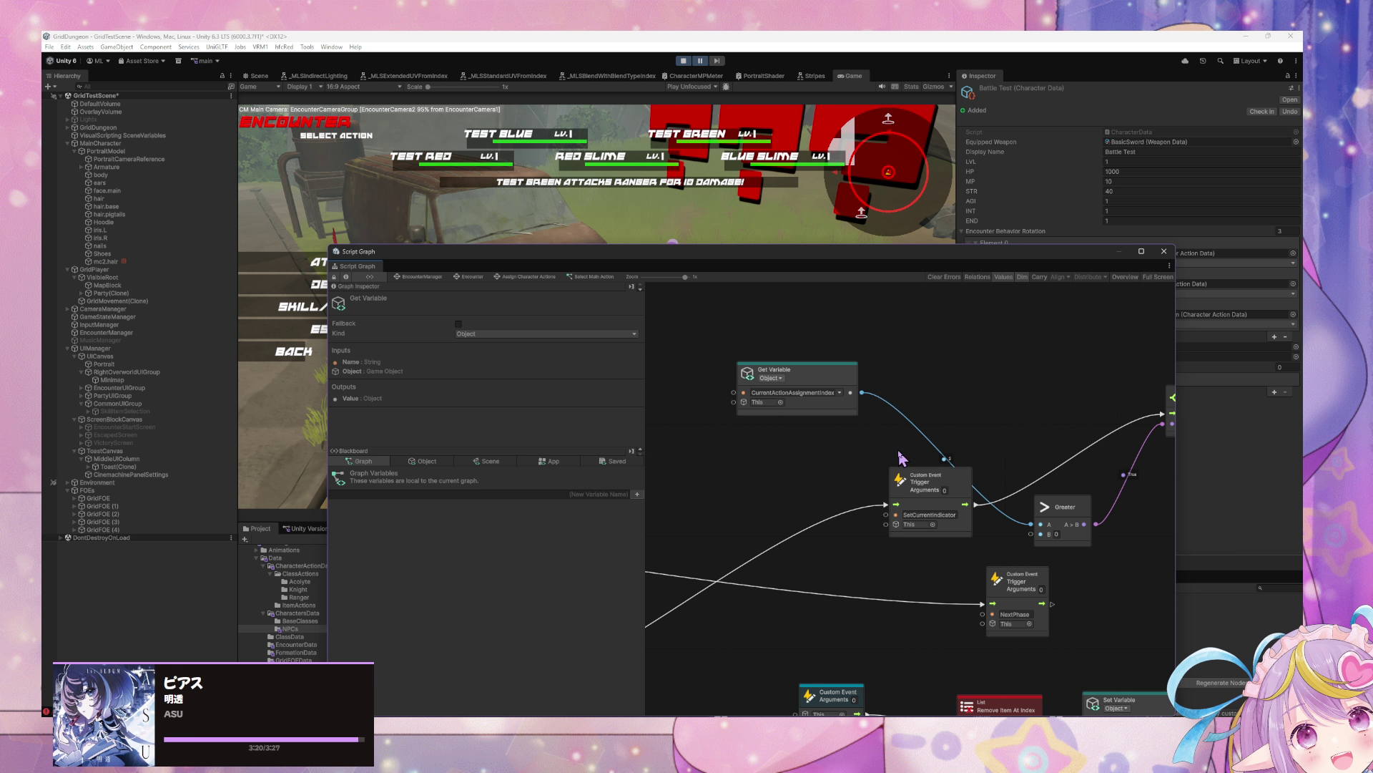
Step: Move the SetCurrentIndicator trigger left of Greater, fine-tune it right, and show the object's Blackboard variables
{"action": "left_click_drag", "start_coordinate": [948, 483], "coordinate": [827, 473]}
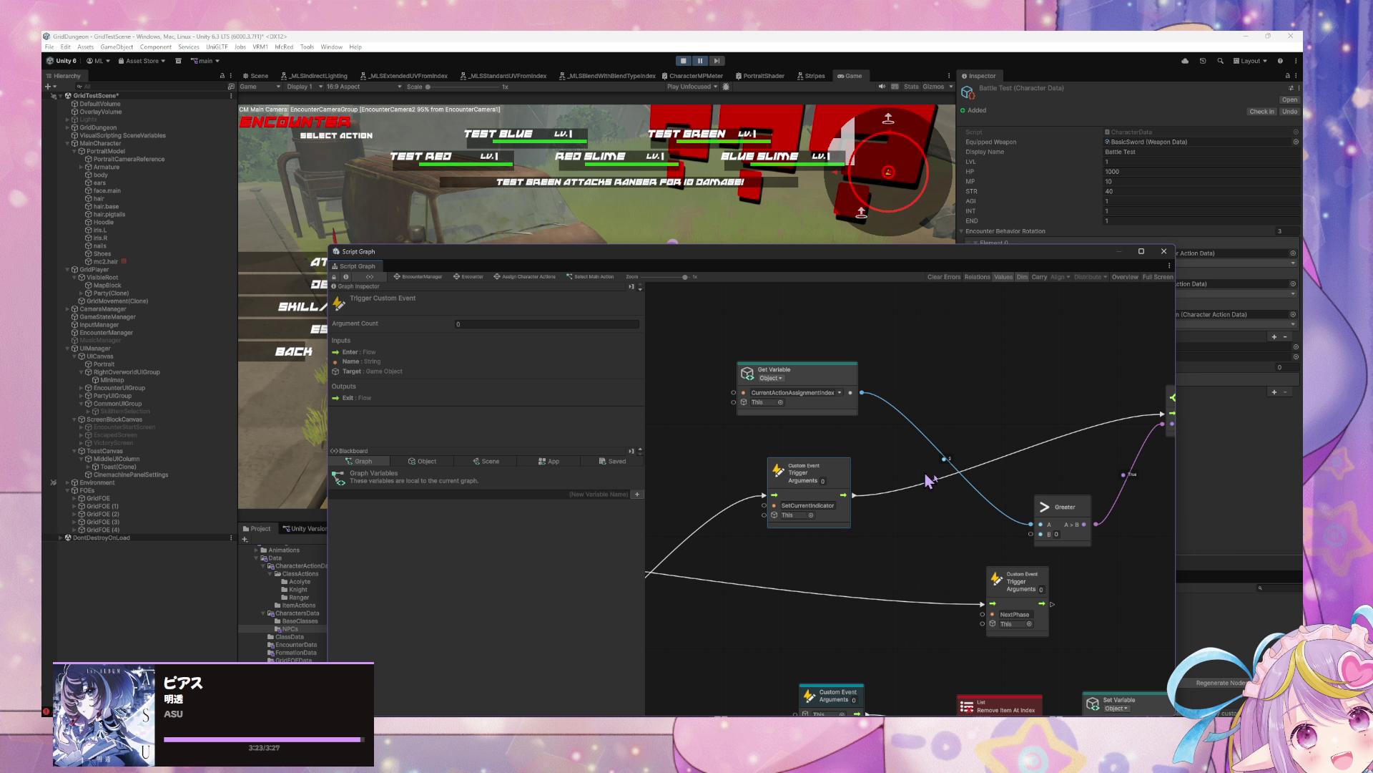
{"action": "scroll", "coordinate": [1002, 543], "scroll_direction": "right", "scroll_amount": 3}
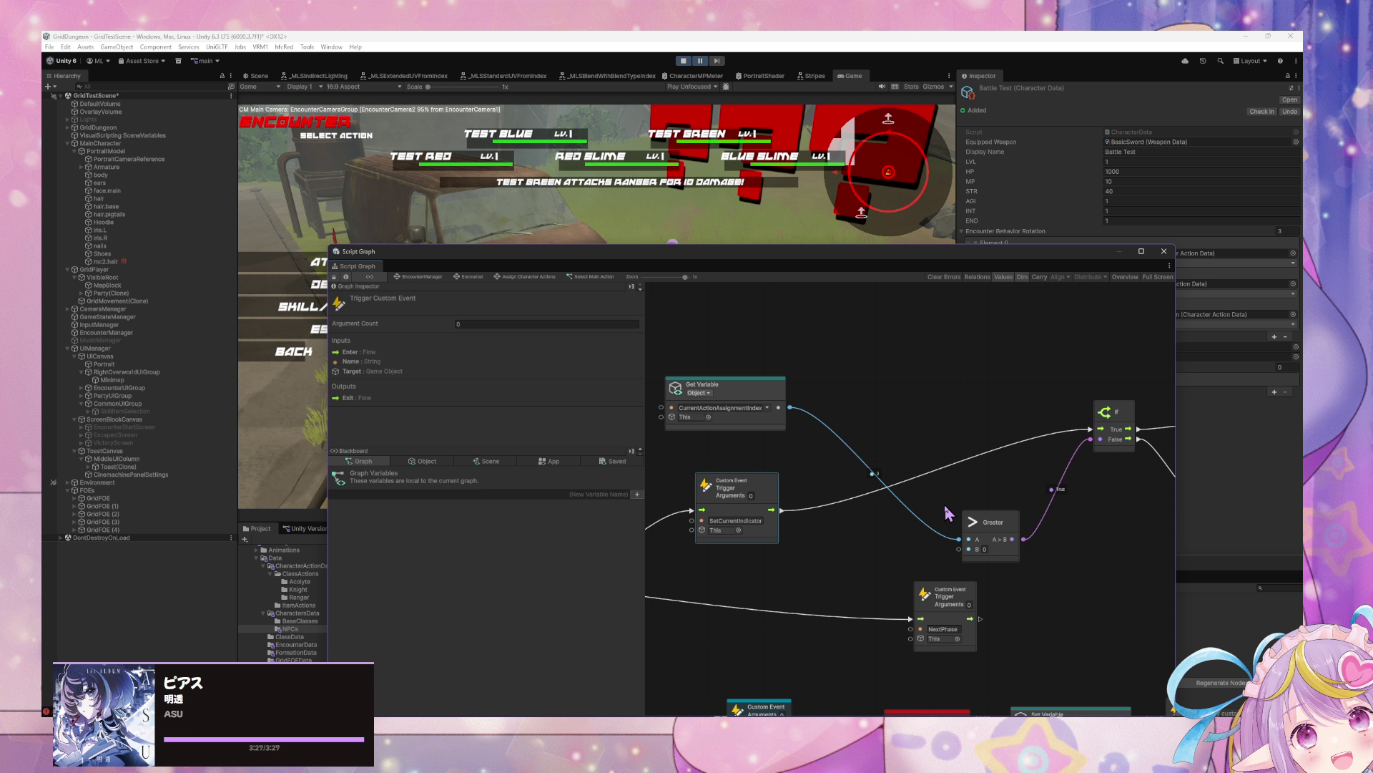
{"action": "scroll", "coordinate": [859, 529], "scroll_direction": "left", "scroll_amount": 5}
{"action": "left_click_drag", "start_coordinate": [979, 466], "coordinate": [1005, 465]}
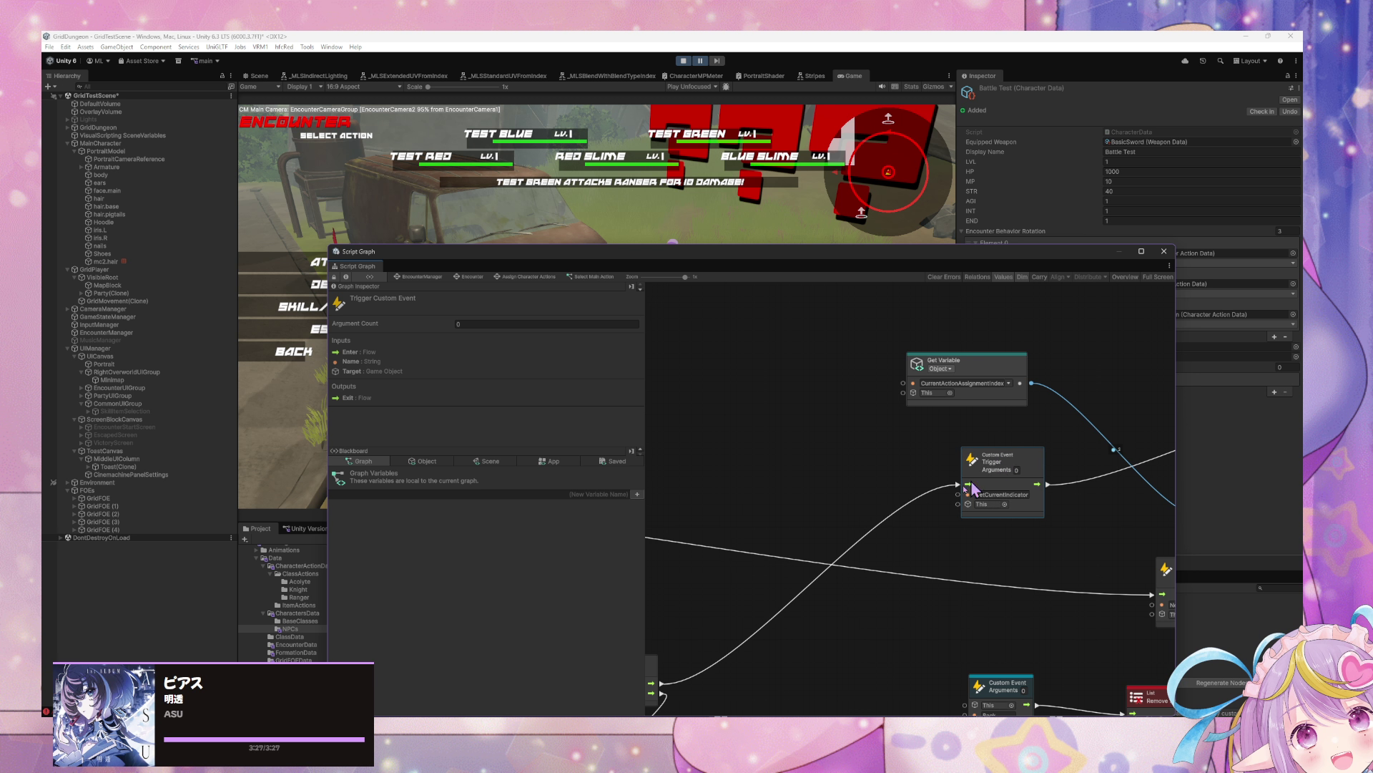
{"action": "left_click", "coordinate": [425, 460]}
Step: Create a QueuedCharacterEncounterActions Get Variable node and lower the SetCurrentIndicator event node slightly
{"action": "scroll", "coordinate": [458, 583], "scroll_direction": "down", "scroll_amount": 10}
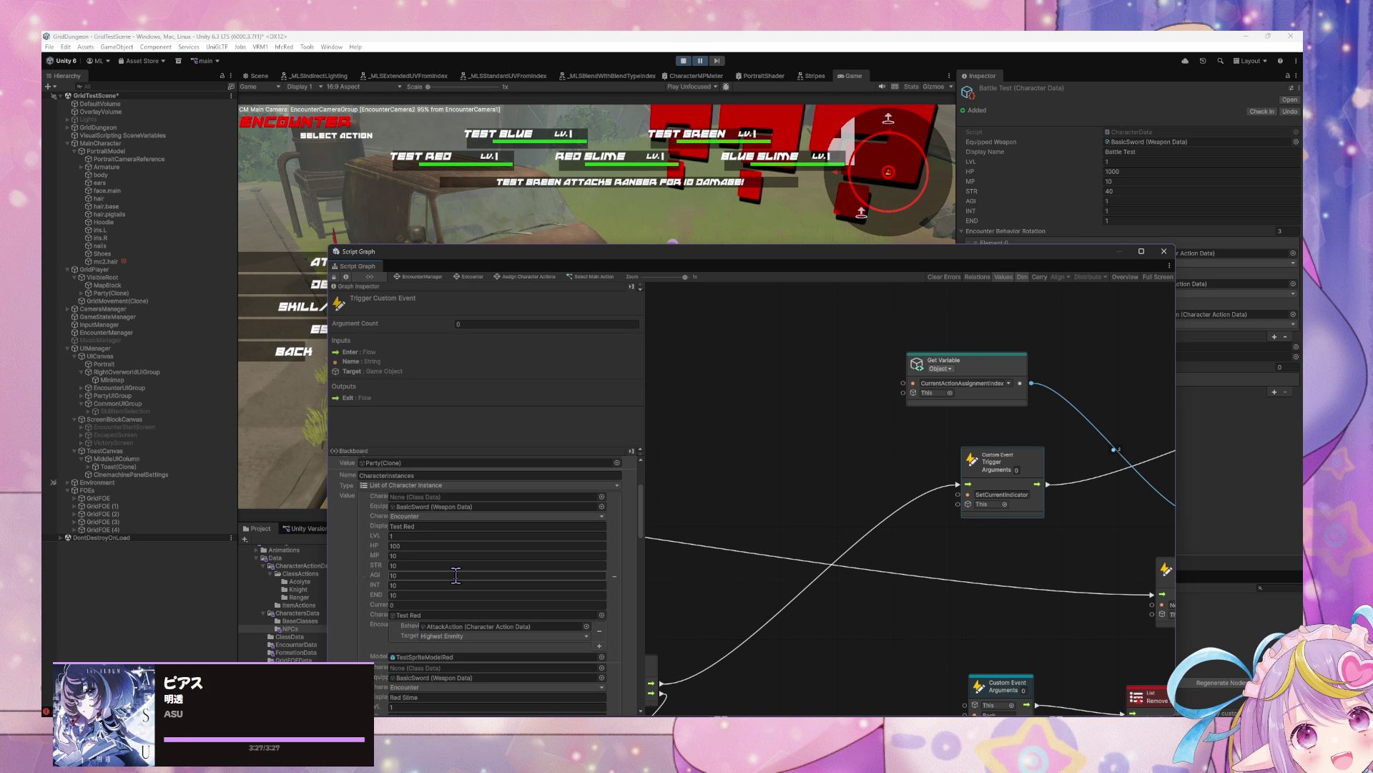
{"action": "scroll", "coordinate": [460, 576], "scroll_direction": "down", "scroll_amount": 15}
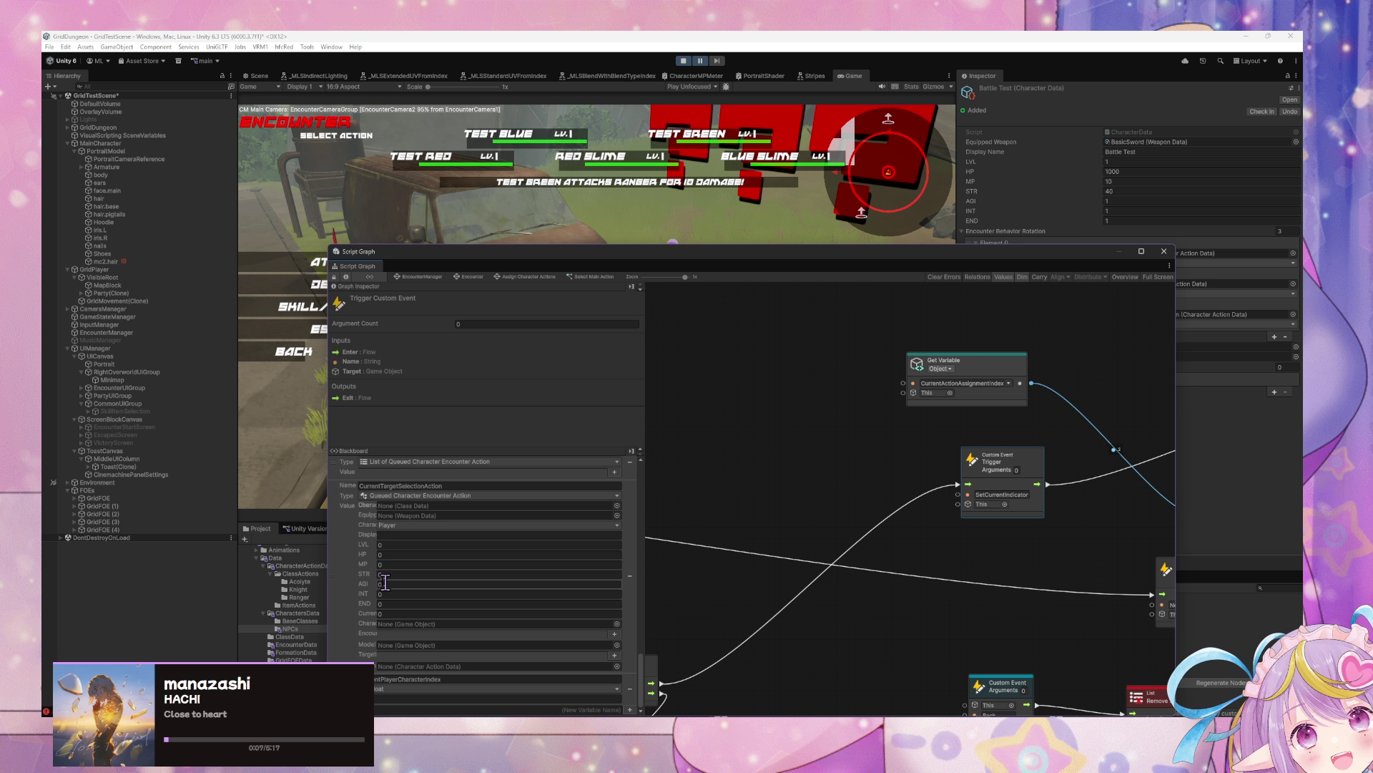
{"action": "scroll", "coordinate": [363, 581], "scroll_direction": "up", "scroll_amount": 5}
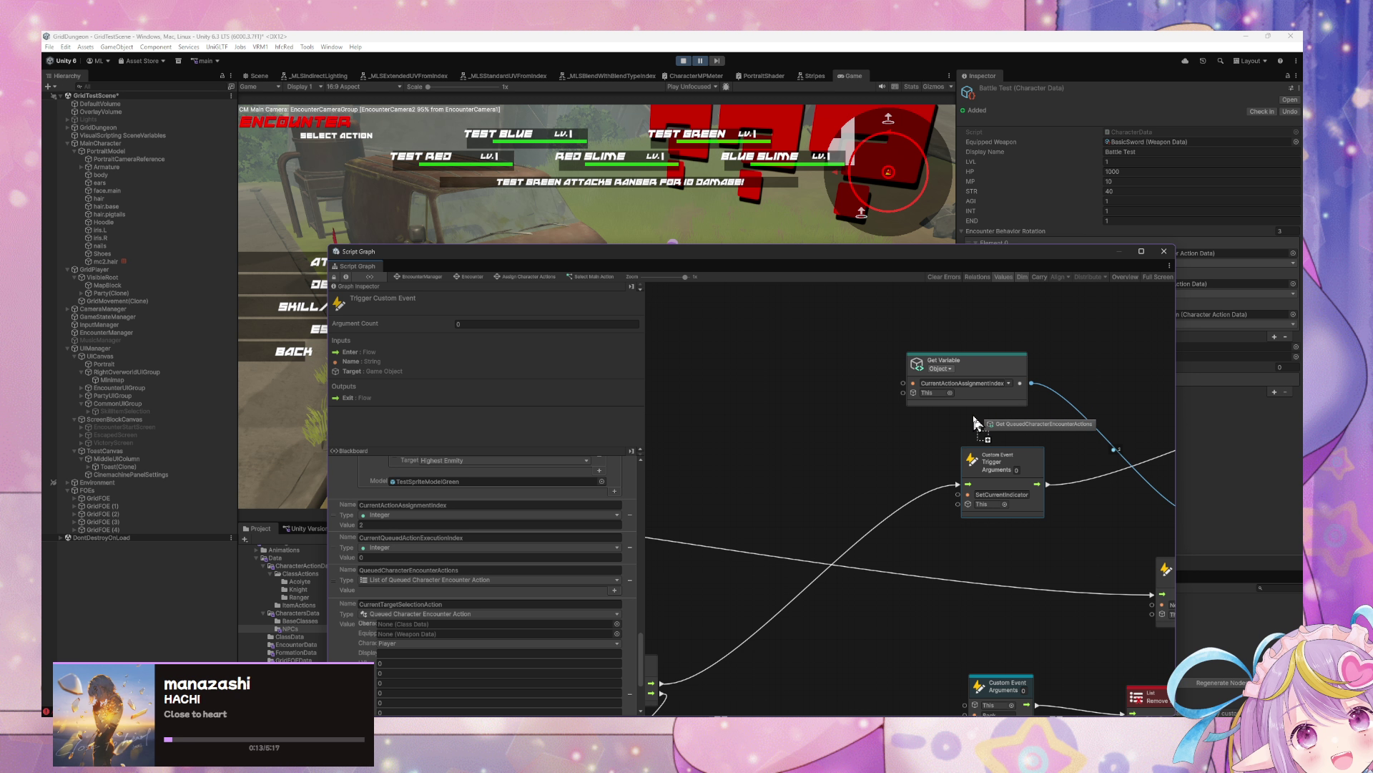
{"action": "left_click_drag", "start_coordinate": [974, 422], "coordinate": [974, 423]}
{"action": "scroll", "coordinate": [1001, 415], "scroll_direction": "right", "scroll_amount": 3}
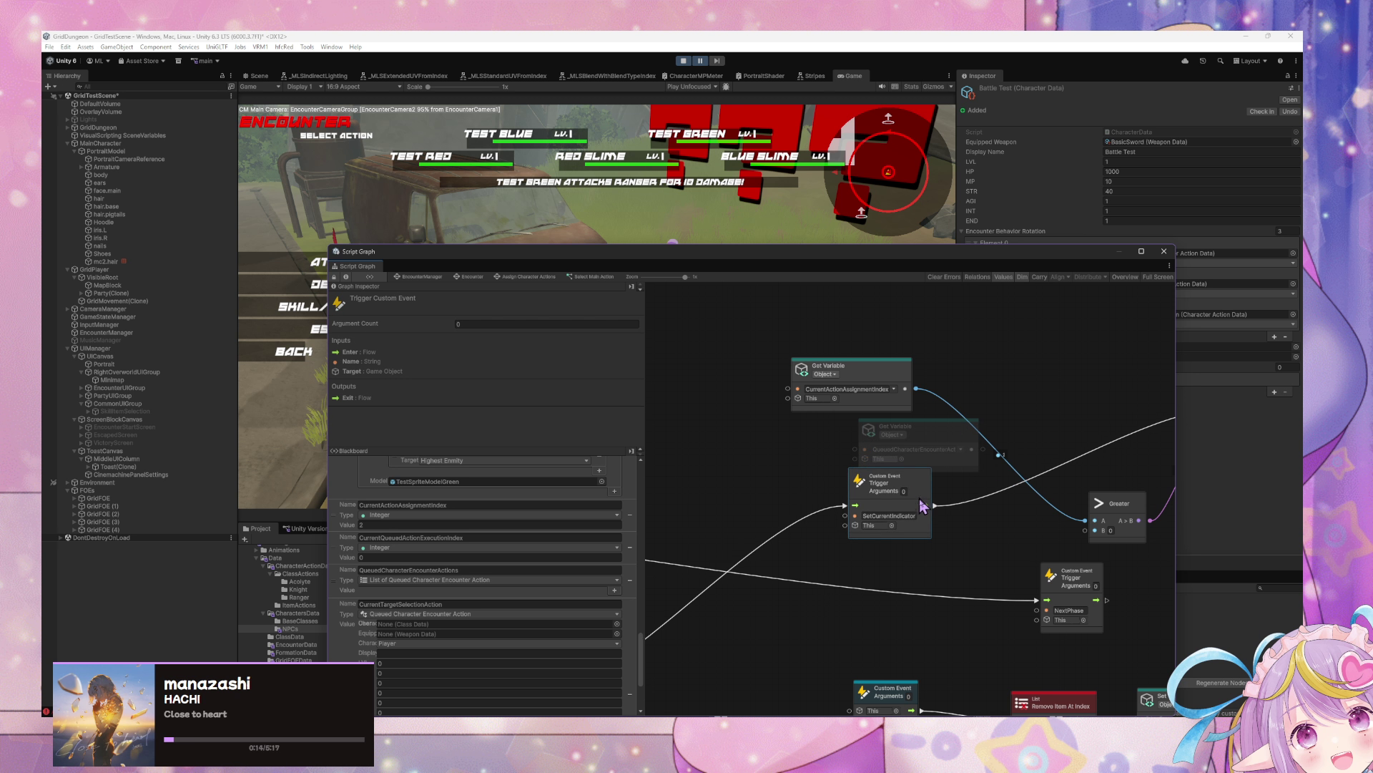
{"action": "left_click_drag", "start_coordinate": [922, 506], "coordinate": [931, 541]}
Step: Add a Count Items node and feed the QueuedCharacterEncounterActions list into it
{"action": "right_click", "coordinate": [1036, 430]}
{"action": "left_click", "coordinate": [1046, 435]}
{"action": "type", "text": "count"}
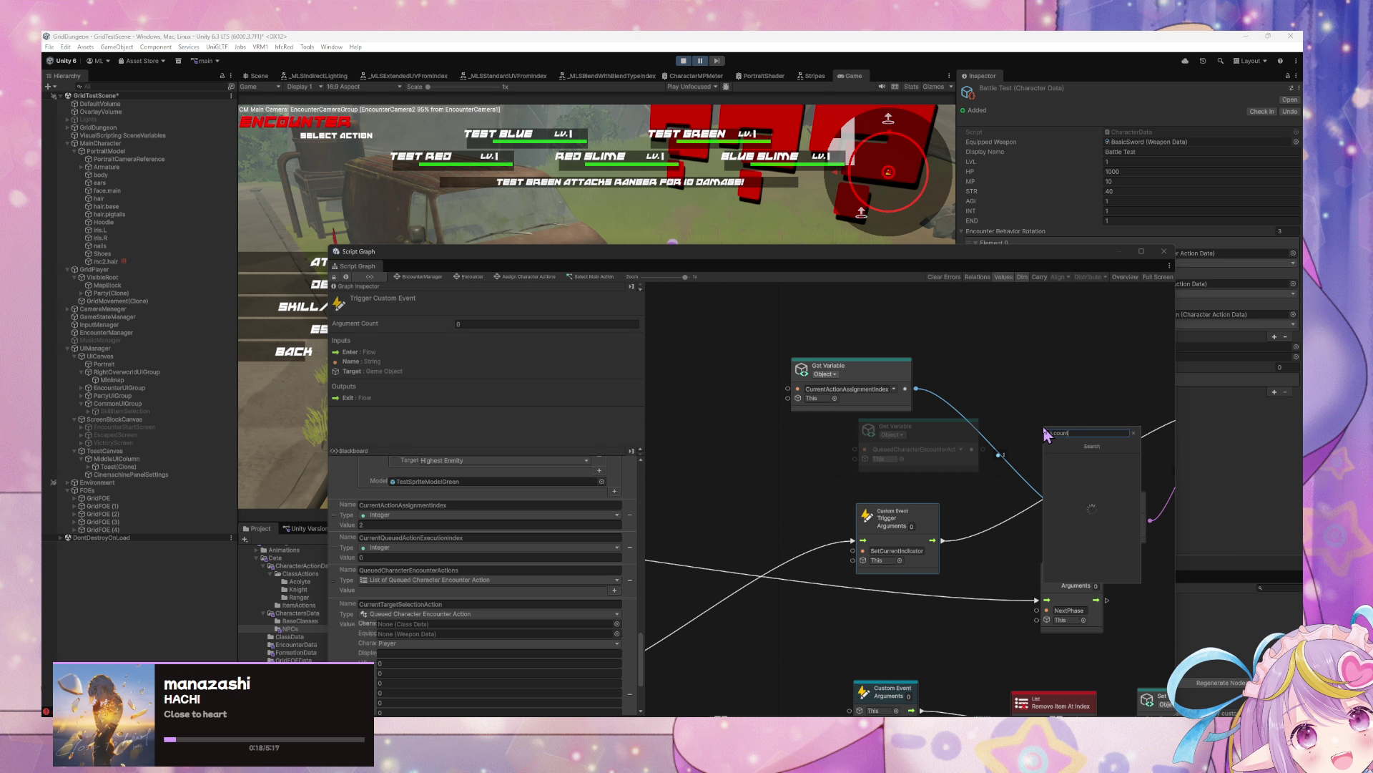
{"action": "key", "text": "Return"}
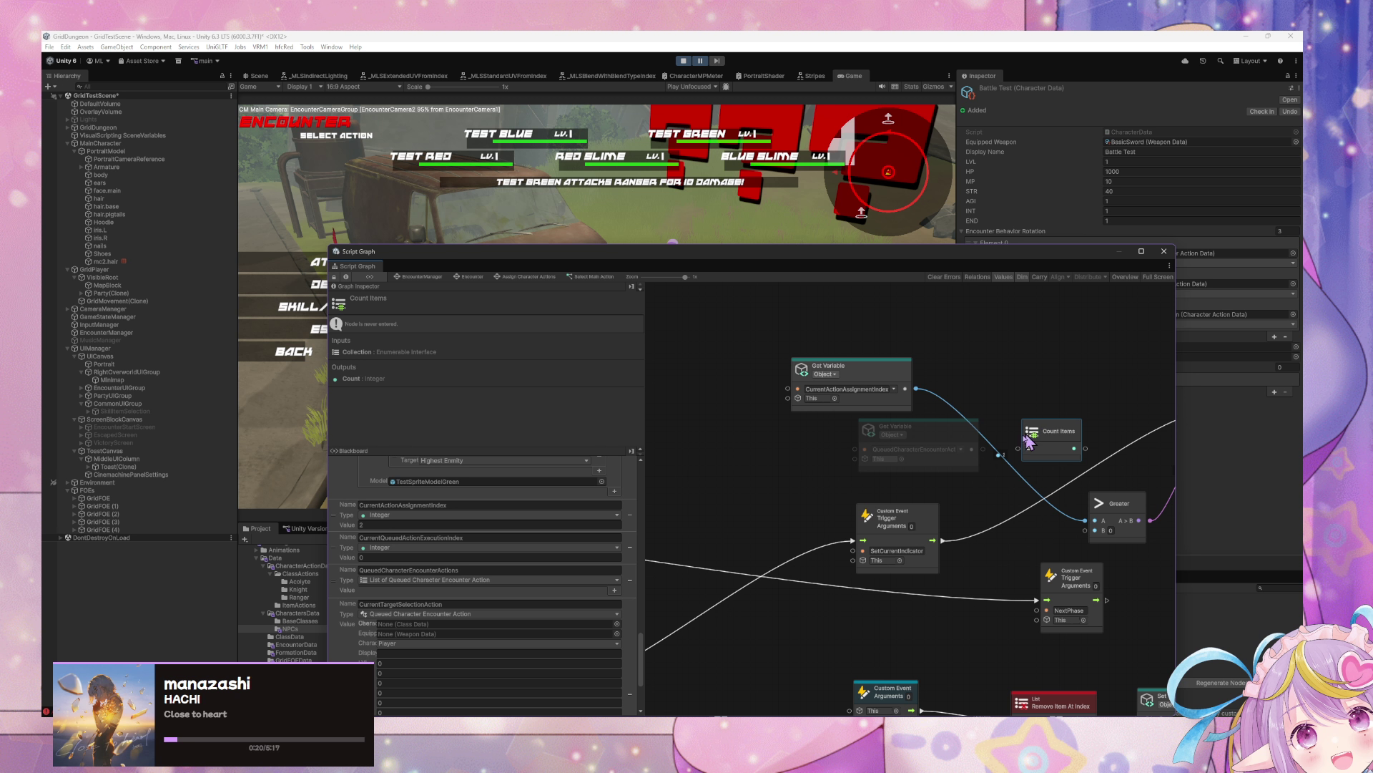
{"action": "mouse_move", "coordinate": [987, 454]}
{"action": "left_mouse_down"}
{"action": "mouse_move", "coordinate": [1019, 448]}
{"action": "mouse_move", "coordinate": [1094, 521]}
{"action": "left_mouse_up"}
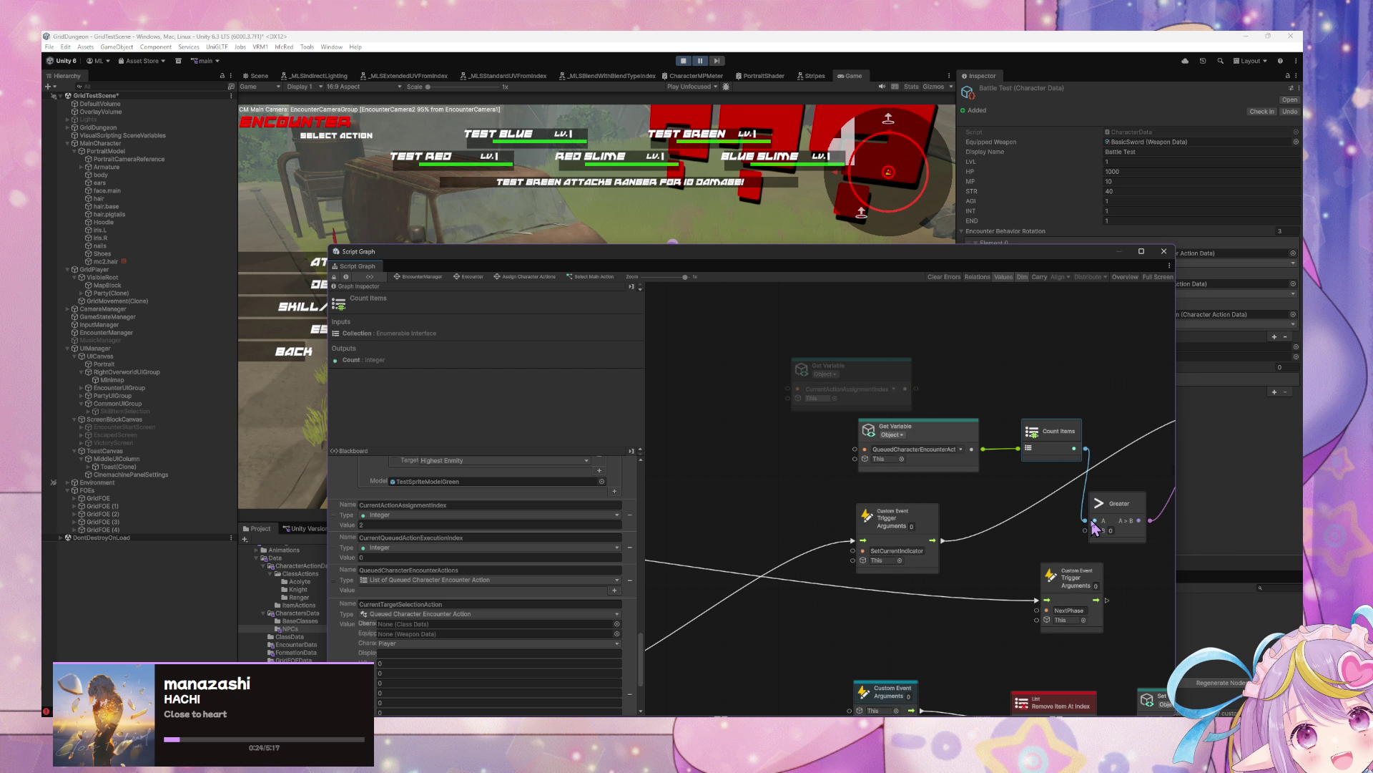
Step: Delete the old CurrentActionAssignmentIndex node and shift the queued-actions and Count Items nodes left
{"action": "left_click", "coordinate": [905, 376]}
{"action": "key", "text": "Delete"}
{"action": "left_click_drag", "start_coordinate": [944, 429], "coordinate": [844, 407]}
{"action": "left_click_drag", "start_coordinate": [1041, 427], "coordinate": [961, 420]}
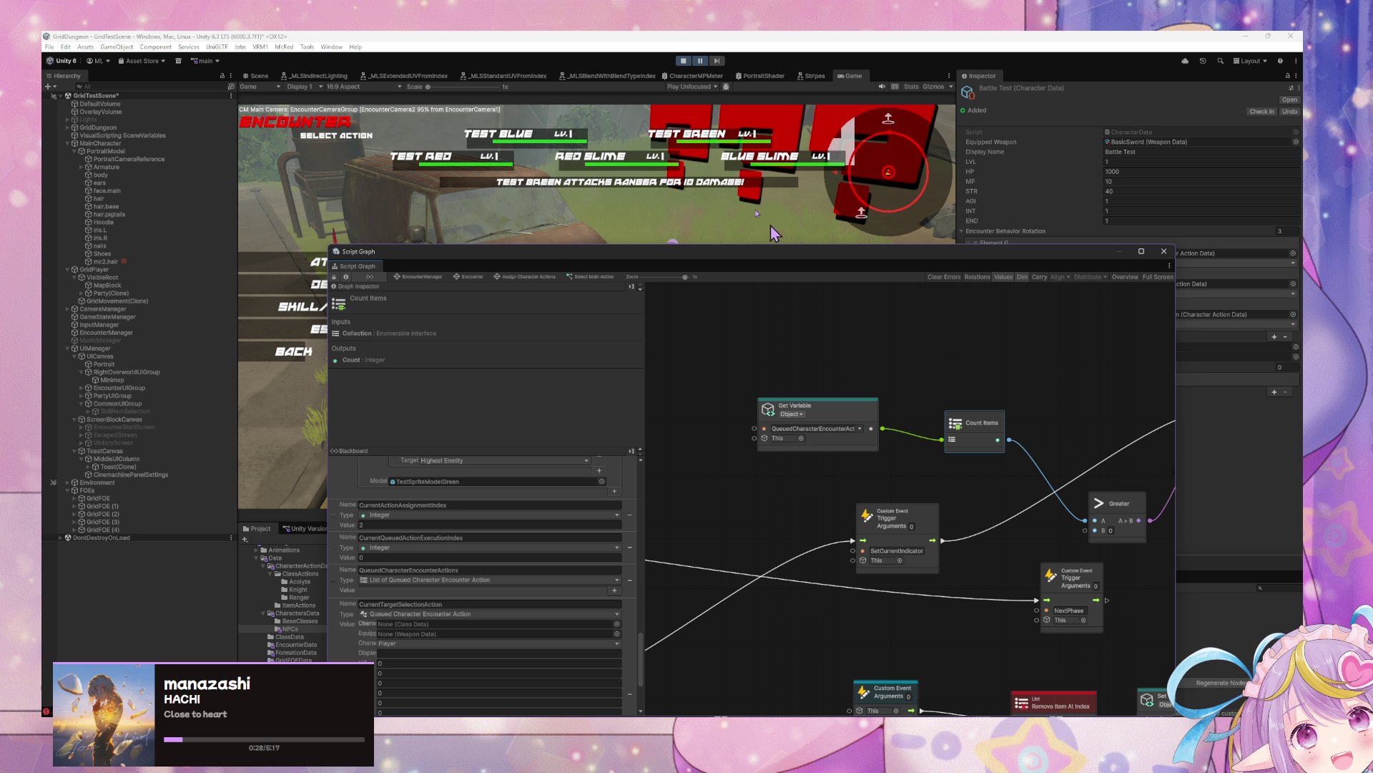
{"action": "left_click", "coordinate": [701, 61]}
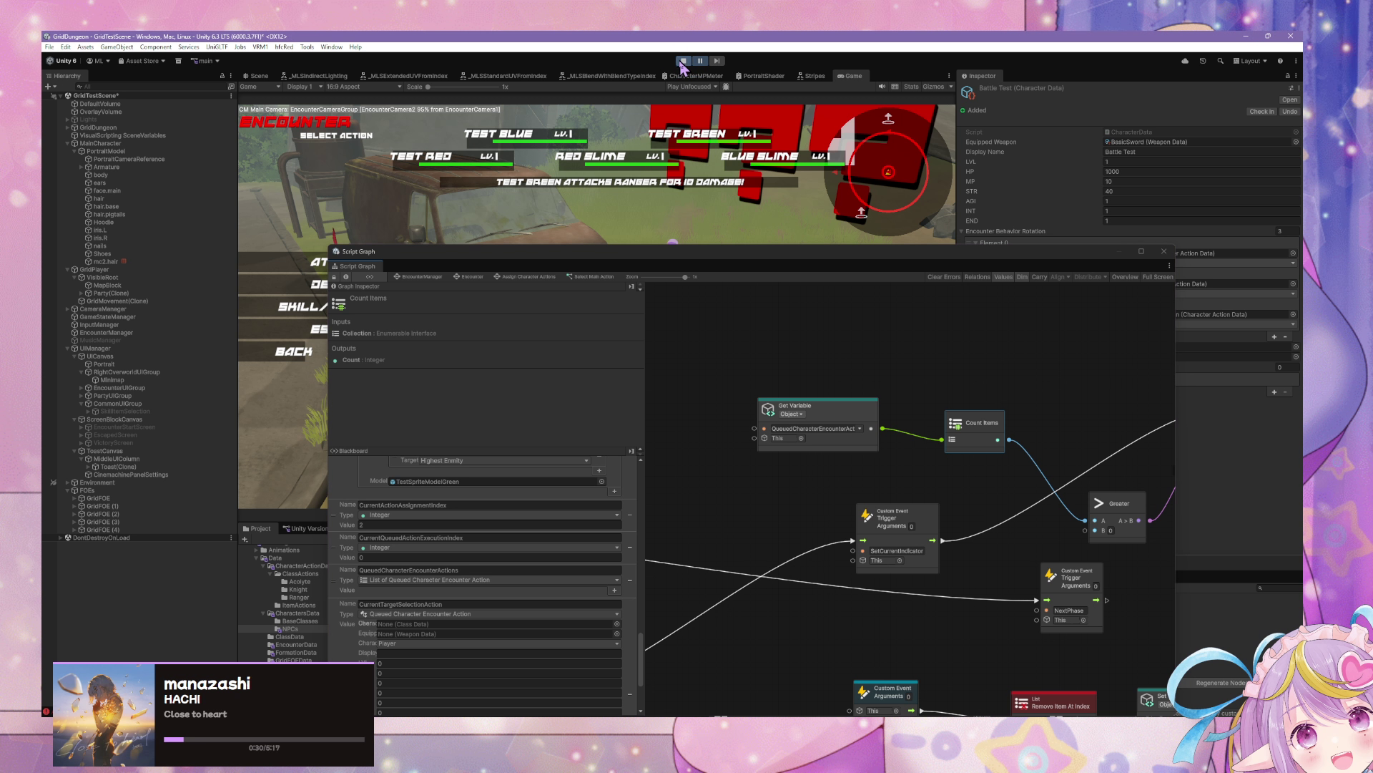
Step: Restart Play mode with the updated graph and move the Script Graph window off the Game view
{"action": "key", "text": "ctrl+p"}
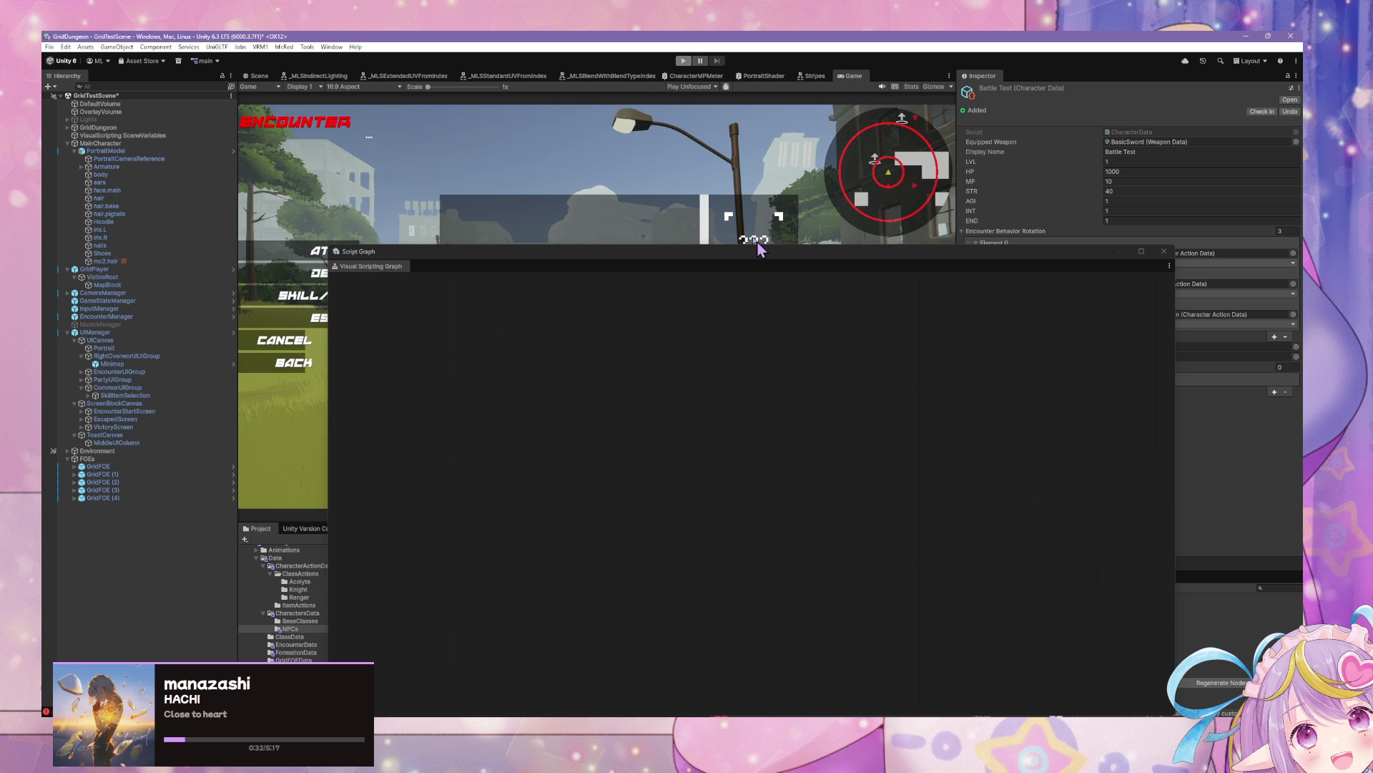
{"action": "key", "text": "ctrl+p"}
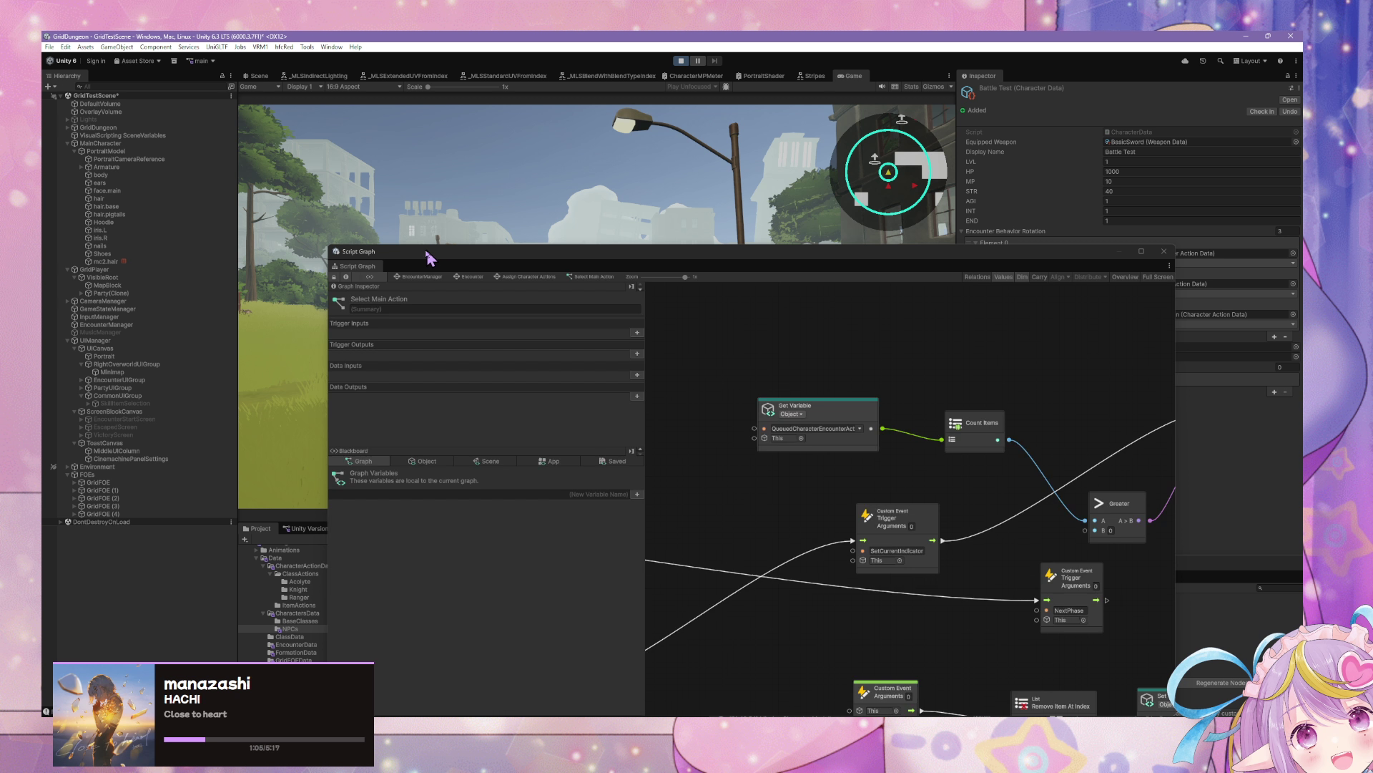
{"action": "left_click_drag", "start_coordinate": [405, 257], "coordinate": [410, 256]}
{"action": "left_click_drag", "start_coordinate": [872, 313], "coordinate": [839, 277]}
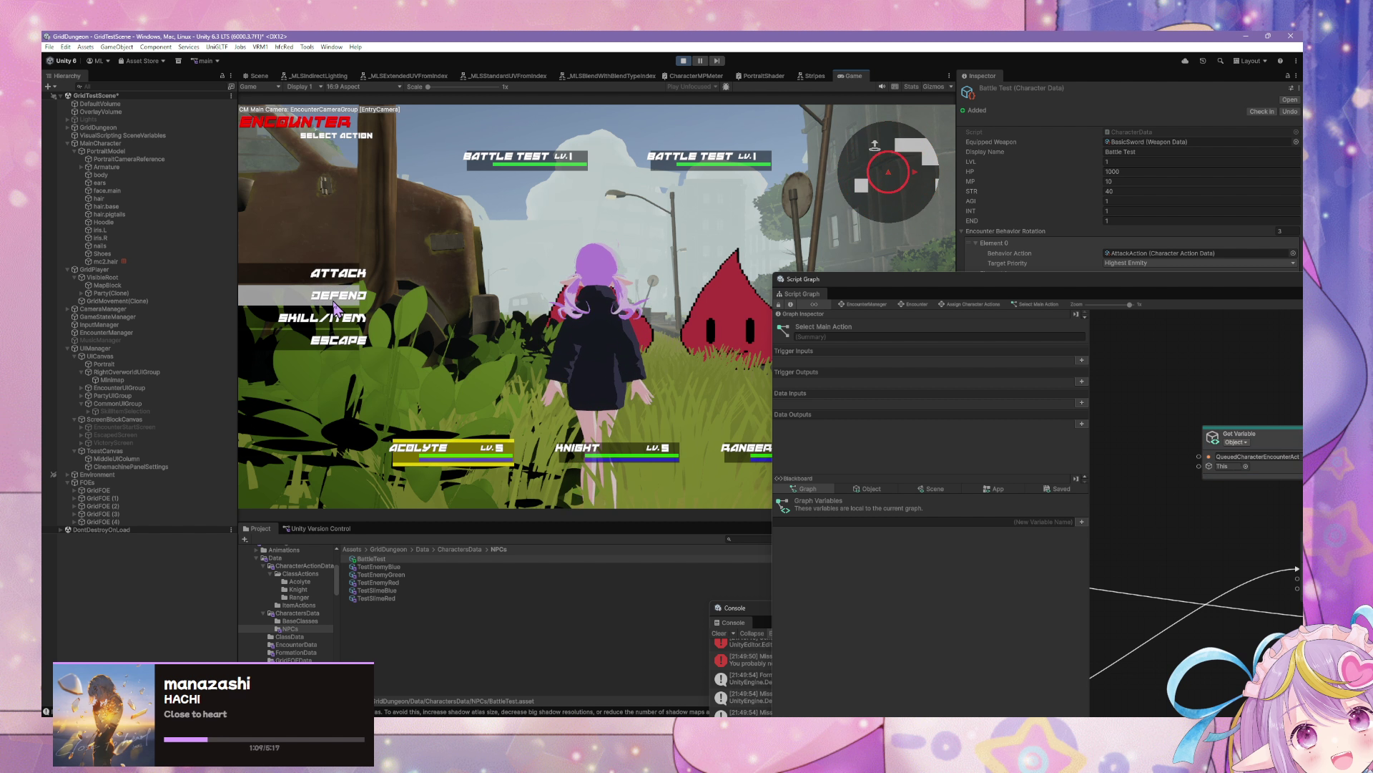
Step: Attack Battle Test enemies with the Acolyte, Knight and Ranger to resolve the round
{"action": "left_click", "coordinate": [340, 276]}
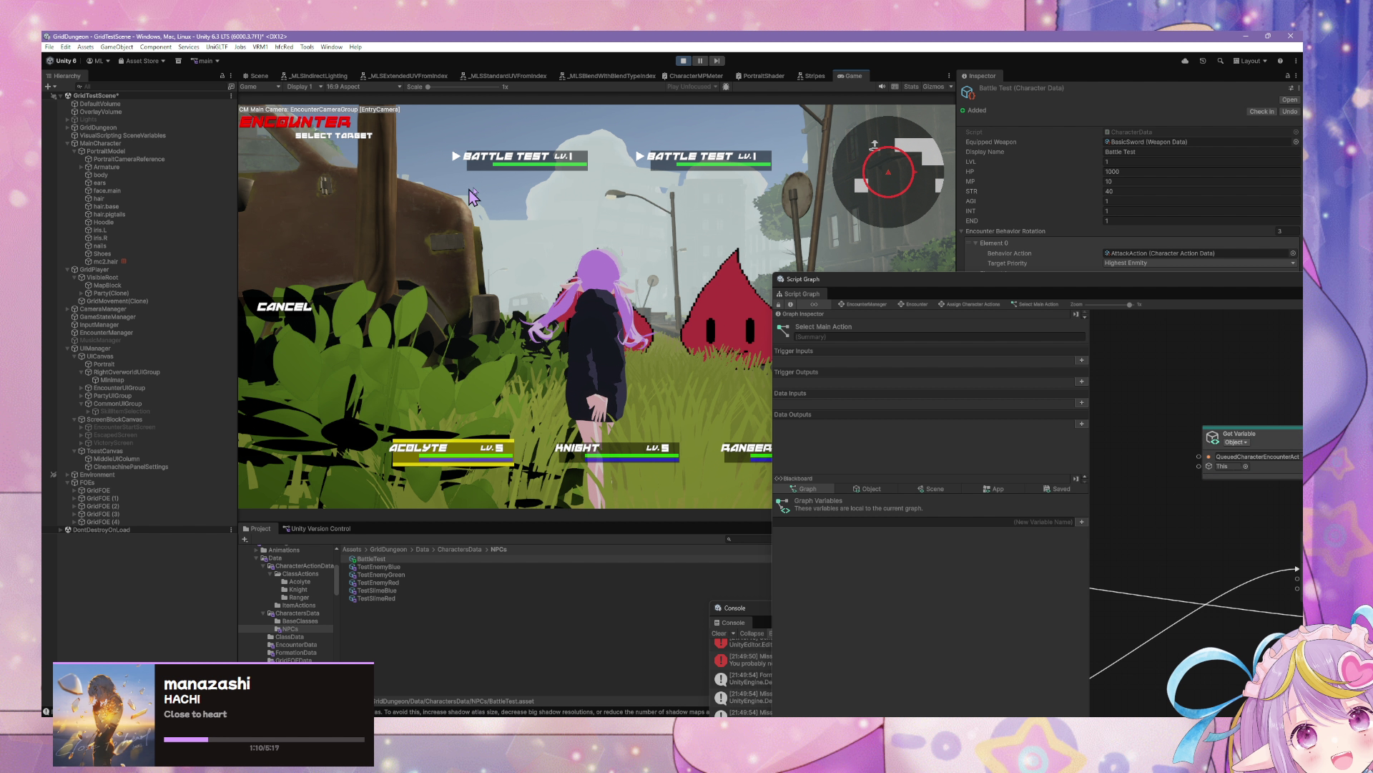
{"action": "left_click", "coordinate": [513, 173]}
{"action": "left_click", "coordinate": [336, 263]}
{"action": "left_click", "coordinate": [682, 165]}
{"action": "left_click", "coordinate": [337, 264]}
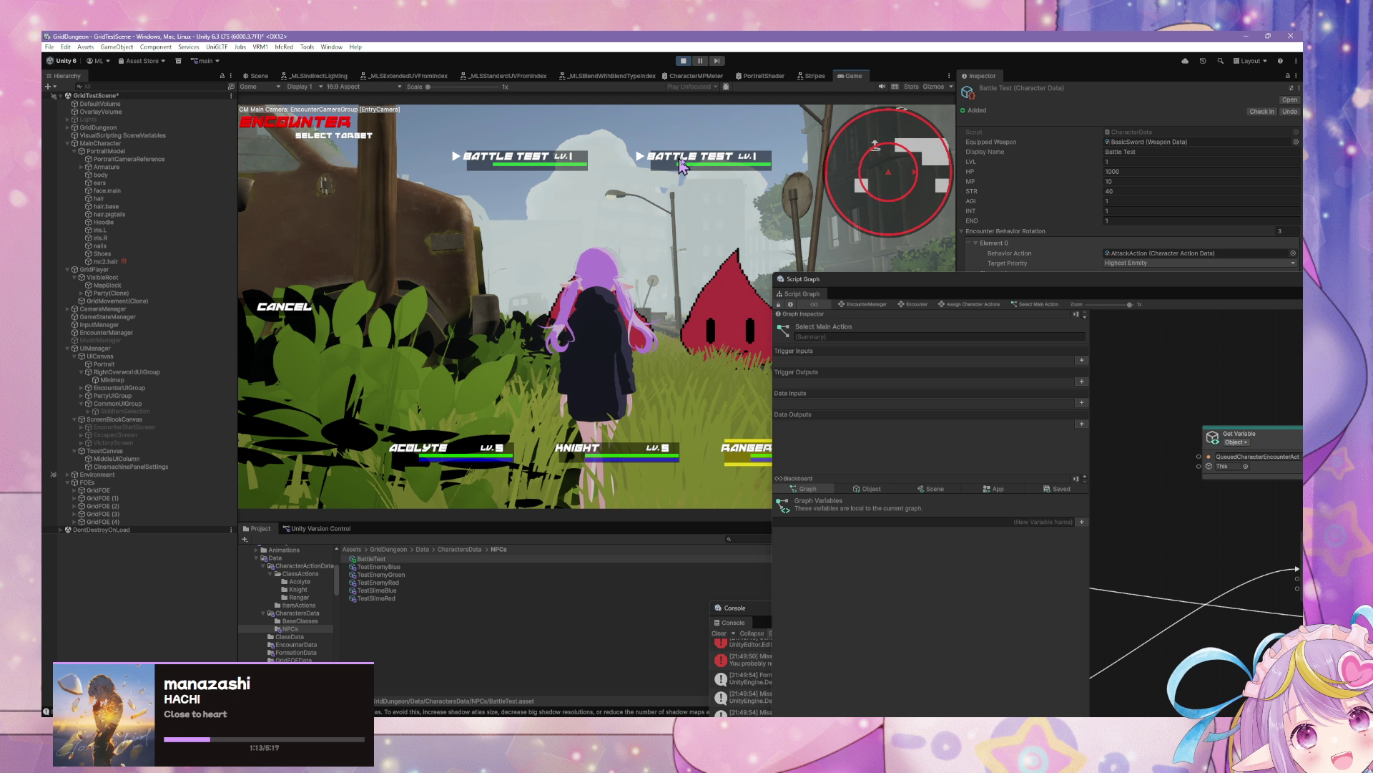
{"action": "left_click", "coordinate": [682, 165]}
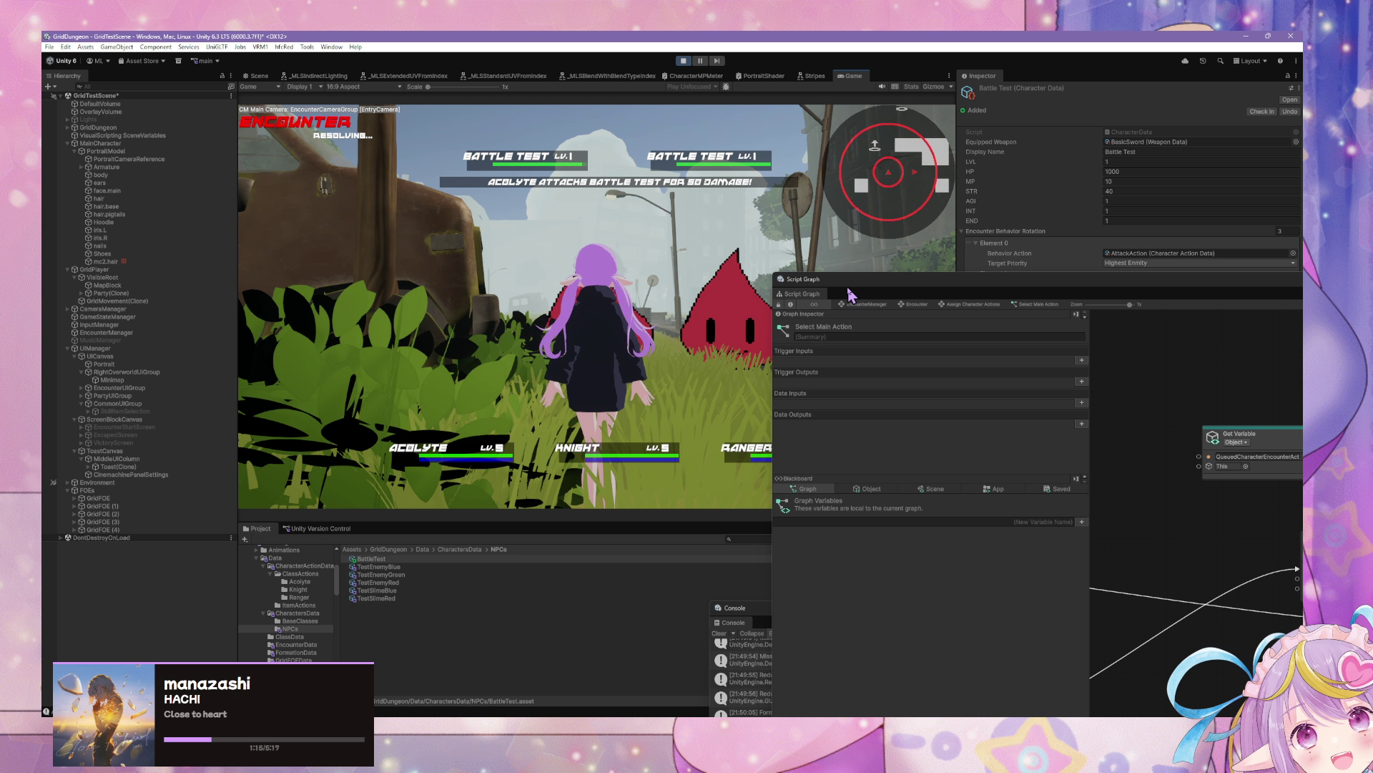
{"action": "left_click_drag", "start_coordinate": [851, 294], "coordinate": [967, 329]}
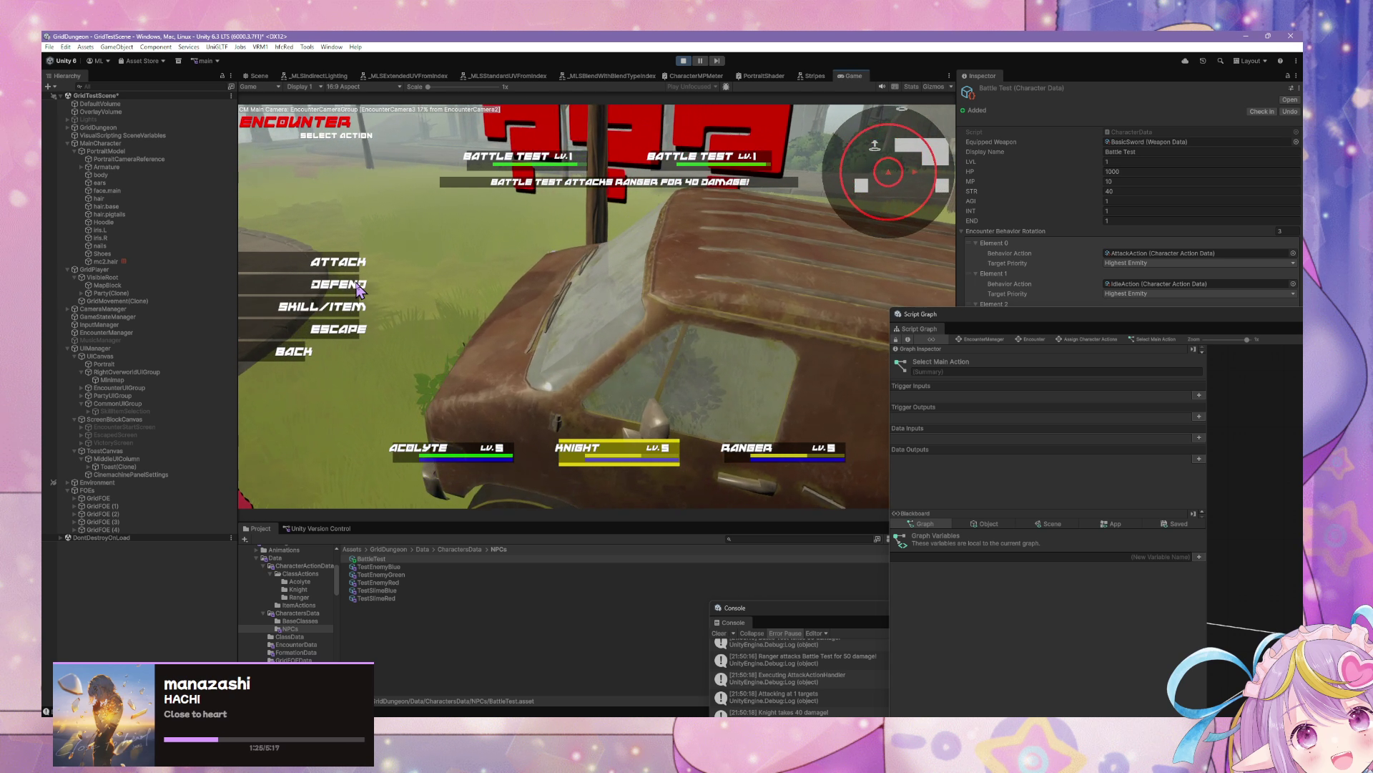
Step: Have the Acolyte cast Line Heal, then have the Acolyte and Knight defend
{"action": "left_click", "coordinate": [294, 352]}
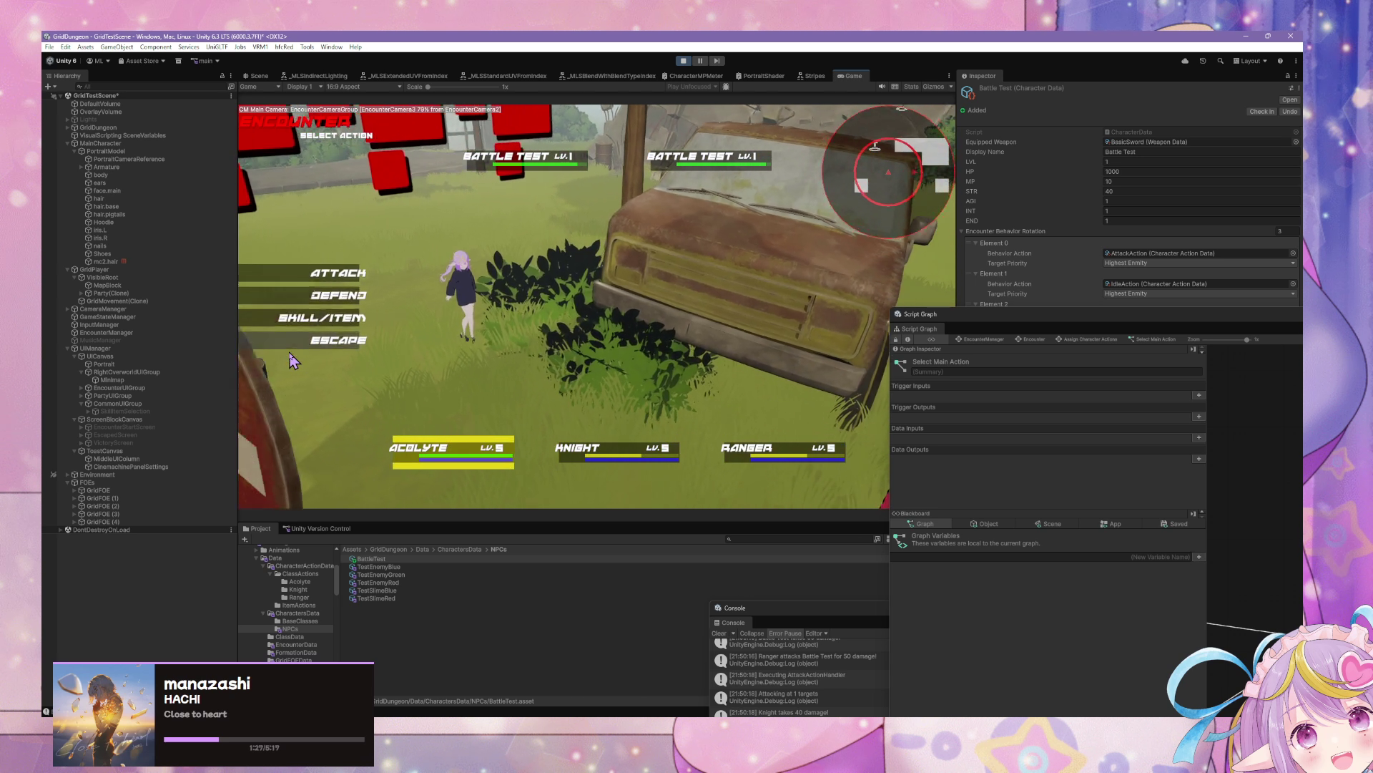
{"action": "left_click", "coordinate": [351, 318]}
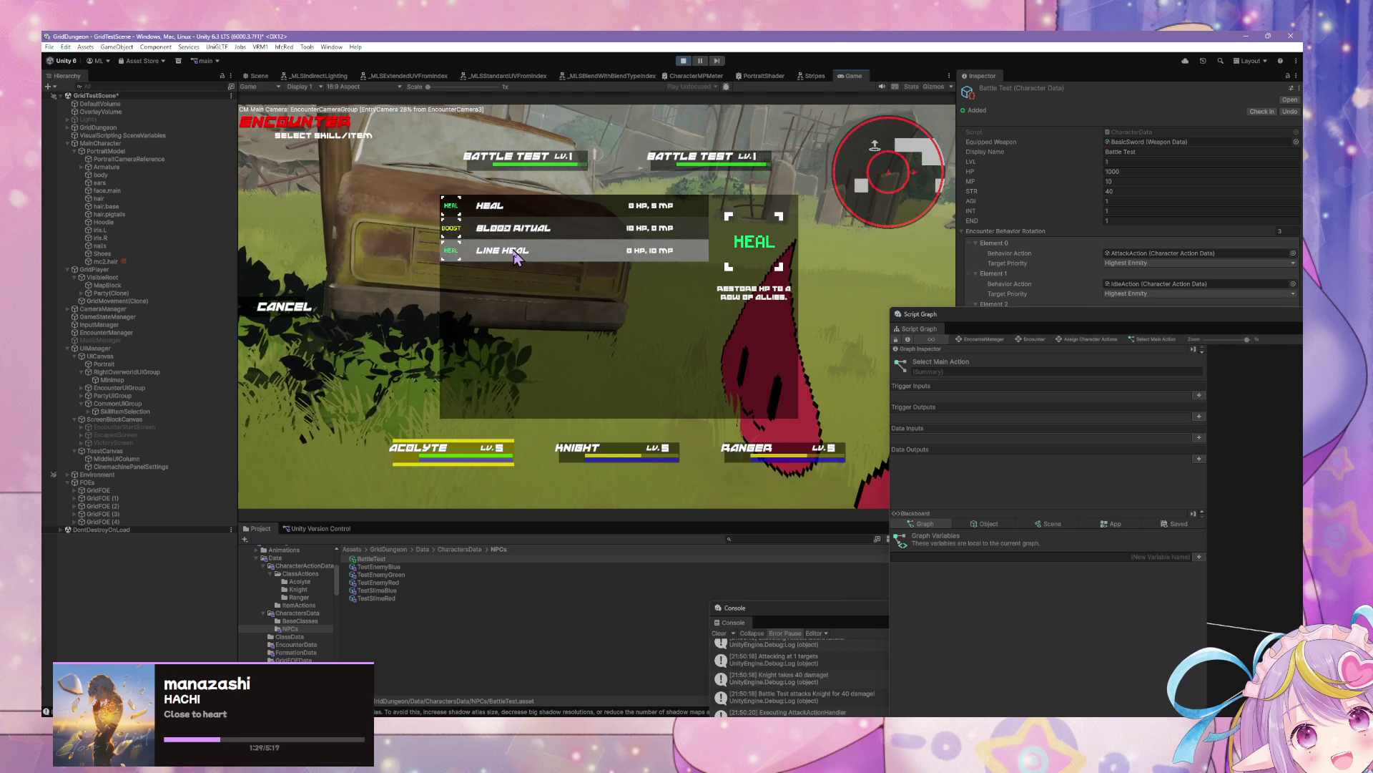
{"action": "left_click", "coordinate": [516, 258]}
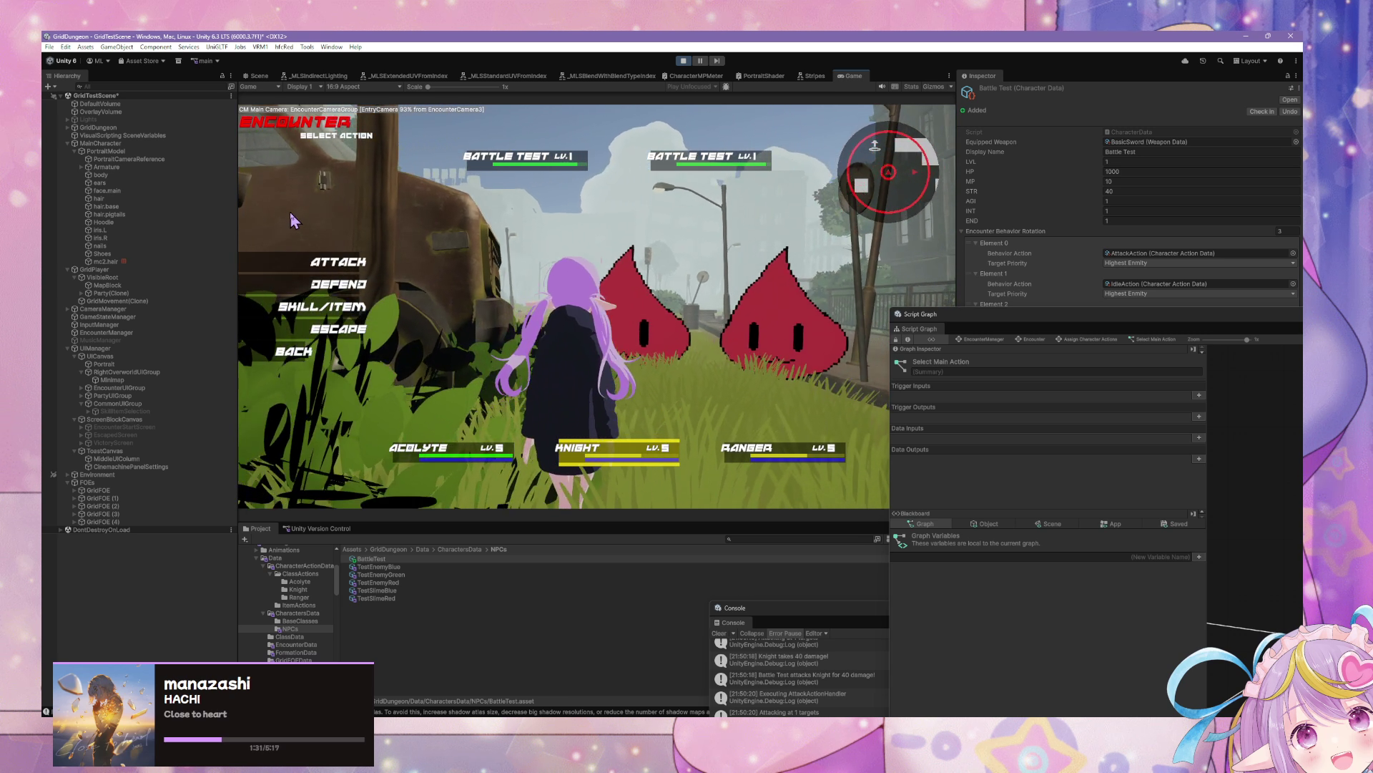
{"action": "left_click", "coordinate": [338, 284]}
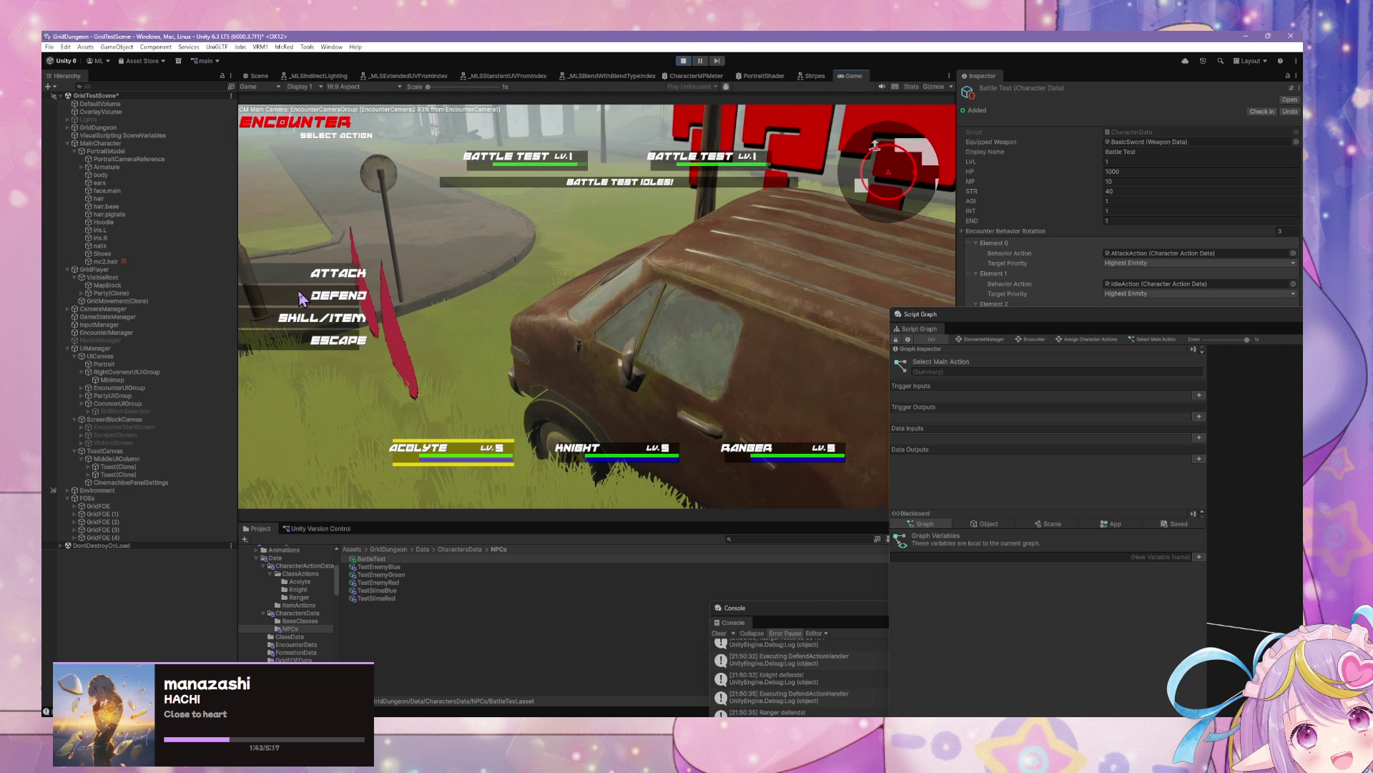
{"action": "left_click", "coordinate": [309, 295]}
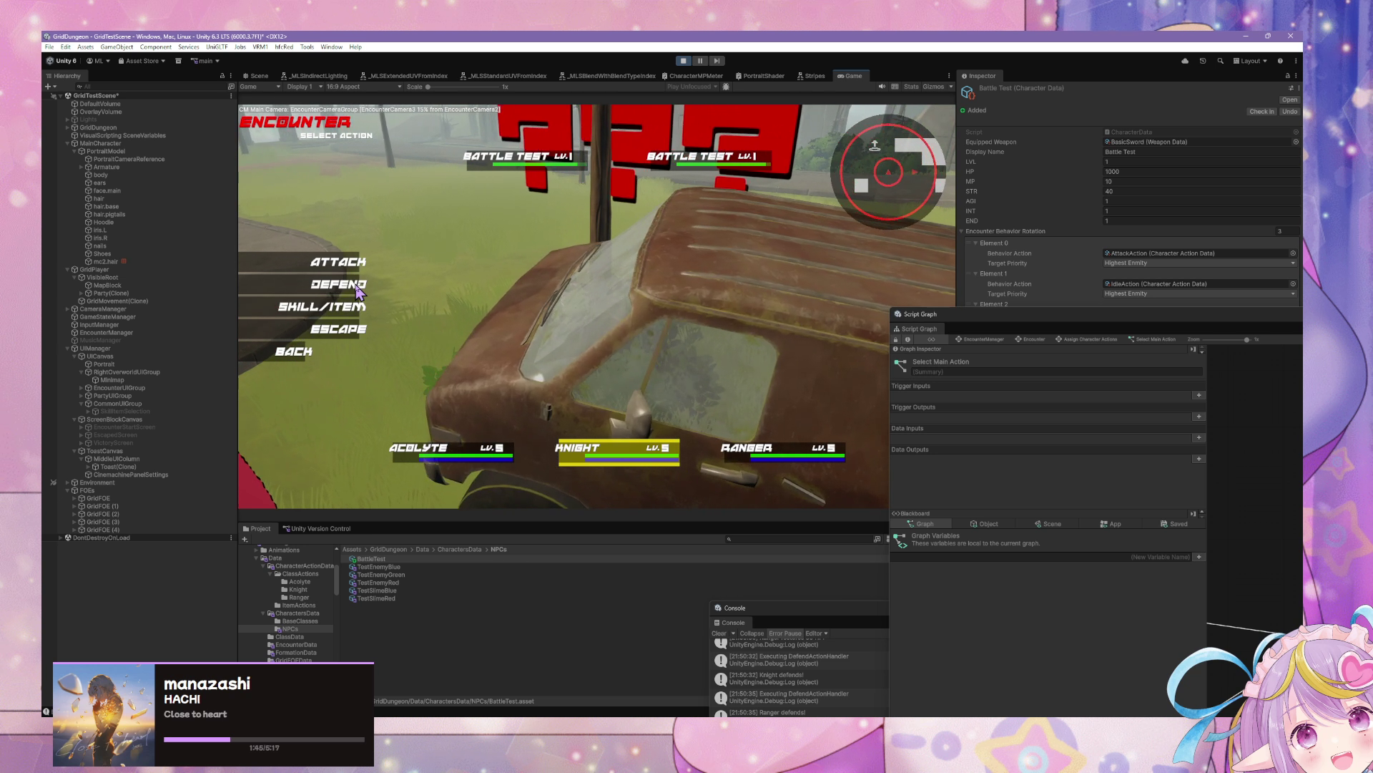
{"action": "left_click", "coordinate": [357, 285]}
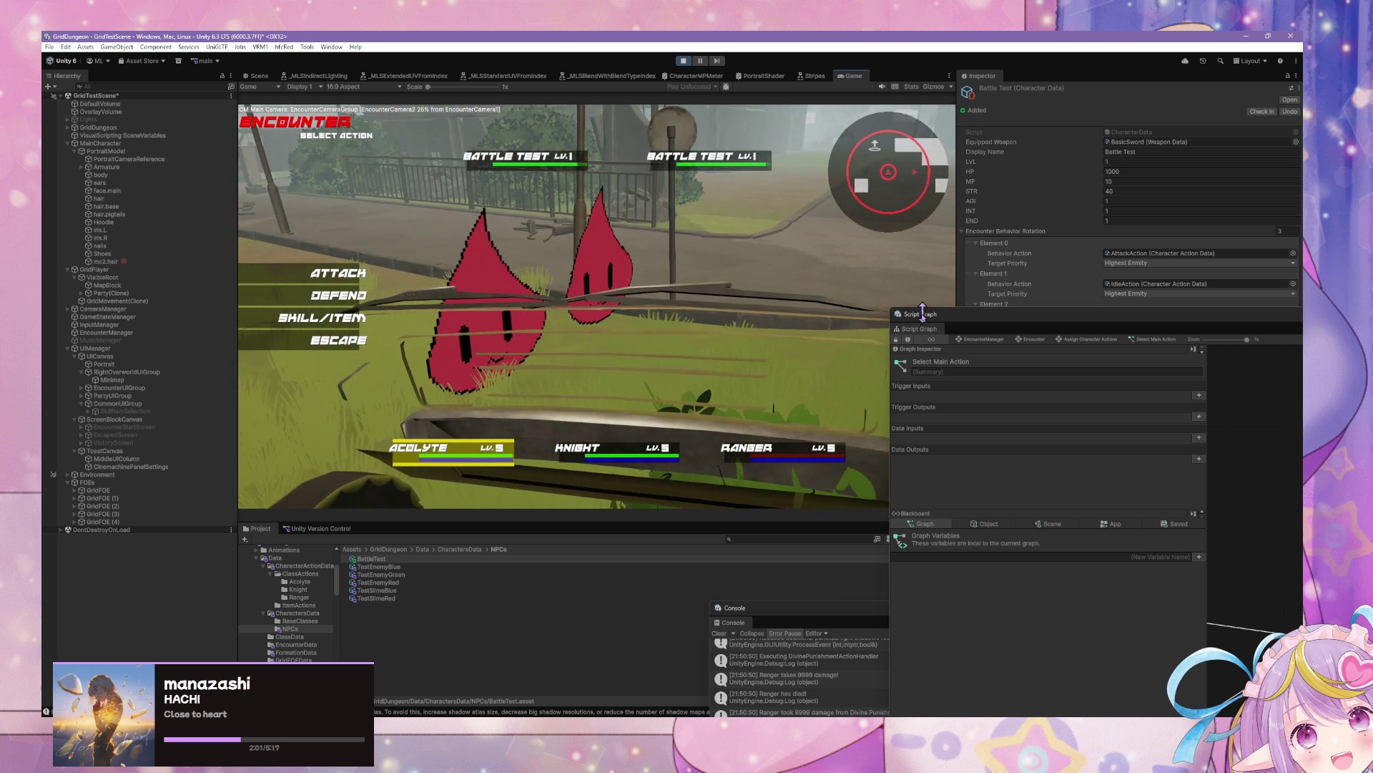
Step: Have the Acolyte and Knight defend to resolve the round
{"action": "mouse_move", "coordinate": [922, 314]}
{"action": "left_mouse_down"}
{"action": "mouse_move", "coordinate": [405, 178]}
{"action": "mouse_move", "coordinate": [934, 351]}
{"action": "mouse_move", "coordinate": [849, 353]}
{"action": "left_mouse_up"}
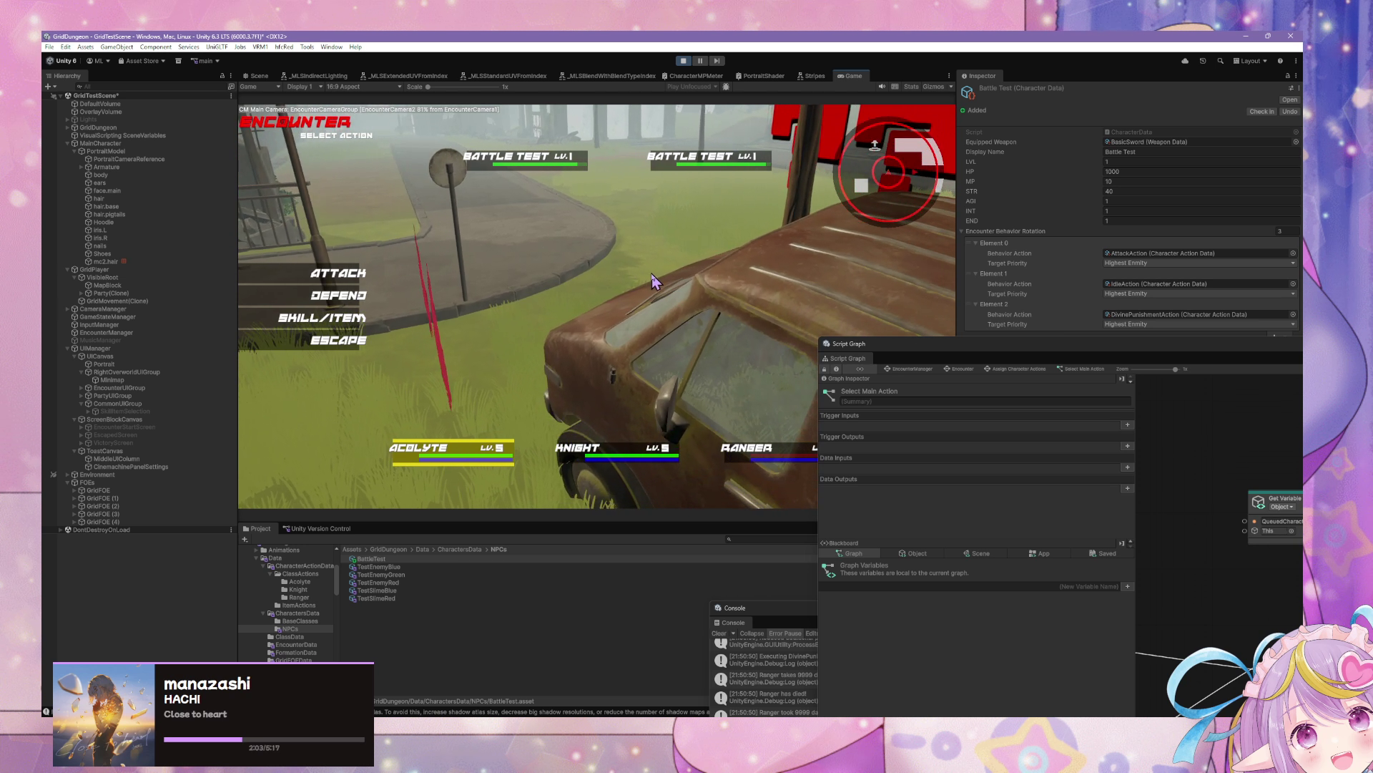
{"action": "left_click", "coordinate": [364, 295]}
{"action": "left_click", "coordinate": [363, 292]}
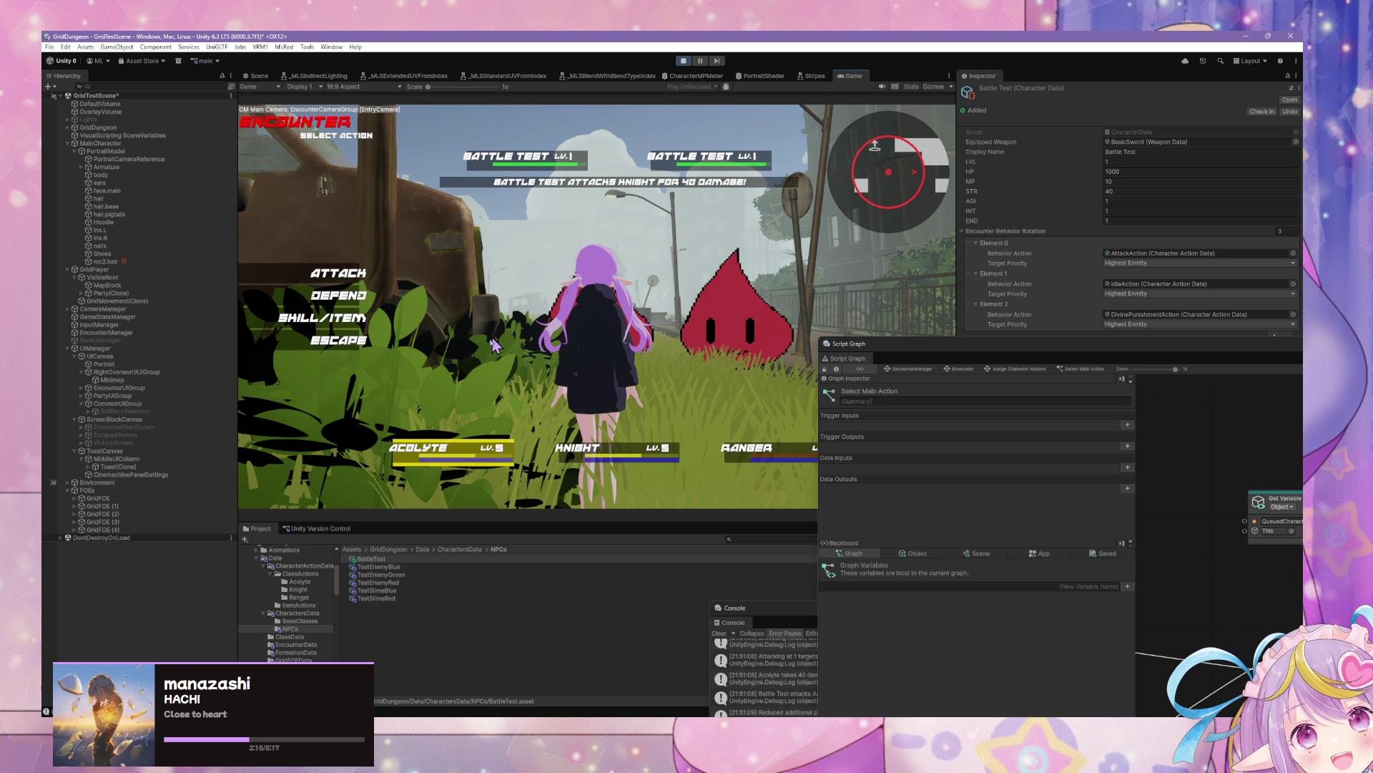
Step: Escape the battle, then have the Acolyte attack a Battle Test enemy in the next encounter
{"action": "left_click", "coordinate": [349, 342]}
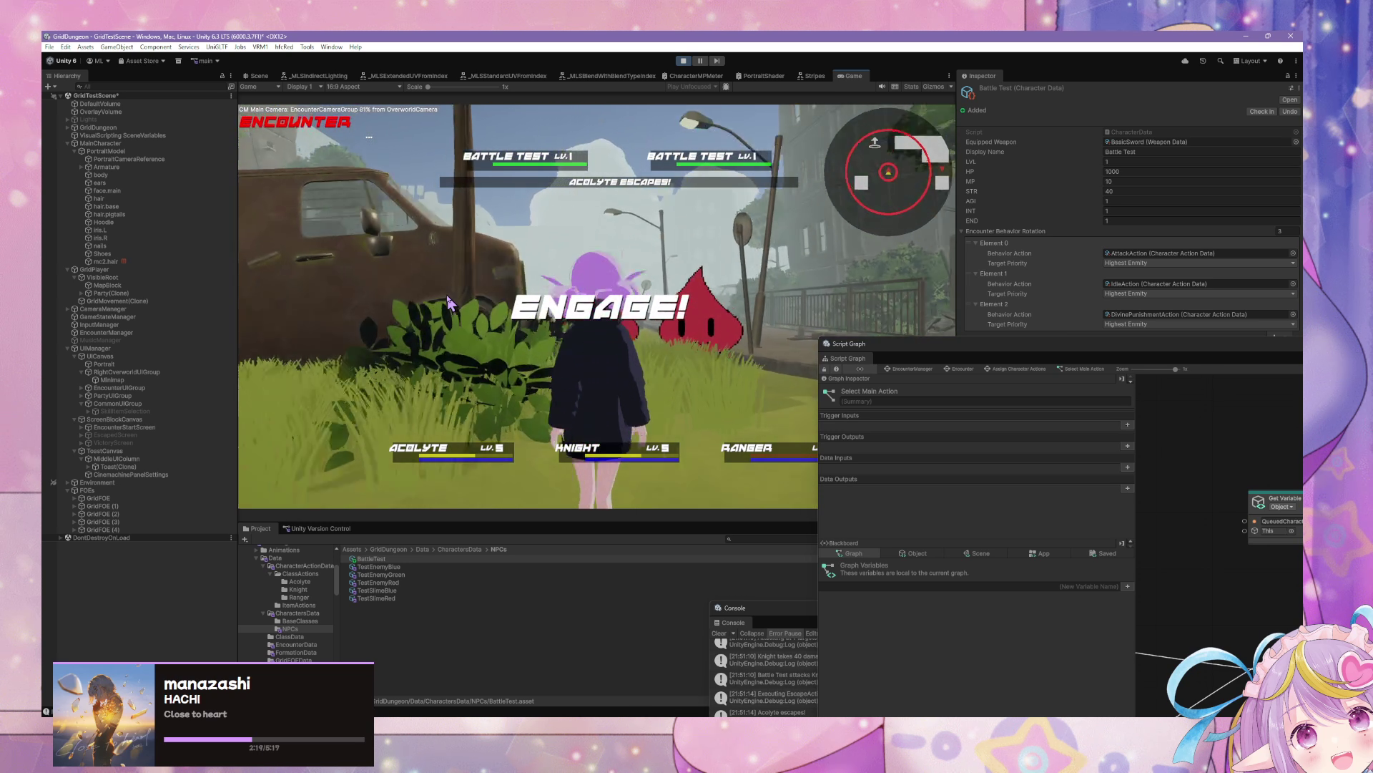
{"action": "left_click", "coordinate": [329, 273]}
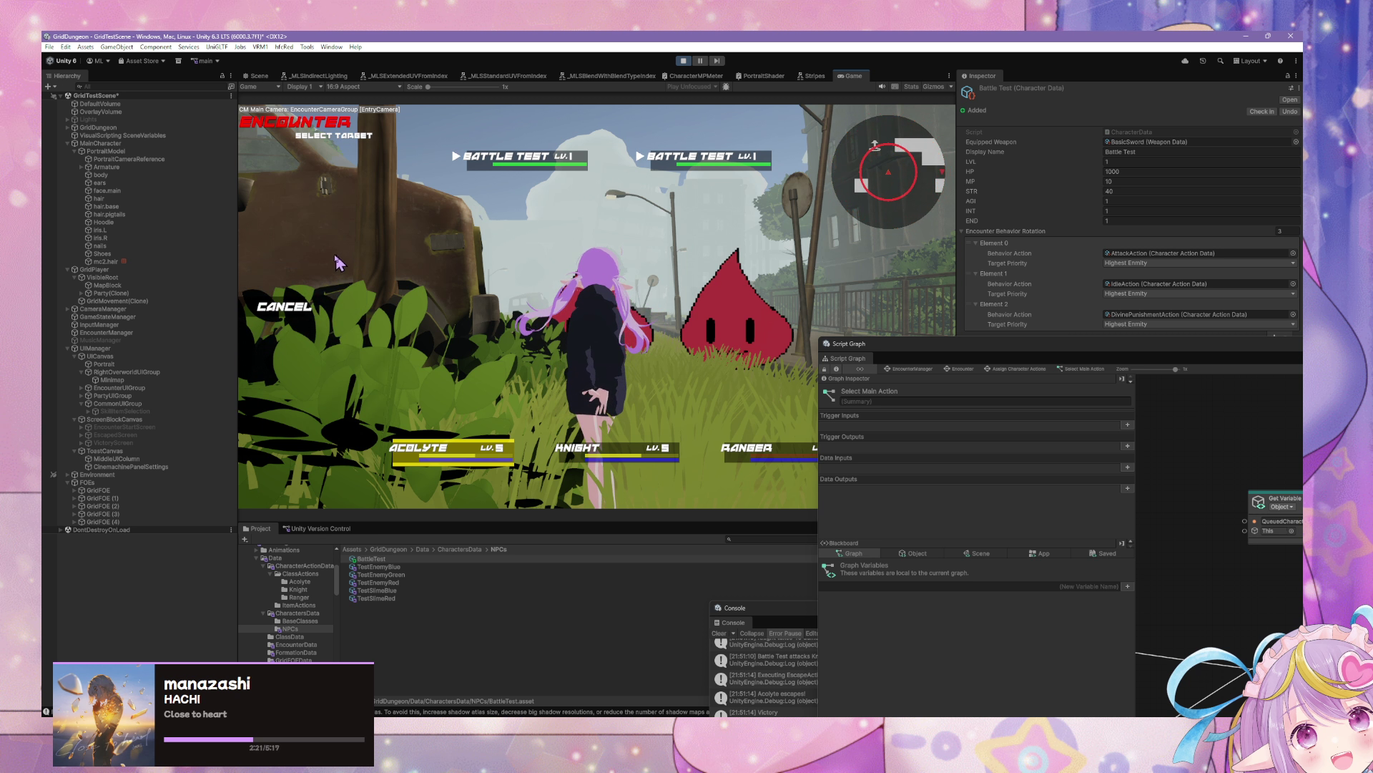
{"action": "left_click", "coordinate": [318, 283]}
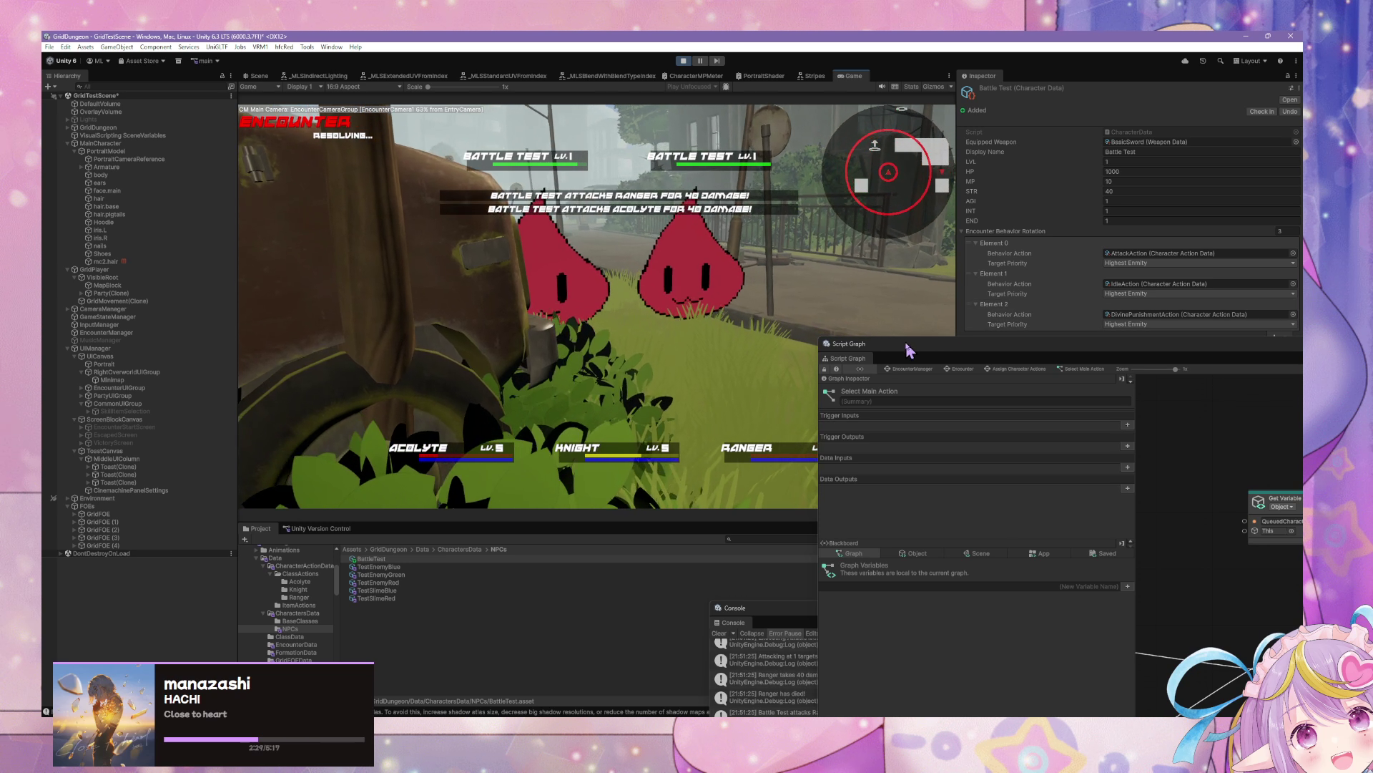
Step: Shrink the script graph, then have the Acolyte Heal herself and the Knight strike Battle Test
{"action": "left_click", "coordinate": [962, 334]}
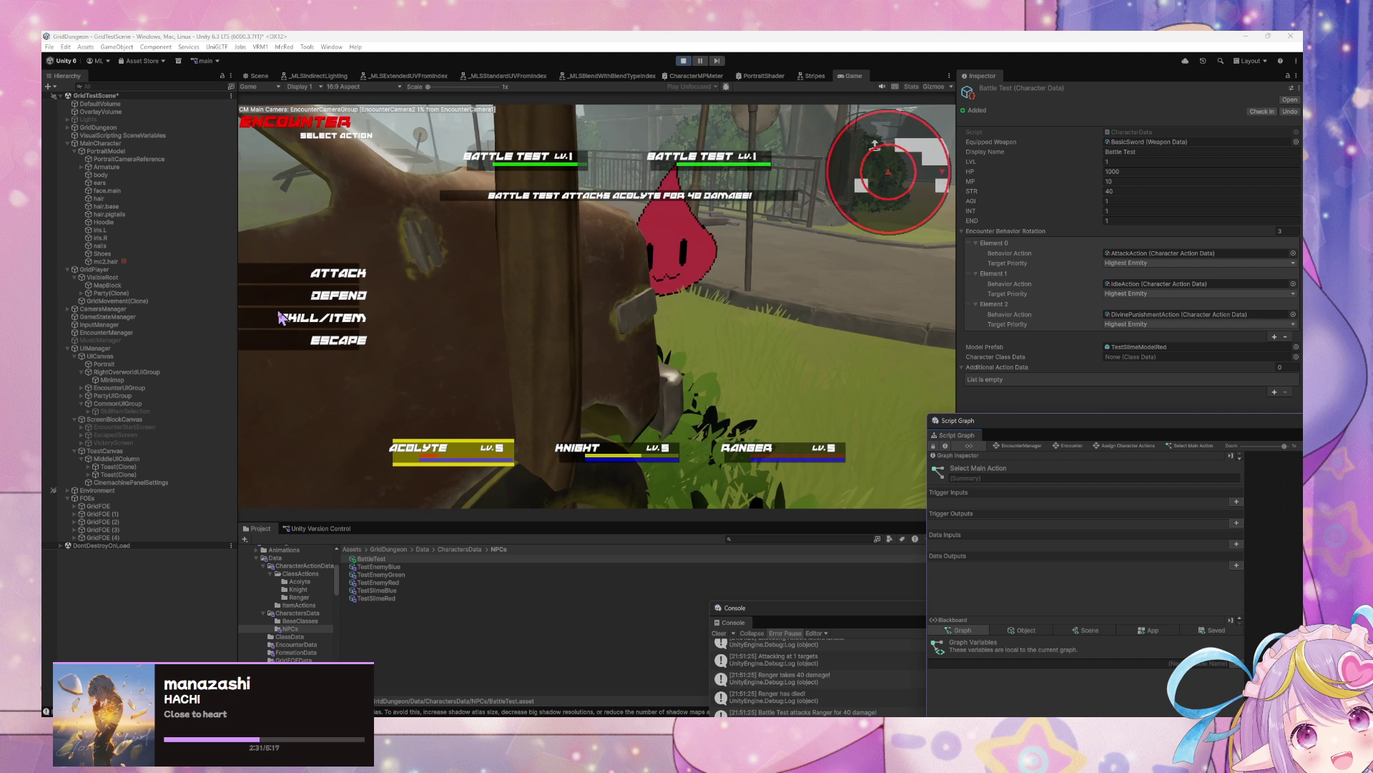
{"action": "left_click", "coordinate": [322, 340]}
{"action": "left_click", "coordinate": [494, 252]}
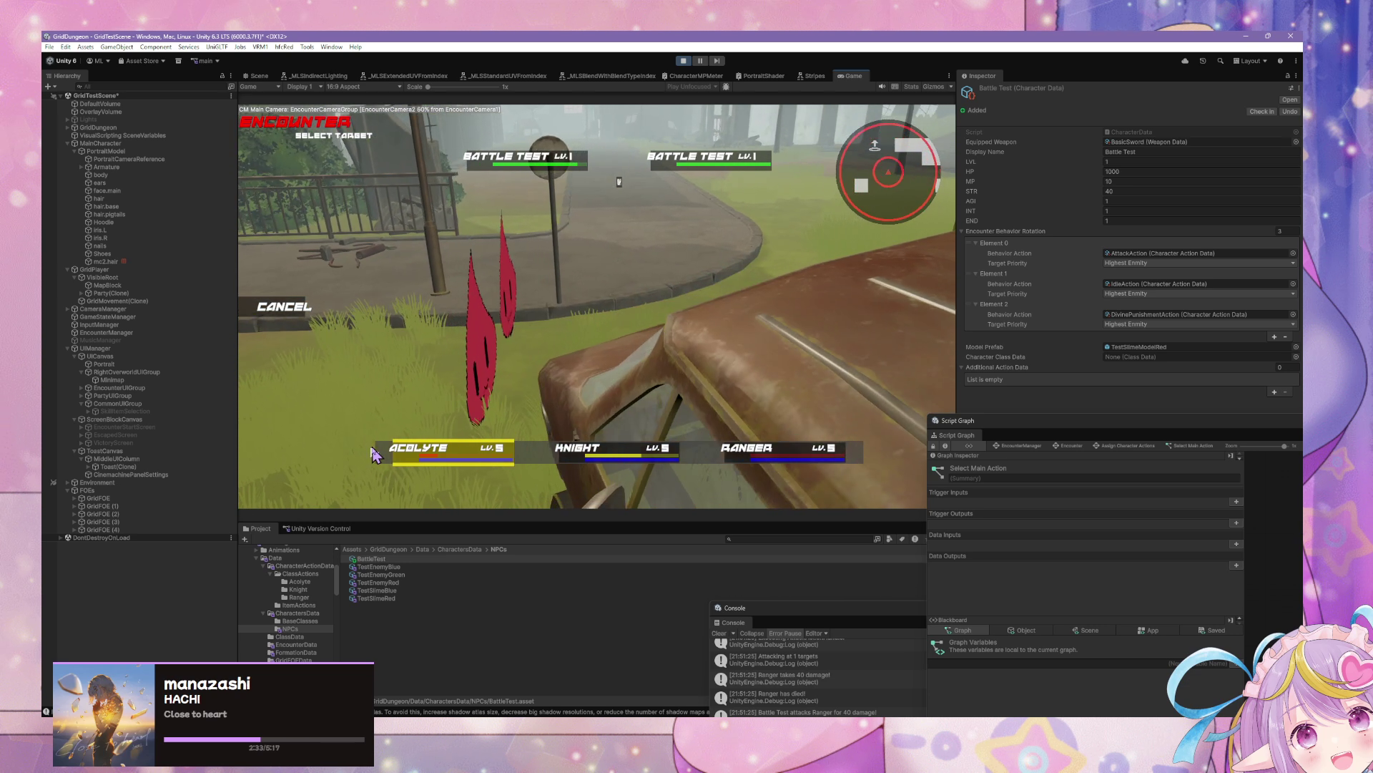
{"action": "left_click", "coordinate": [416, 444]}
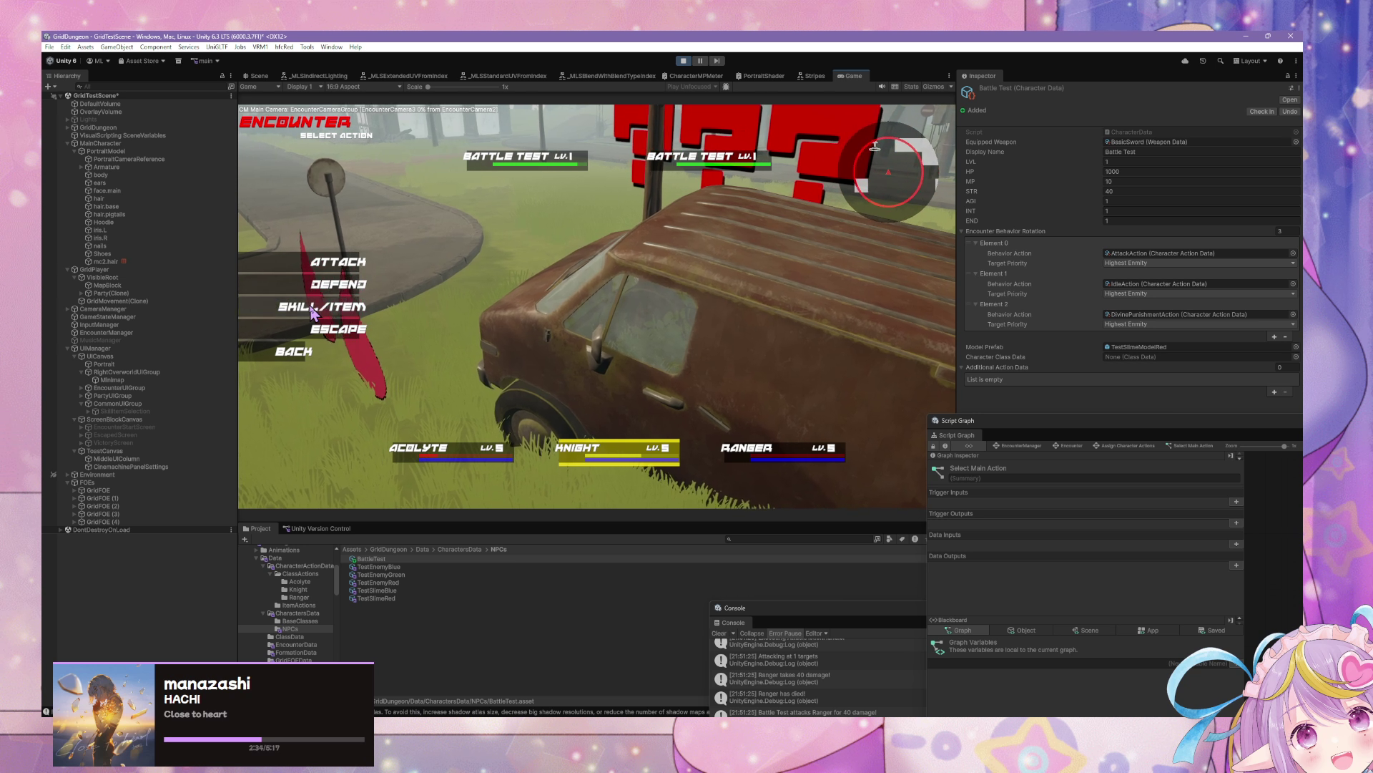
{"action": "left_click", "coordinate": [322, 306]}
{"action": "left_click", "coordinate": [494, 236]}
{"action": "left_click", "coordinate": [460, 166]}
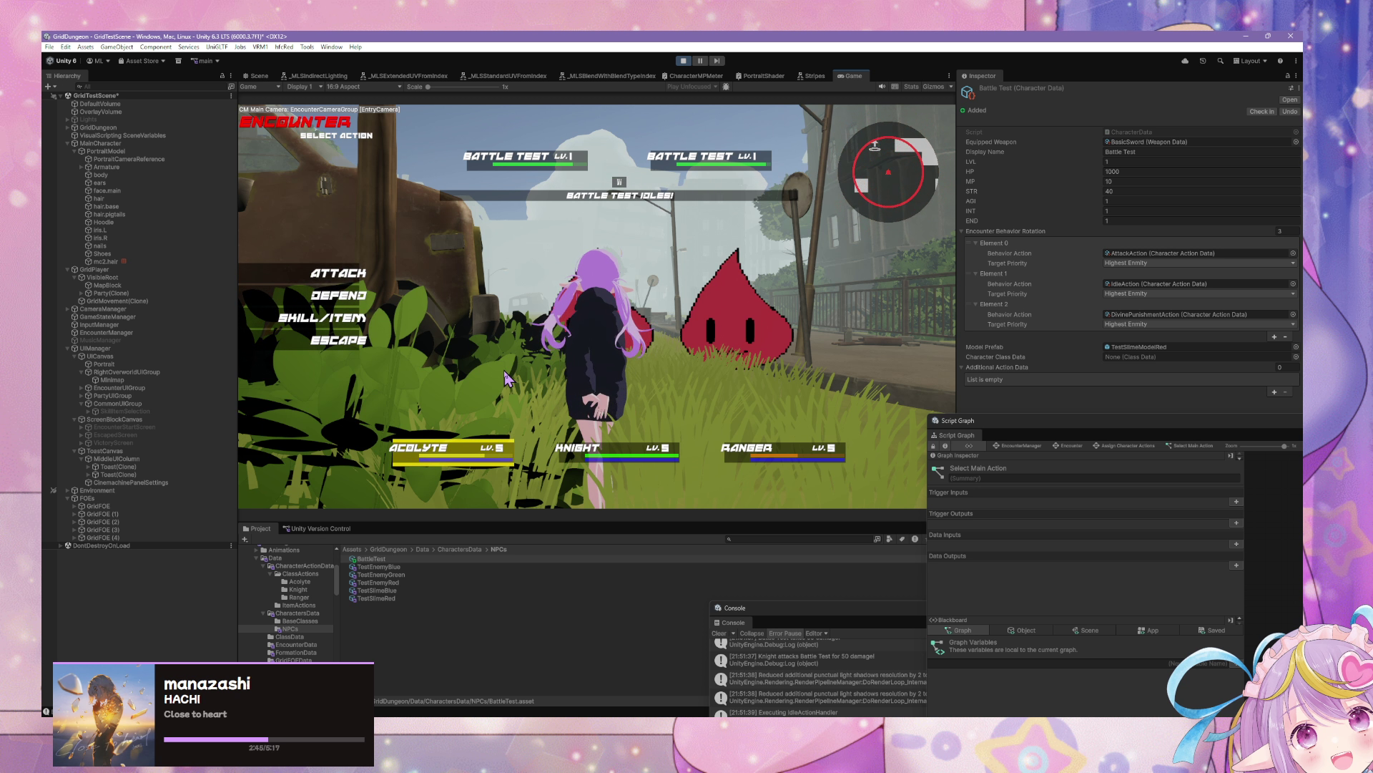
Step: Play a round with the Acolyte's Line Heal and the Knight defending, then escape the battle
{"action": "left_click", "coordinate": [305, 319]}
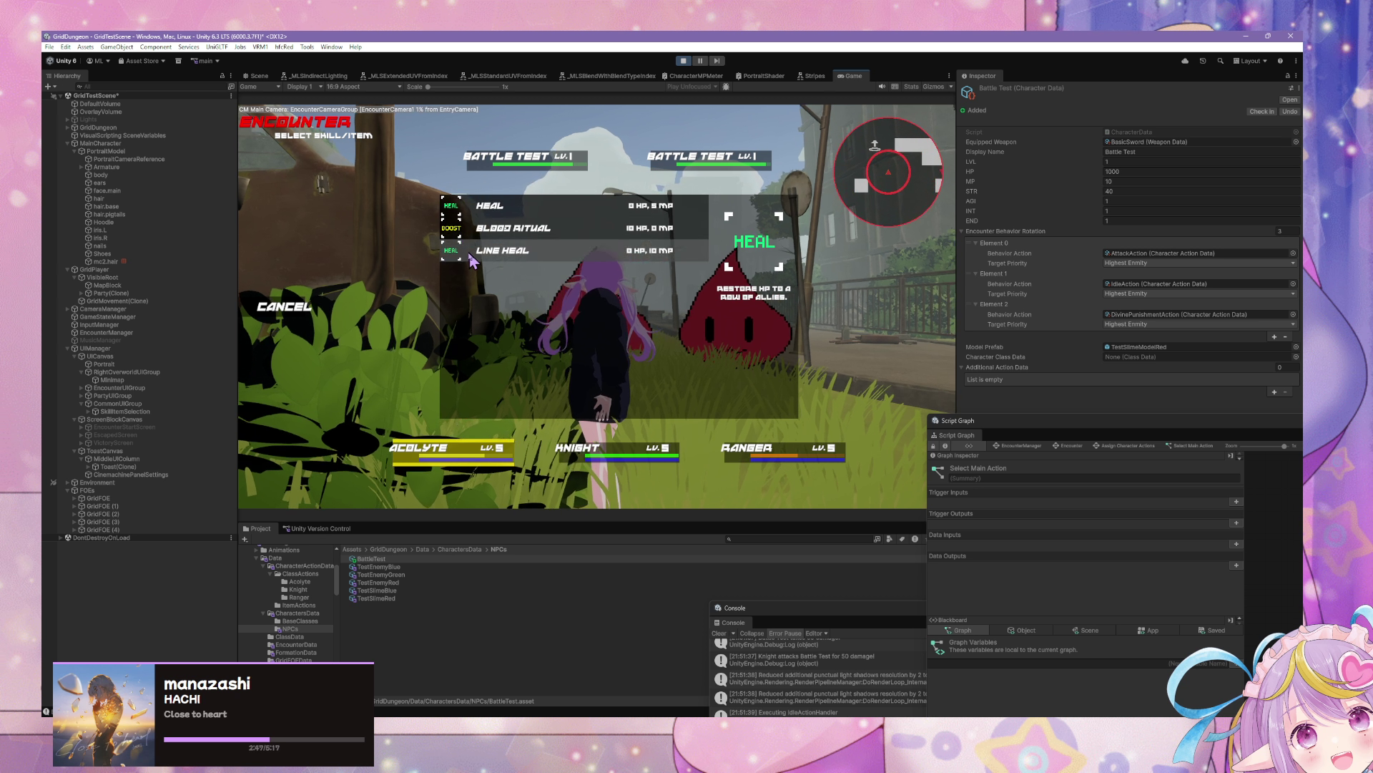
{"action": "left_click", "coordinate": [500, 224]}
{"action": "left_click", "coordinate": [420, 442]}
{"action": "left_click", "coordinate": [338, 284]}
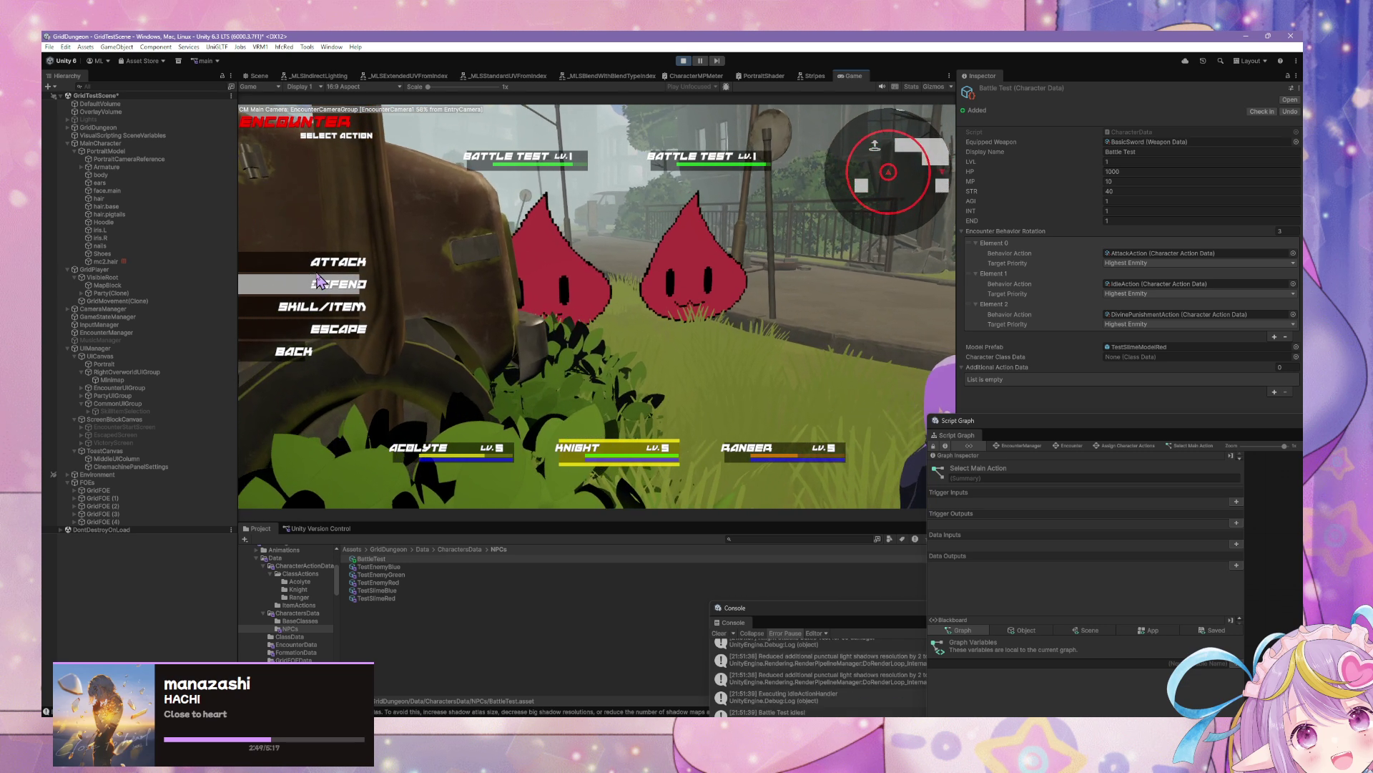
{"action": "left_click", "coordinate": [339, 284]}
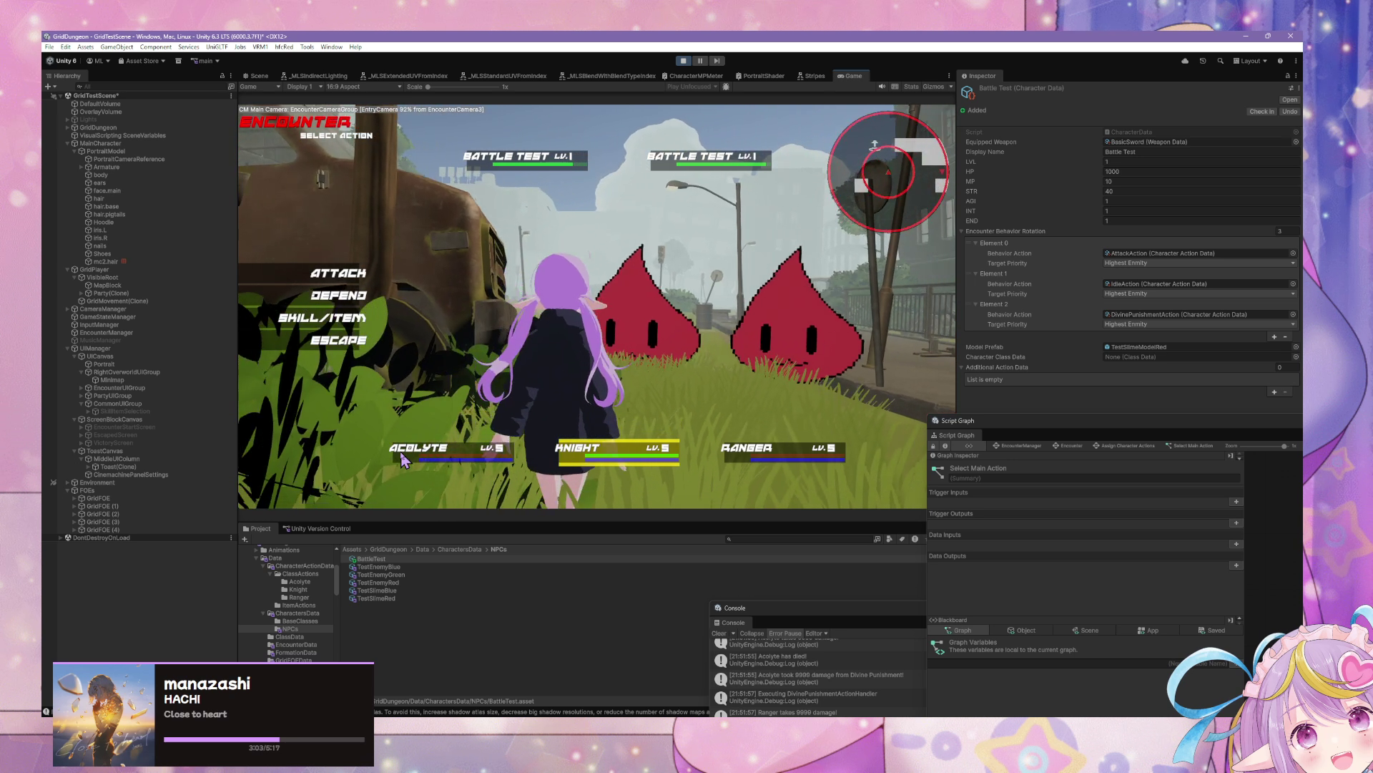
{"action": "left_click", "coordinate": [320, 367]}
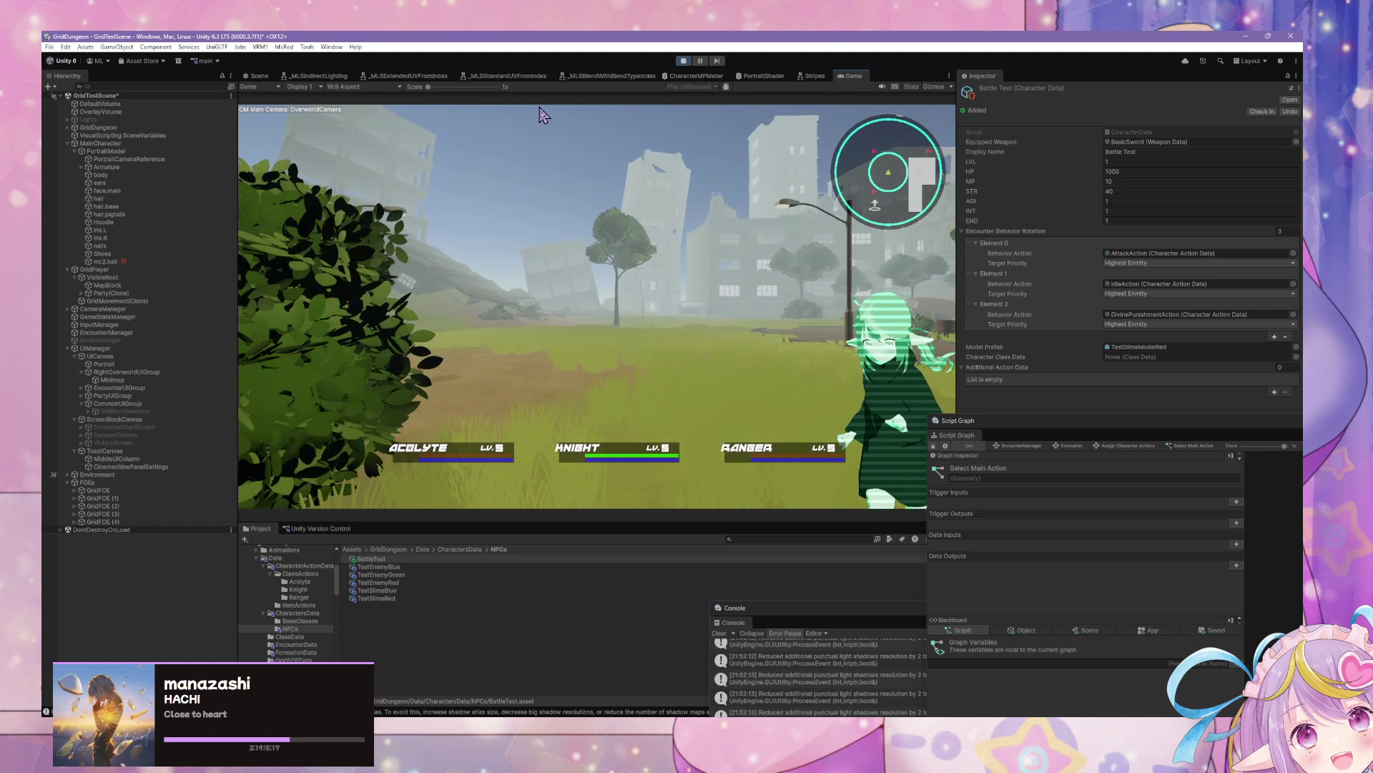
Step: Restart Play mode and pull the Script Graph window out into a larger floating view
{"action": "key", "text": "ctrl+p"}
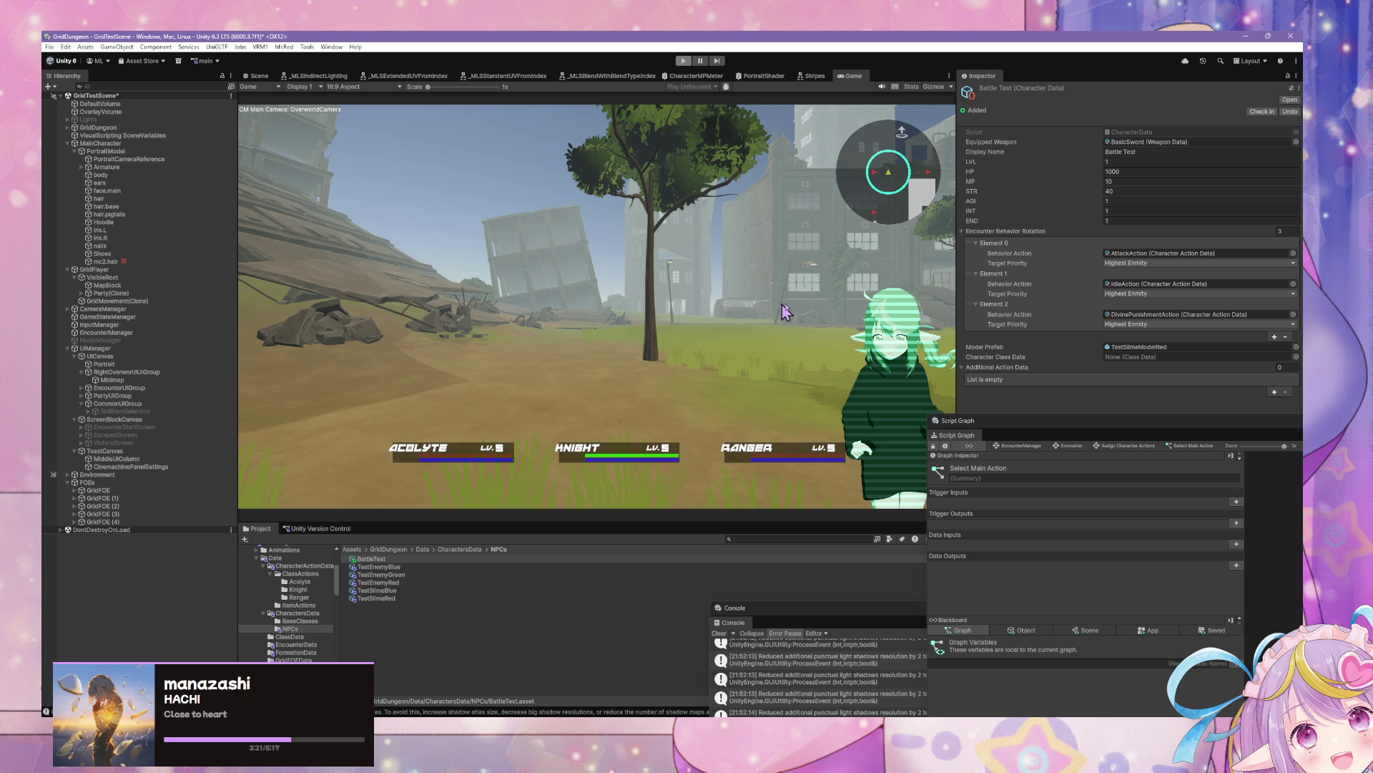
{"action": "key", "text": "ctrl+p"}
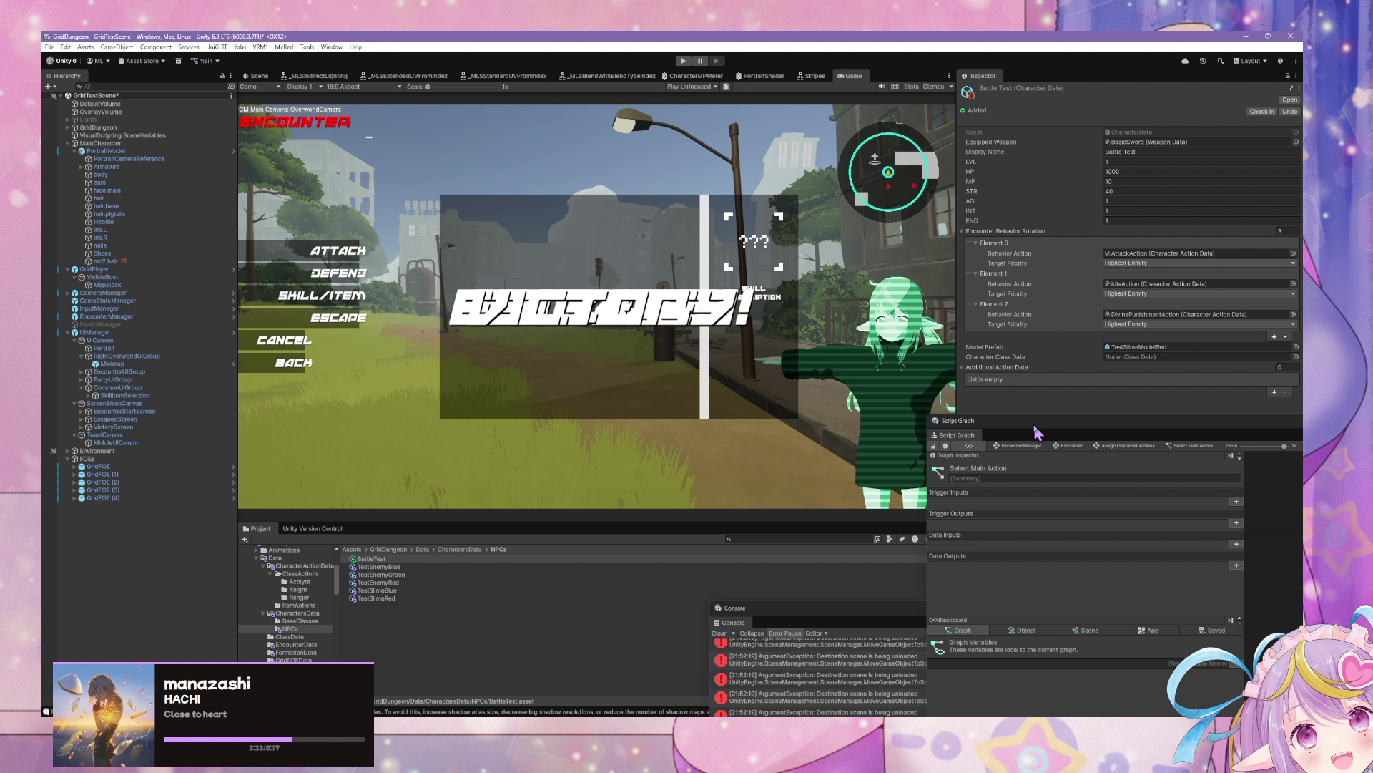
{"action": "mouse_move", "coordinate": [1054, 419]}
{"action": "left_mouse_down"}
{"action": "mouse_move", "coordinate": [625, 281]}
{"action": "mouse_move", "coordinate": [451, 256]}
{"action": "left_mouse_up"}
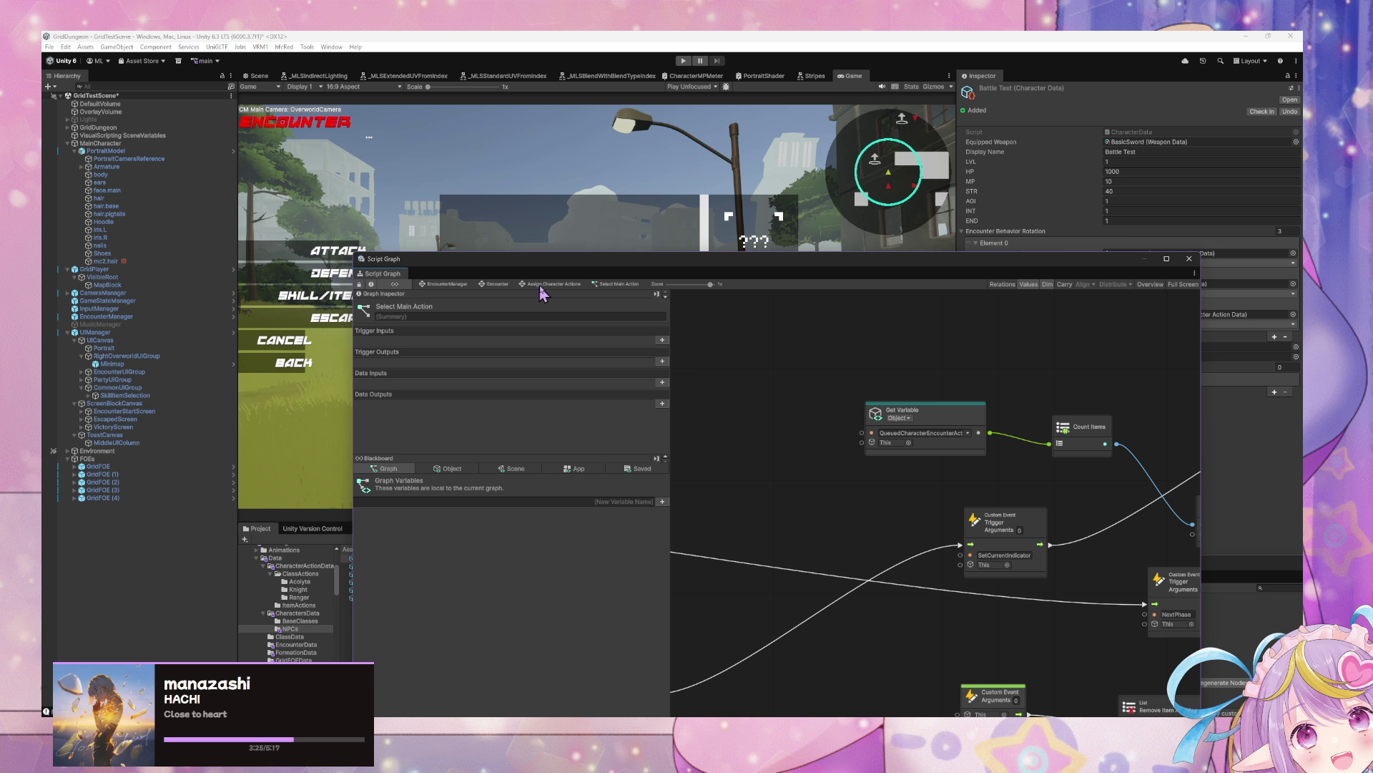
Step: Navigate the Encounter state graph to the Escaped state and open its script graph
{"action": "left_click", "coordinate": [501, 284]}
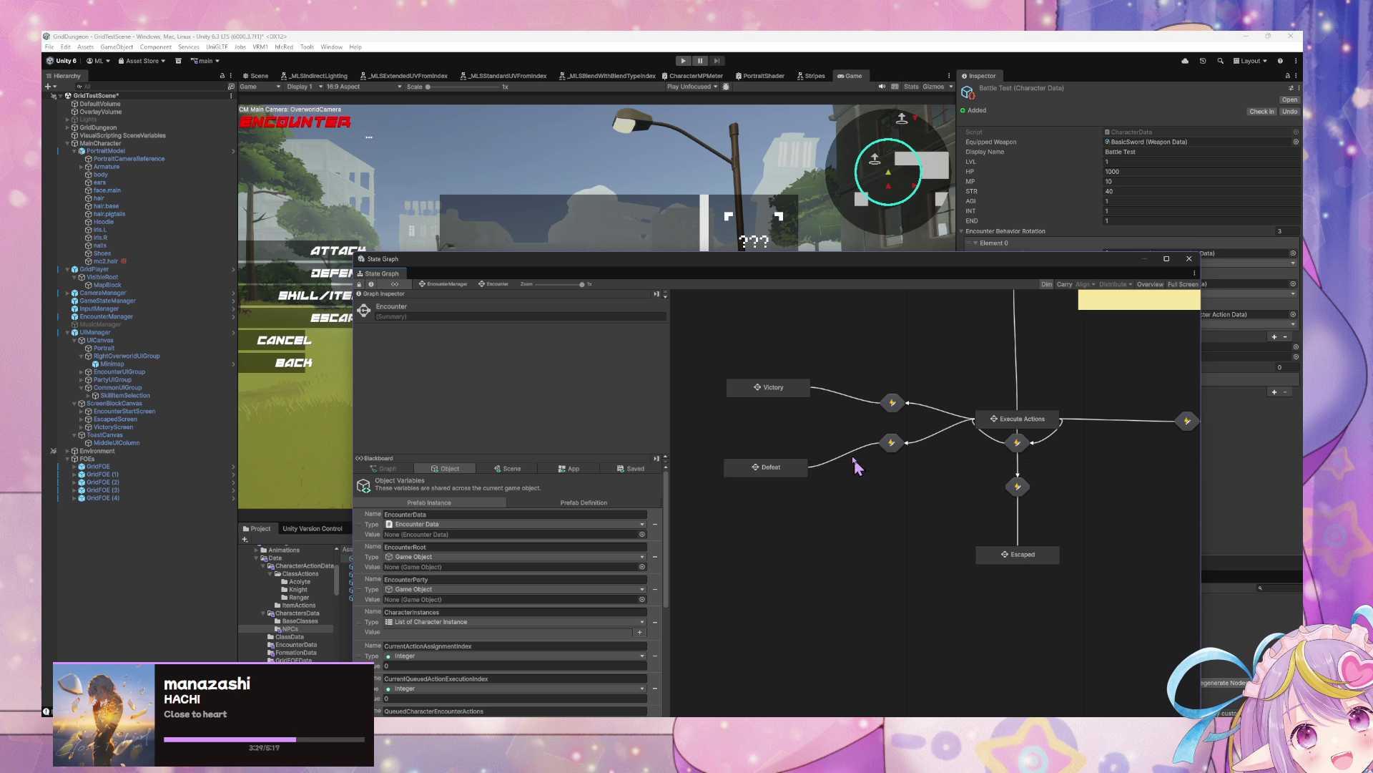
{"action": "left_click", "coordinate": [773, 389]}
{"action": "mouse_move", "coordinate": [920, 481]}
{"action": "left_mouse_down"}
{"action": "mouse_move", "coordinate": [821, 619]}
{"action": "mouse_move", "coordinate": [894, 657]}
{"action": "mouse_move", "coordinate": [924, 544]}
{"action": "mouse_move", "coordinate": [983, 544]}
{"action": "mouse_move", "coordinate": [973, 569]}
{"action": "left_mouse_up"}
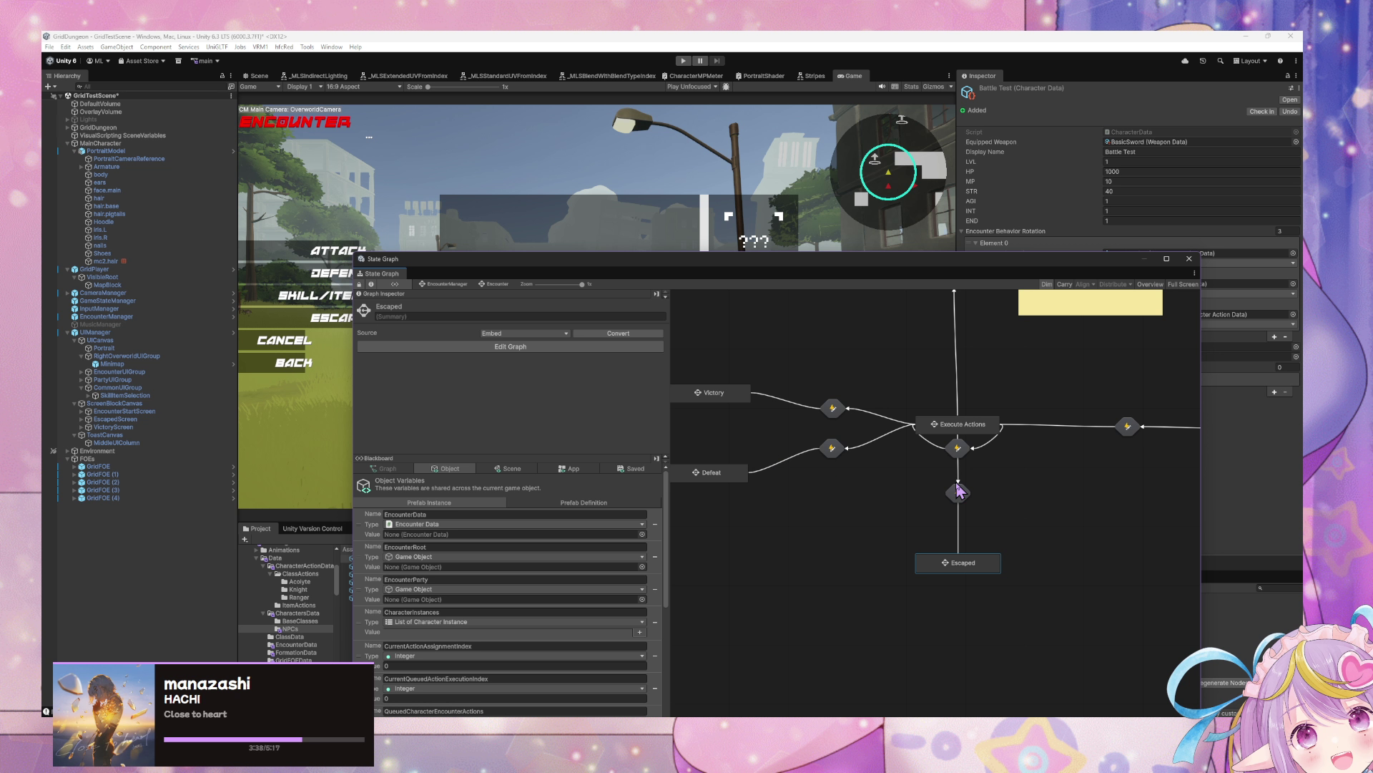
{"action": "double_click", "coordinate": [958, 495]}
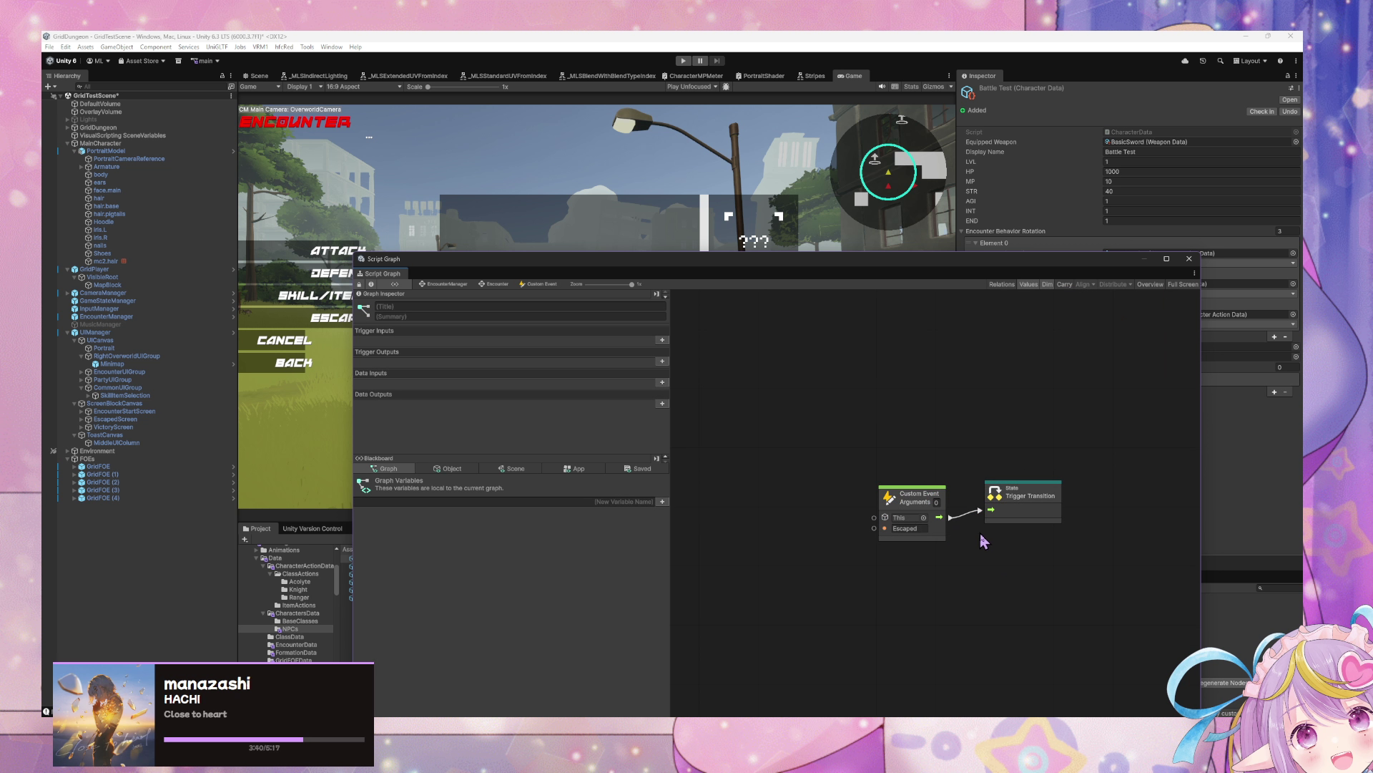
{"action": "left_click", "coordinate": [497, 284]}
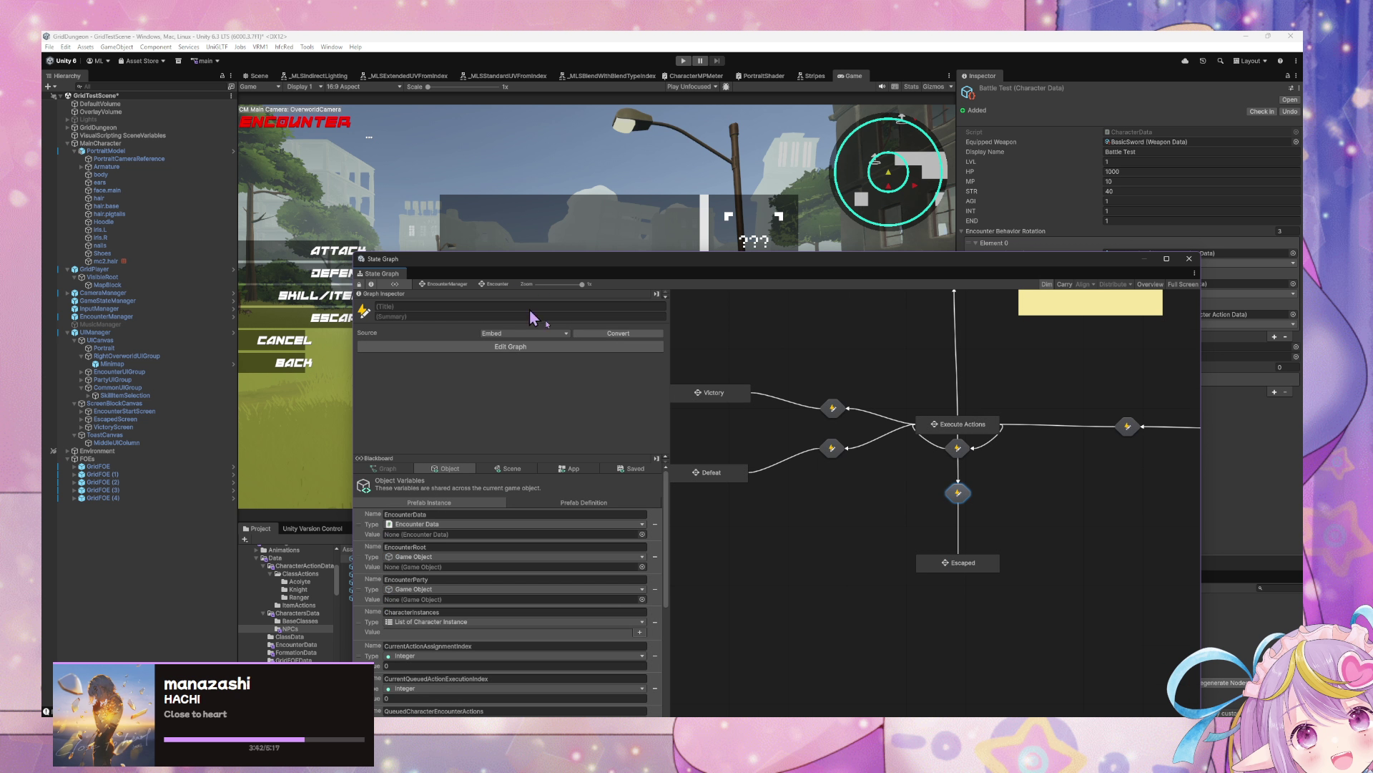
{"action": "left_click", "coordinate": [952, 566]}
{"action": "double_click", "coordinate": [887, 461]}
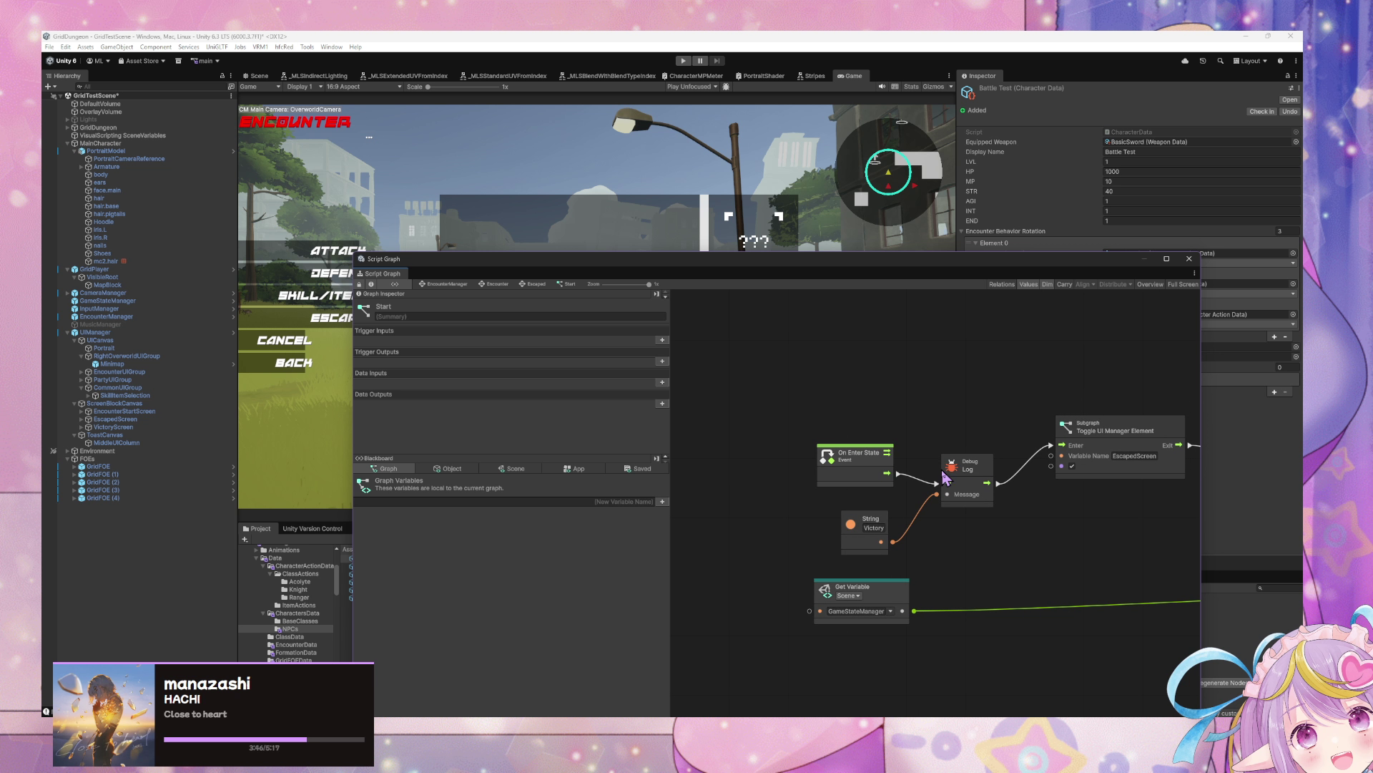
Step: Shift the Overworld trigger right, search Project for 'player' and drag in GetPlayerPartyCharacterInstances
{"action": "left_click_drag", "start_coordinate": [1119, 505], "coordinate": [676, 447]}
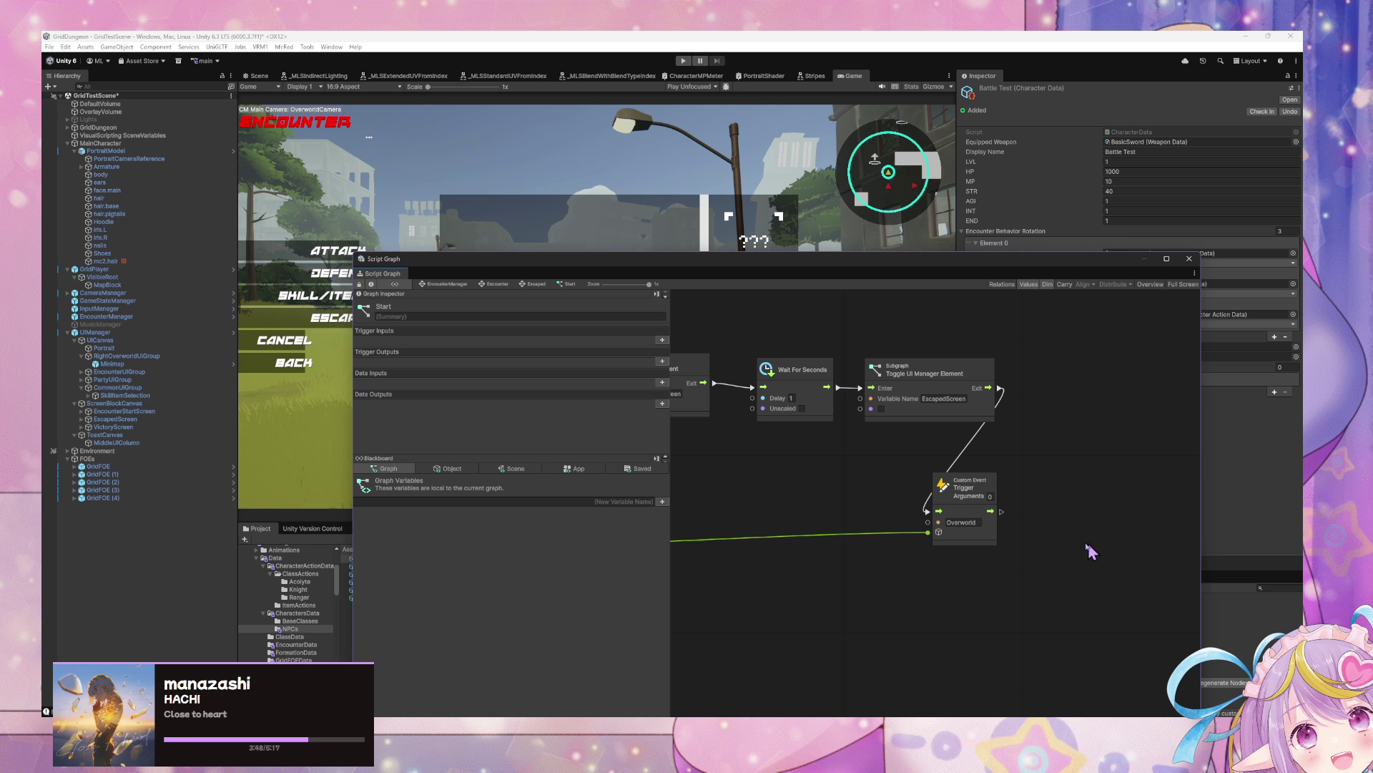
{"action": "left_click_drag", "start_coordinate": [967, 498], "coordinate": [1184, 518]}
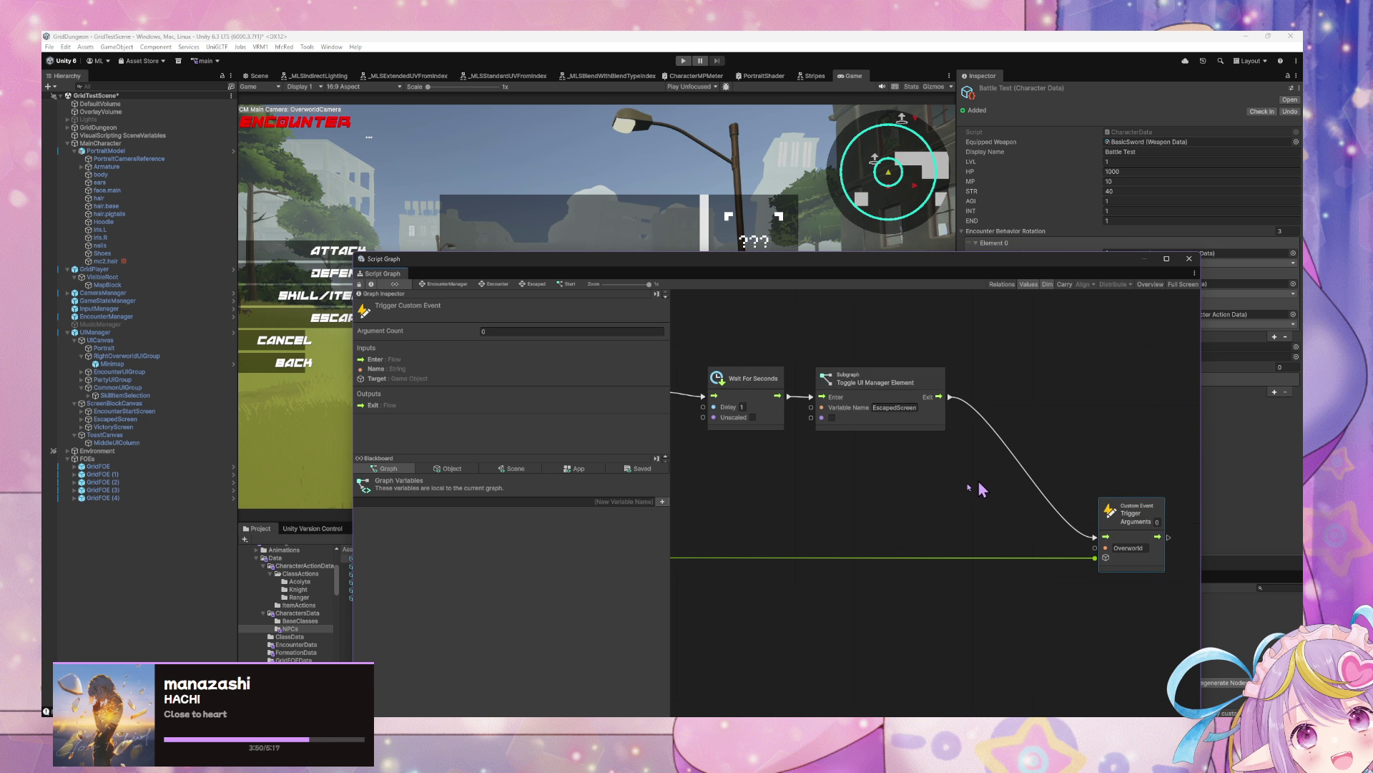
{"action": "left_click", "coordinate": [902, 464]}
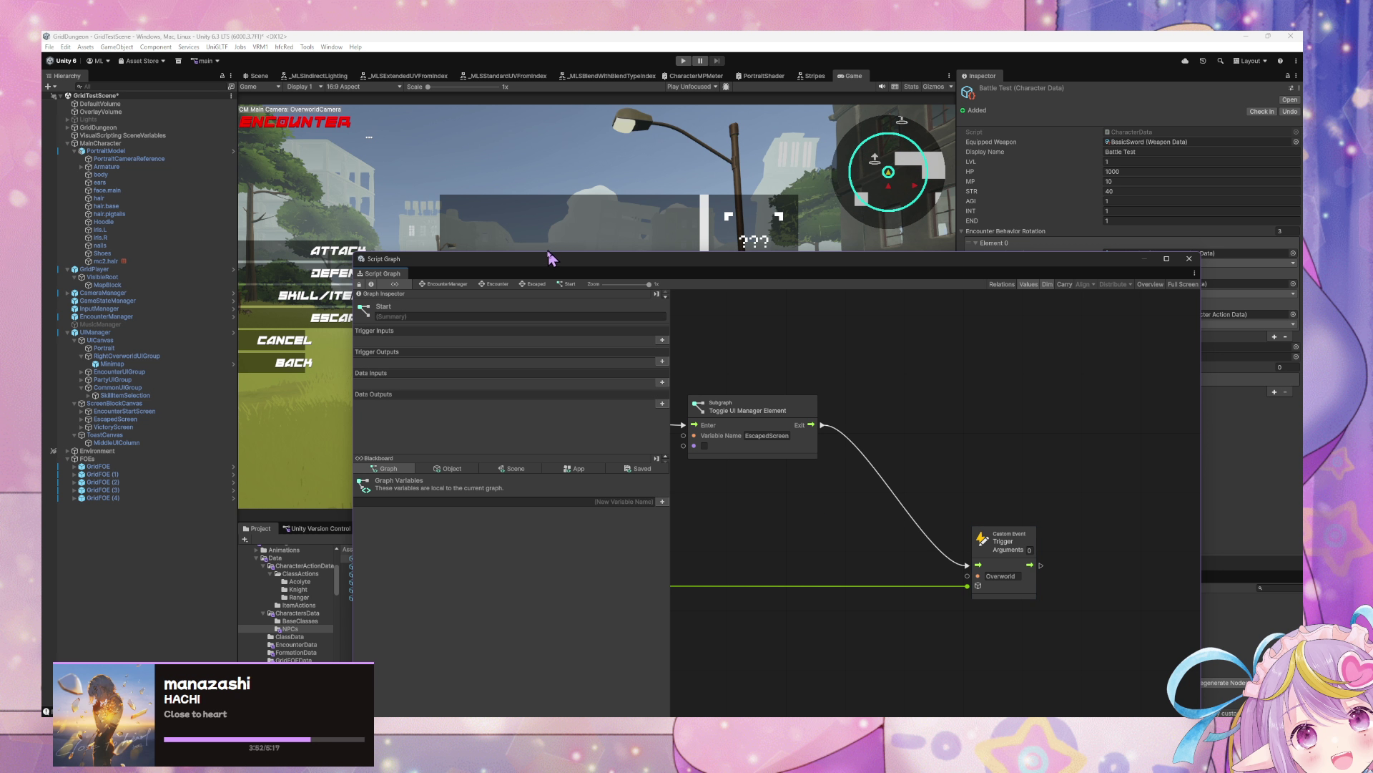
{"action": "left_click_drag", "start_coordinate": [551, 258], "coordinate": [960, 285]}
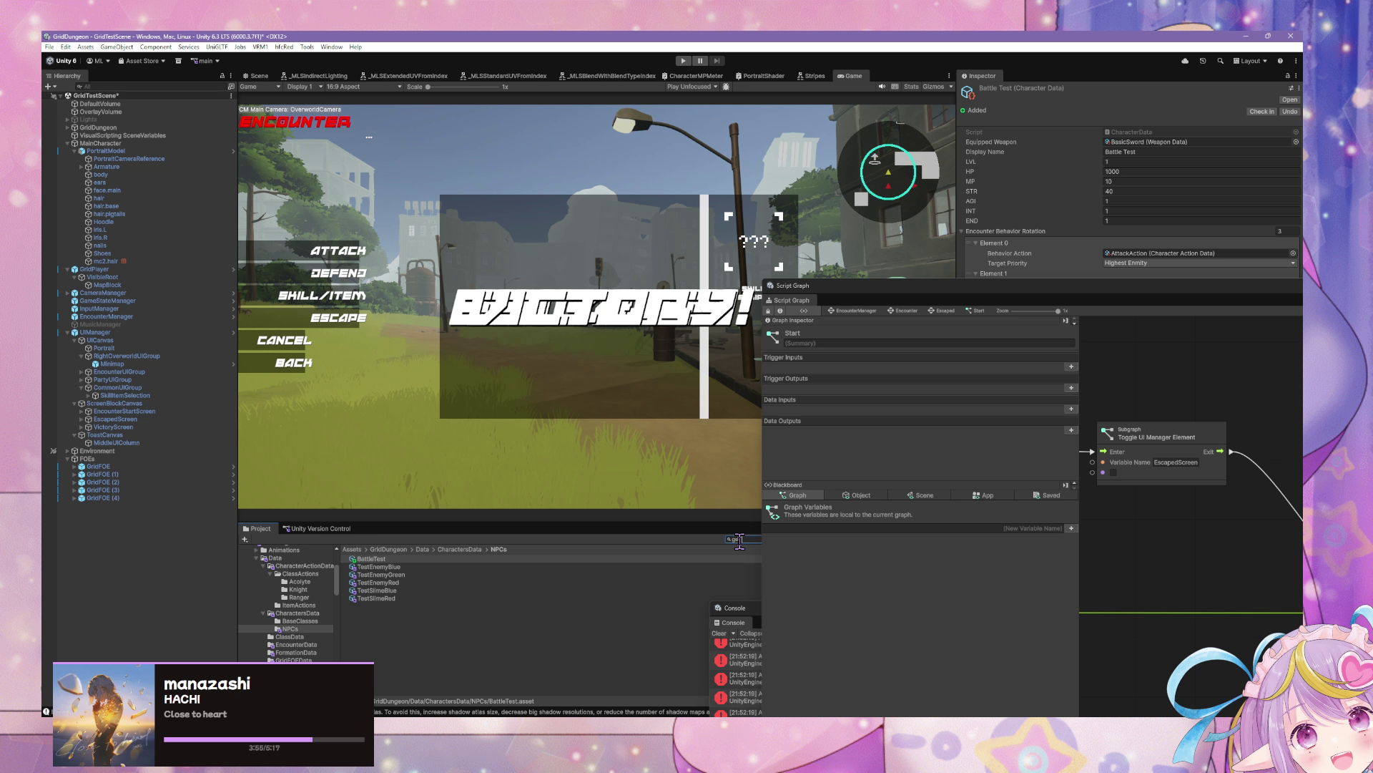
{"action": "type", "text": "t player"}
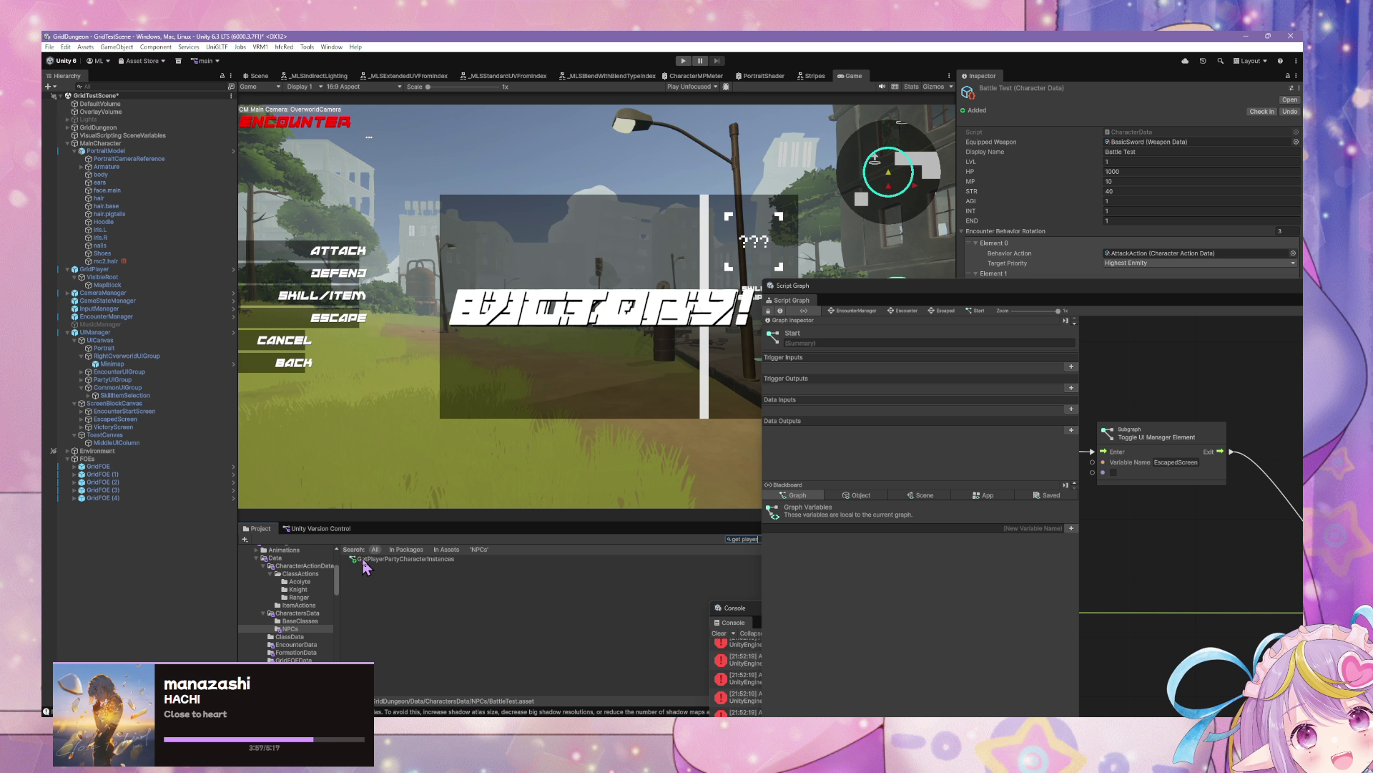
{"action": "left_click_drag", "start_coordinate": [365, 567], "coordinate": [1218, 576]}
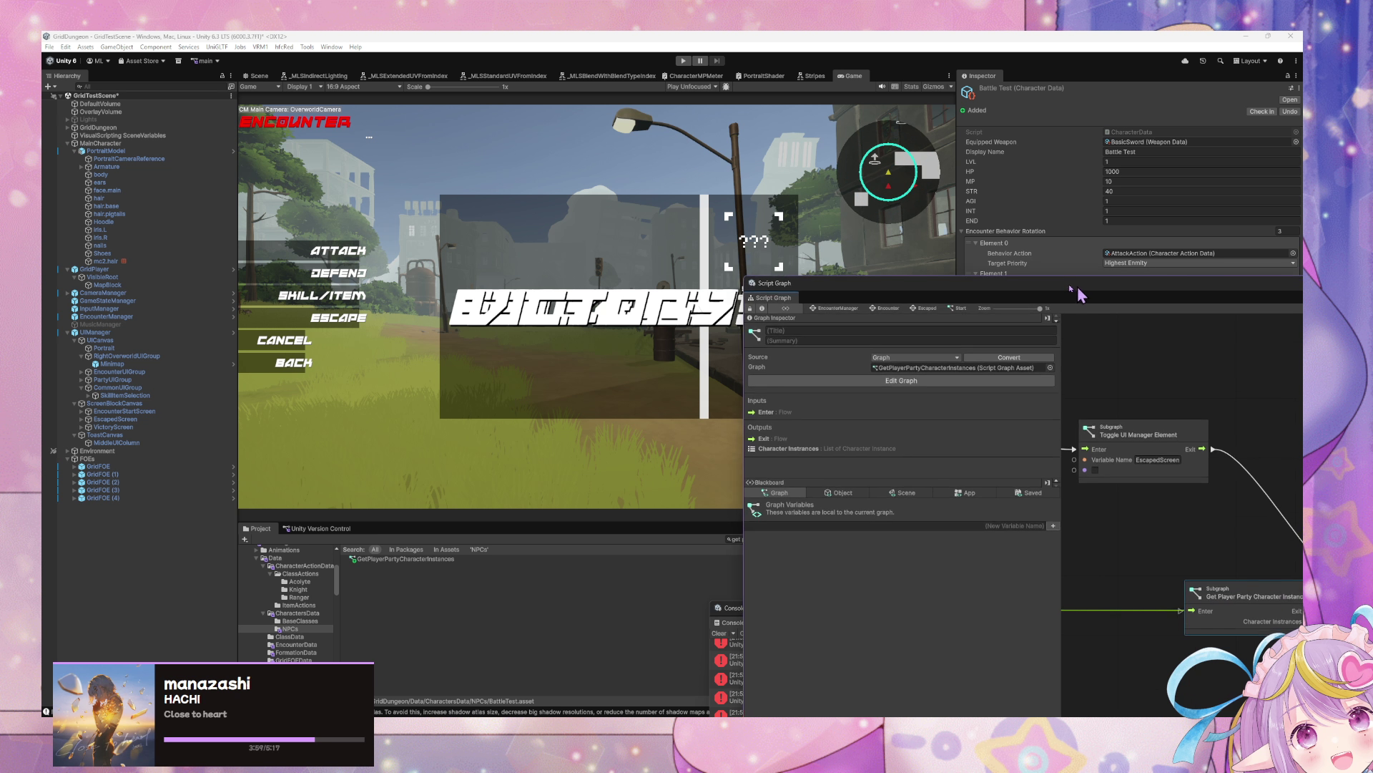
Step: Place the party subgraph after the EscapedScreen toggle and add a 'Revive/Heal at 1 hp' sticky note
{"action": "double_click", "coordinate": [1059, 284]}
{"action": "left_click_drag", "start_coordinate": [802, 452], "coordinate": [888, 463]}
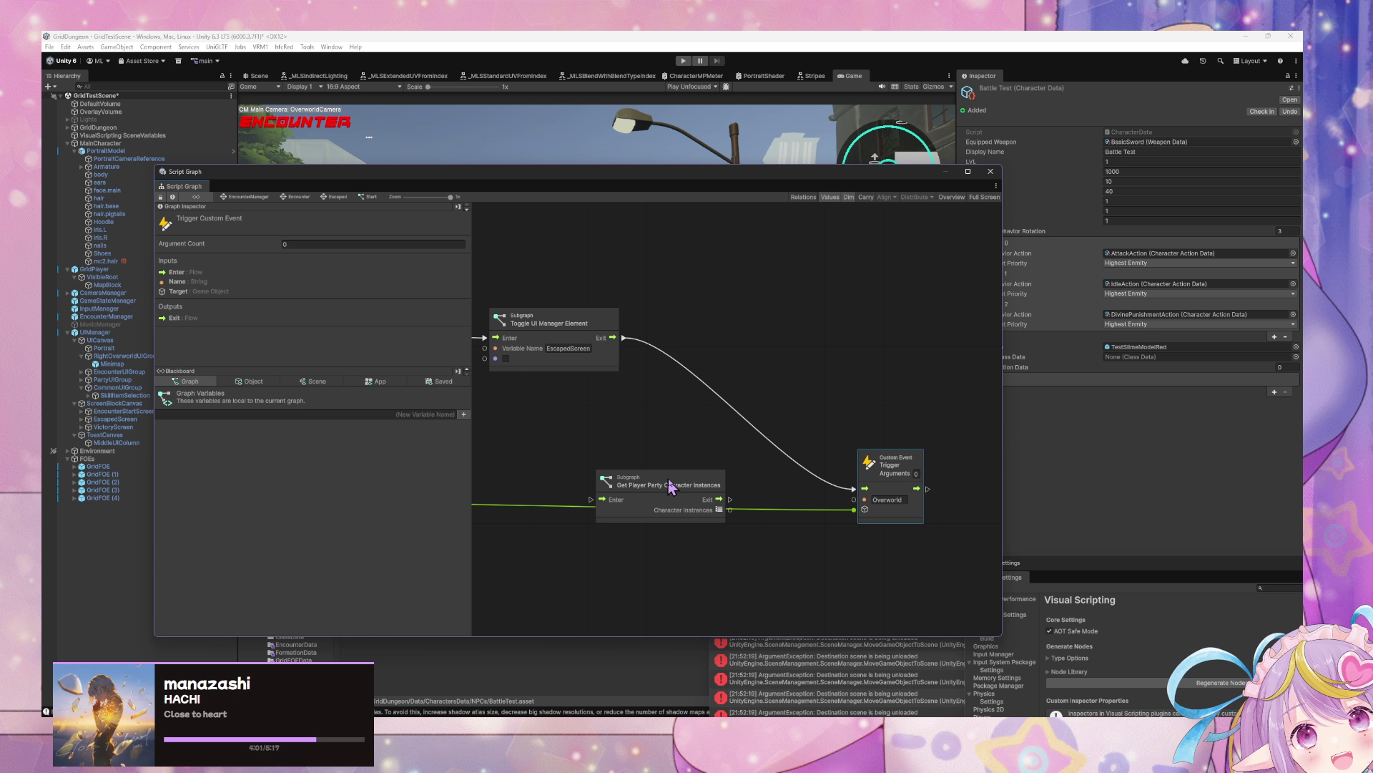
{"action": "left_click_drag", "start_coordinate": [675, 483], "coordinate": [782, 330]}
{"action": "right_click", "coordinate": [825, 258]}
{"action": "left_click", "coordinate": [887, 273]}
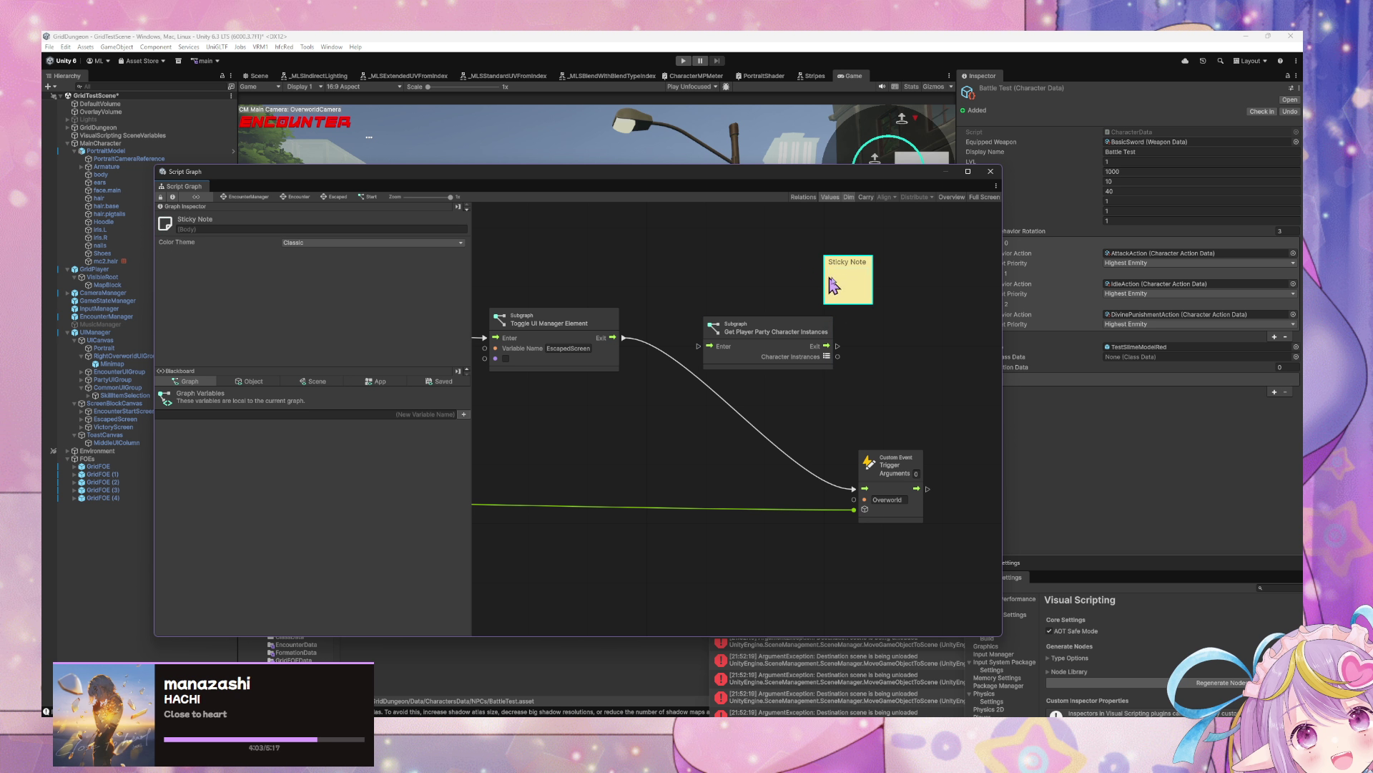
{"action": "key", "text": "BackSpace"}
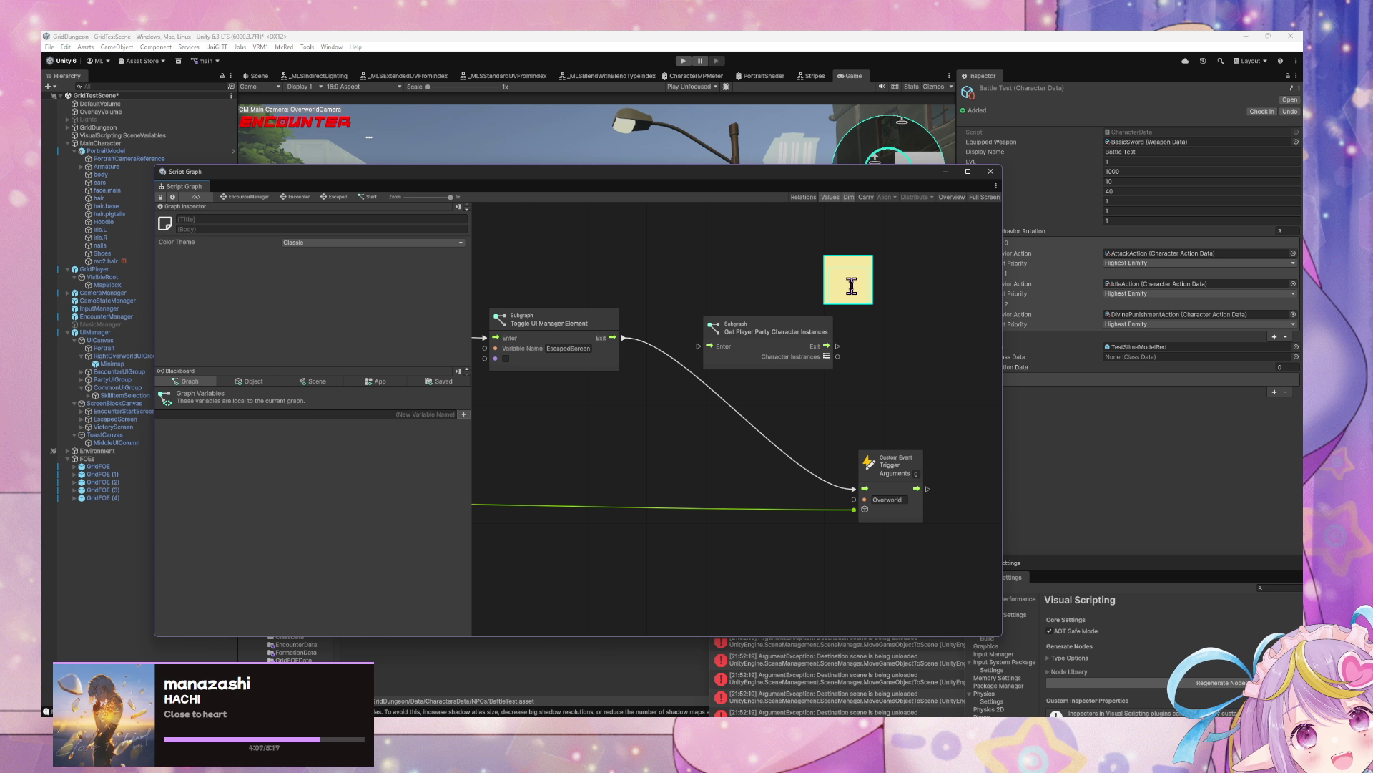
{"action": "type", "text": "Revive/Heal at 1 hp"}
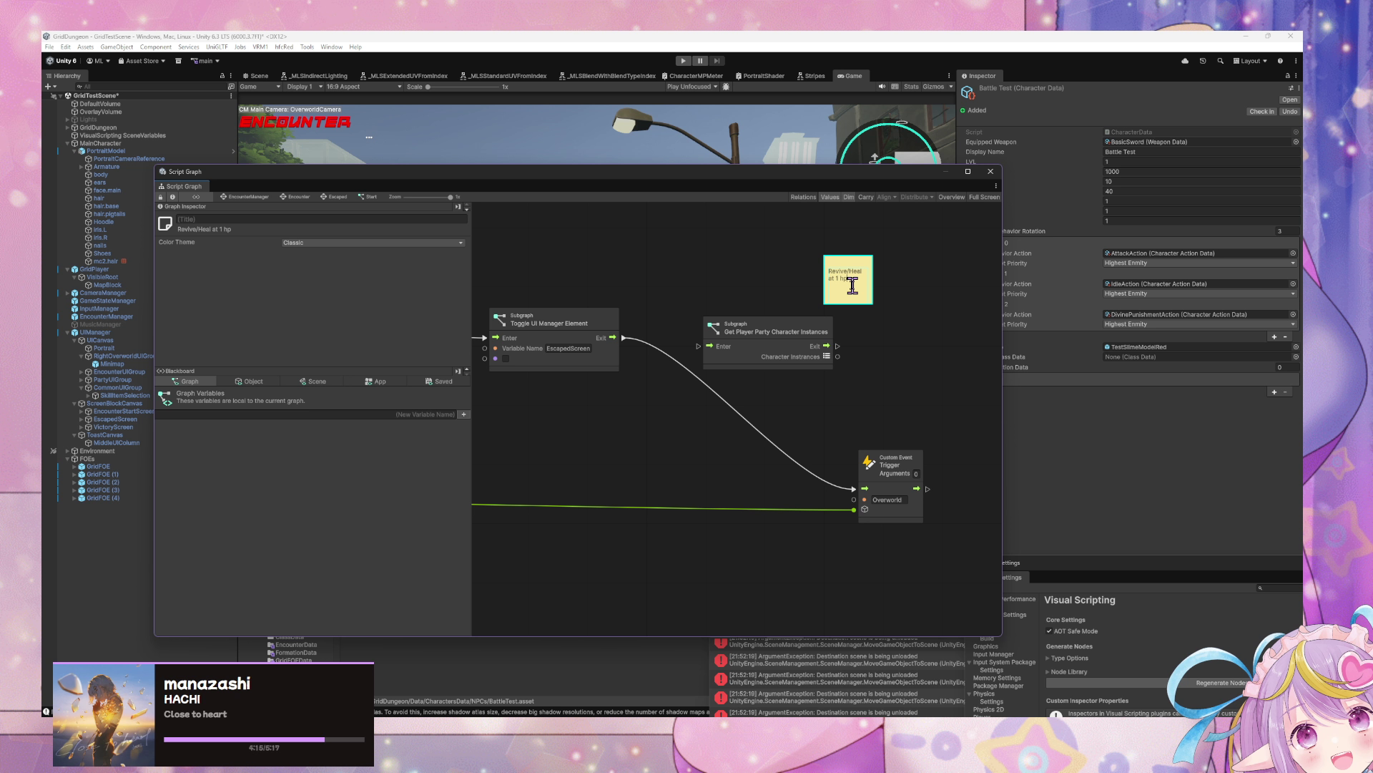
{"action": "left_click_drag", "start_coordinate": [896, 460], "coordinate": [1000, 459]}
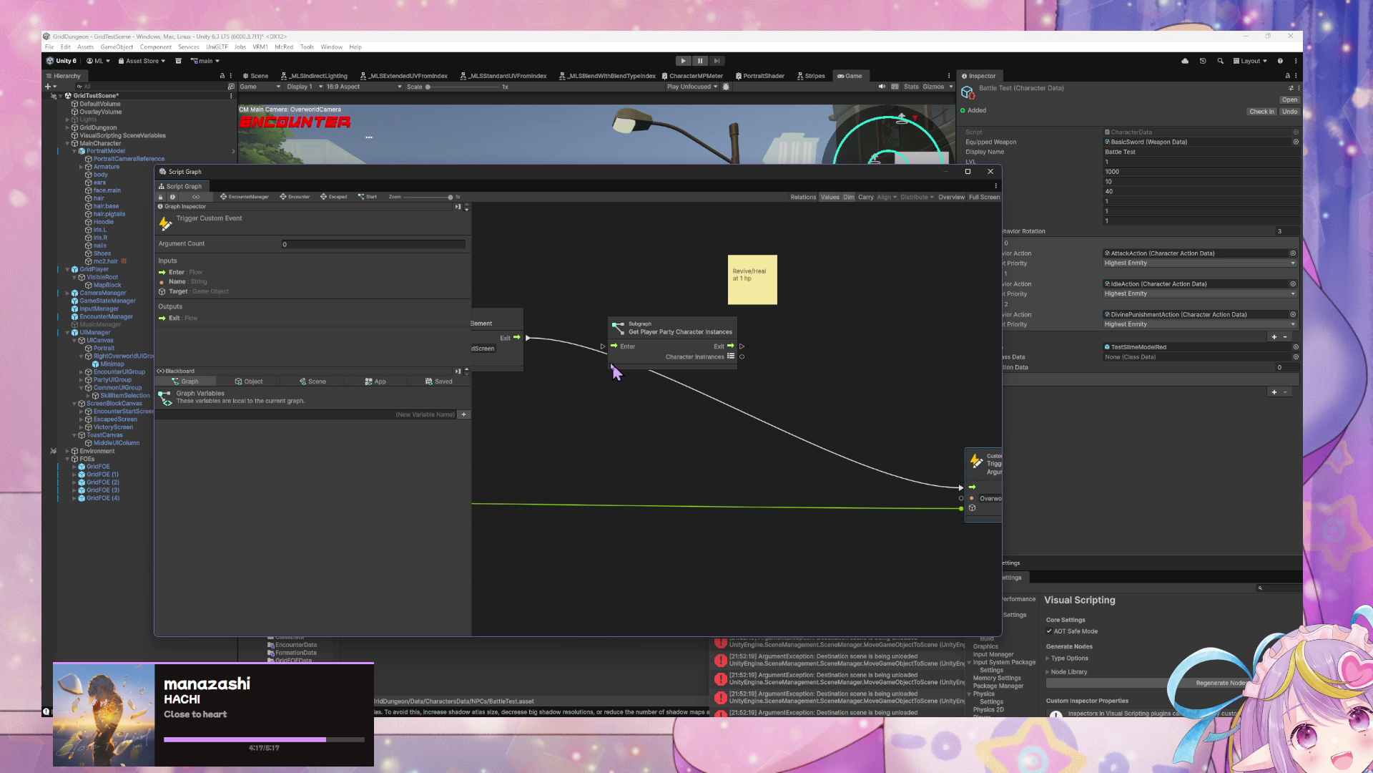
Step: Add a For Each Loop after the party subgraph, fed by the party Character Instances
{"action": "right_click", "coordinate": [816, 352]}
{"action": "left_click", "coordinate": [834, 355]}
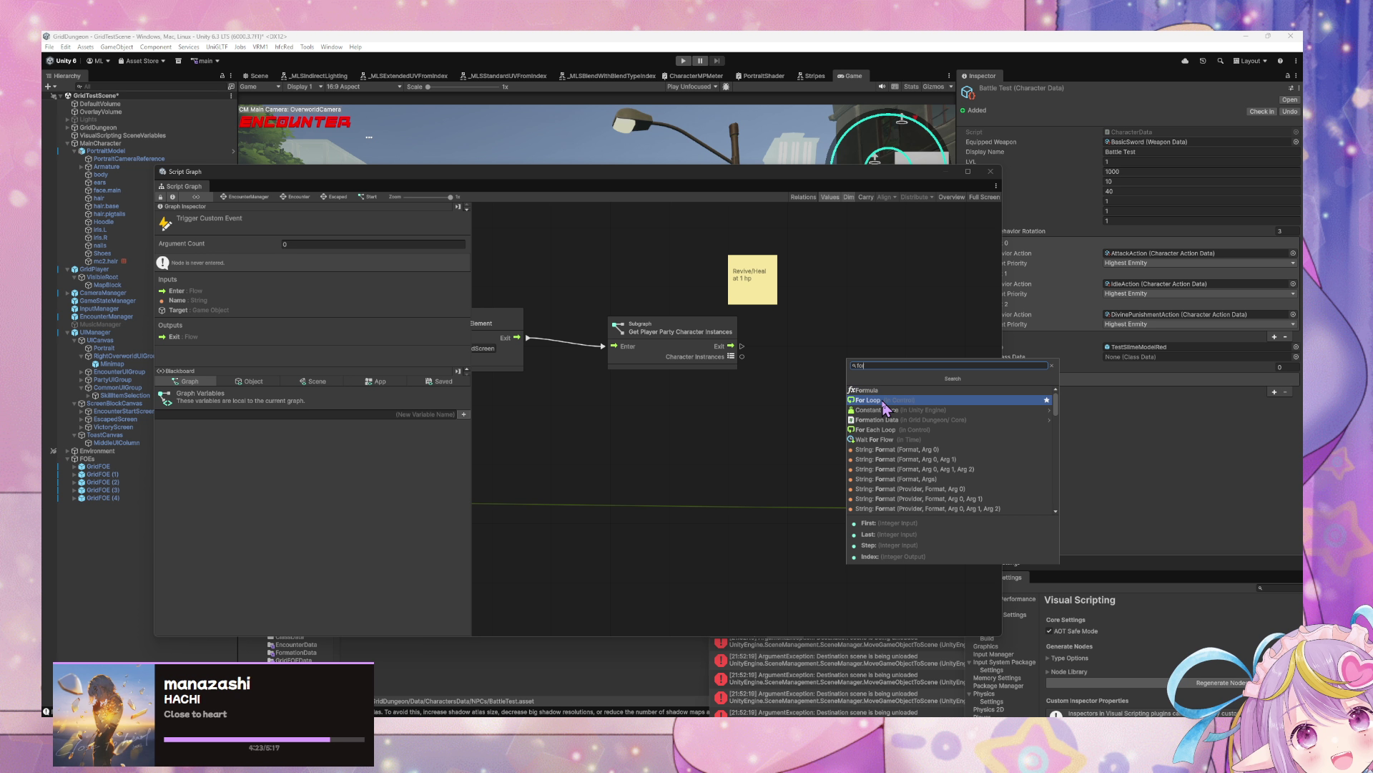
{"action": "left_click", "coordinate": [886, 408]}
{"action": "key", "text": "Delete"}
{"action": "key", "text": "space"}
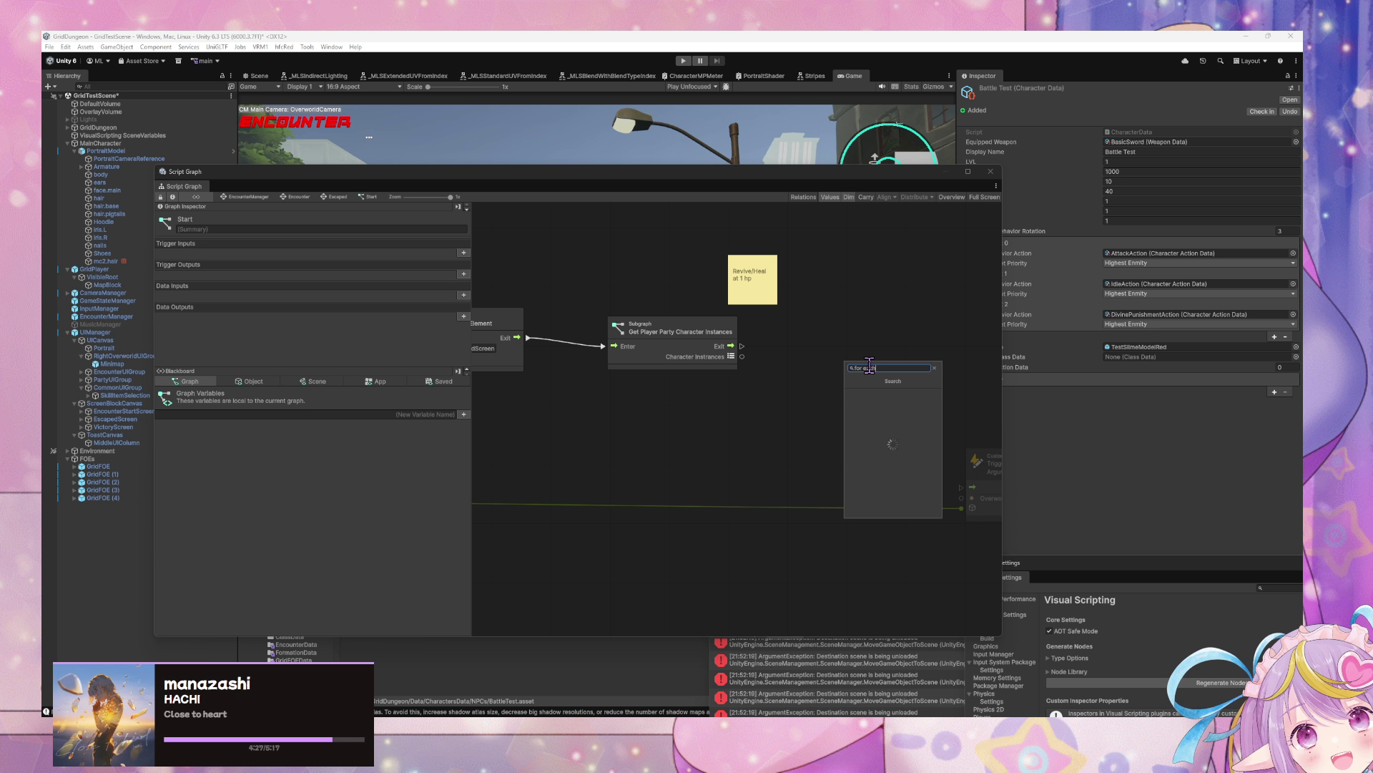
{"action": "key", "text": "Return"}
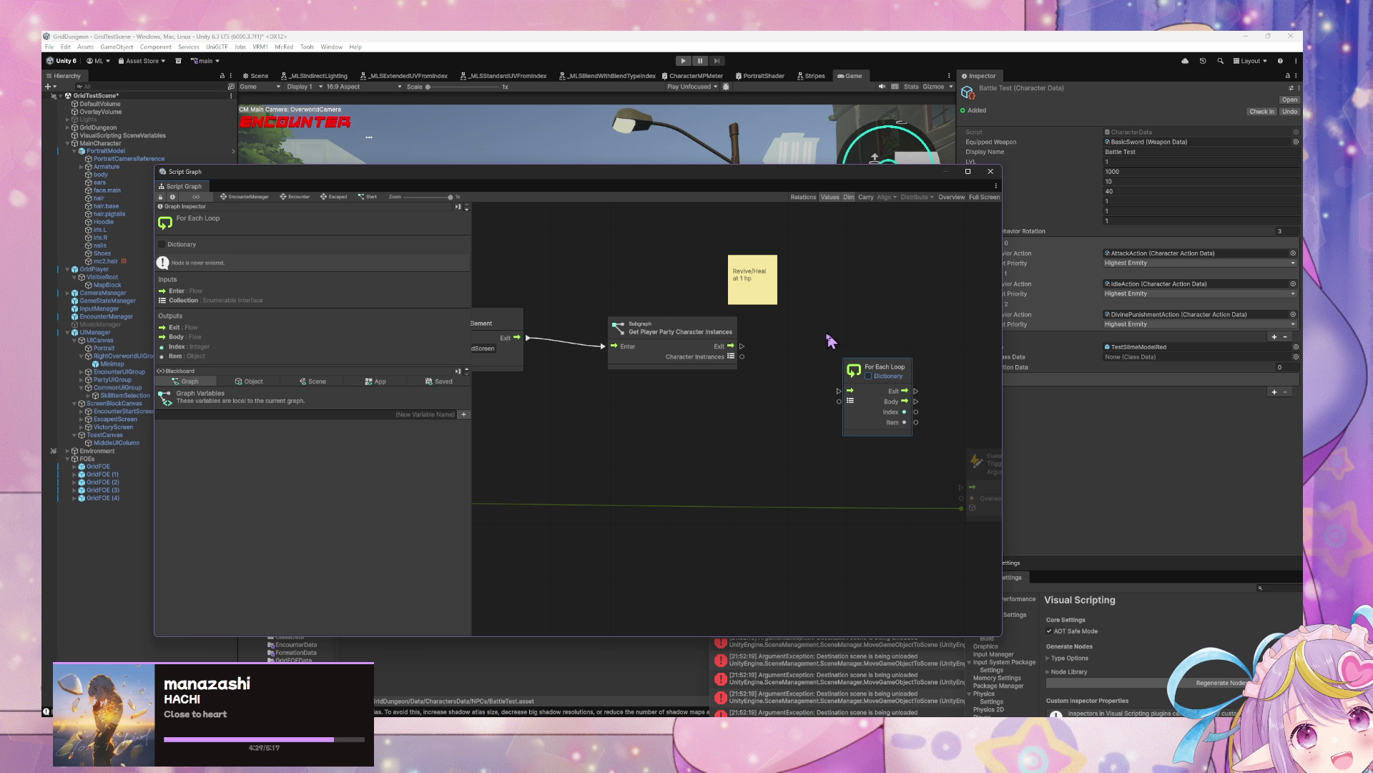
{"action": "mouse_move", "coordinate": [860, 370]}
{"action": "left_mouse_down"}
{"action": "mouse_move", "coordinate": [806, 348]}
{"action": "mouse_move", "coordinate": [980, 460]}
{"action": "mouse_move", "coordinate": [785, 379]}
{"action": "left_mouse_up"}
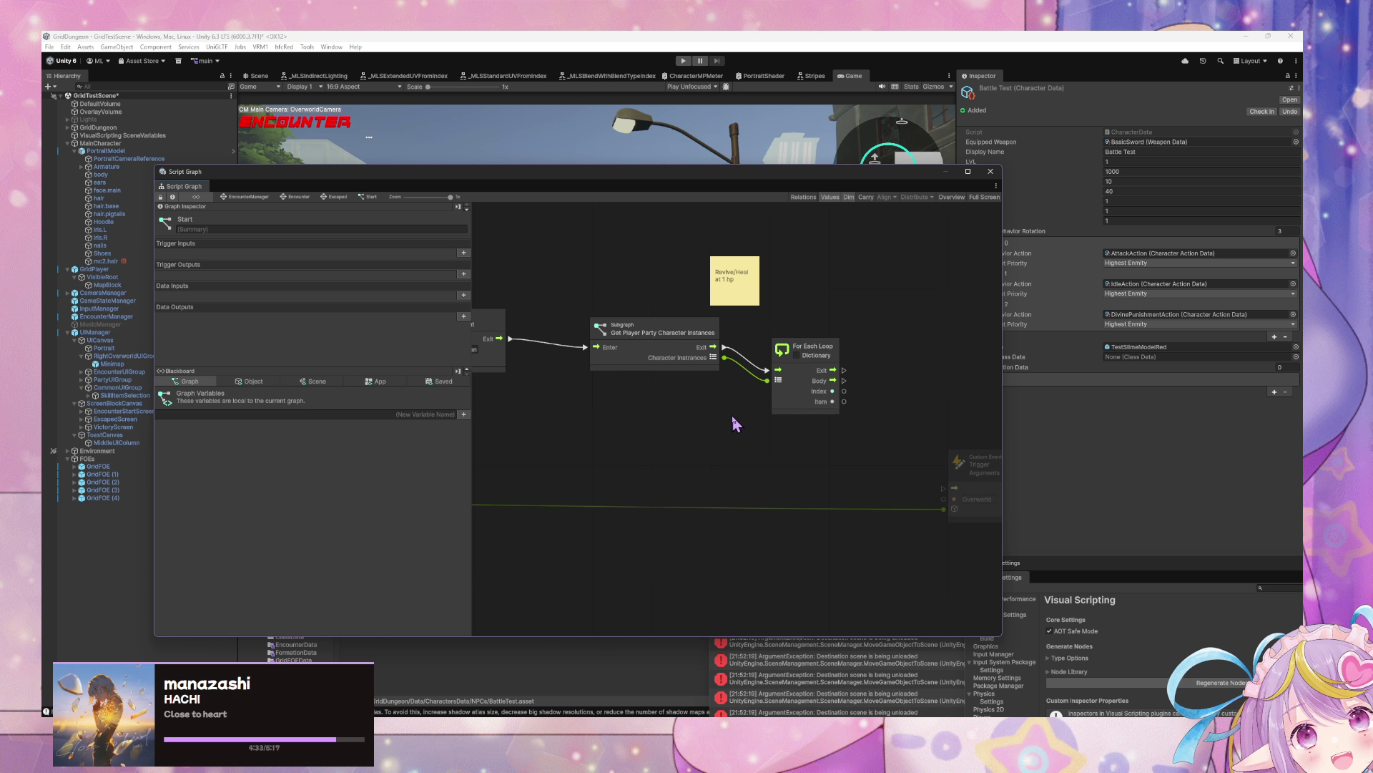
{"action": "mouse_move", "coordinate": [975, 460]}
{"action": "left_mouse_down"}
{"action": "mouse_move", "coordinate": [758, 442]}
{"action": "mouse_move", "coordinate": [873, 463]}
{"action": "left_mouse_up"}
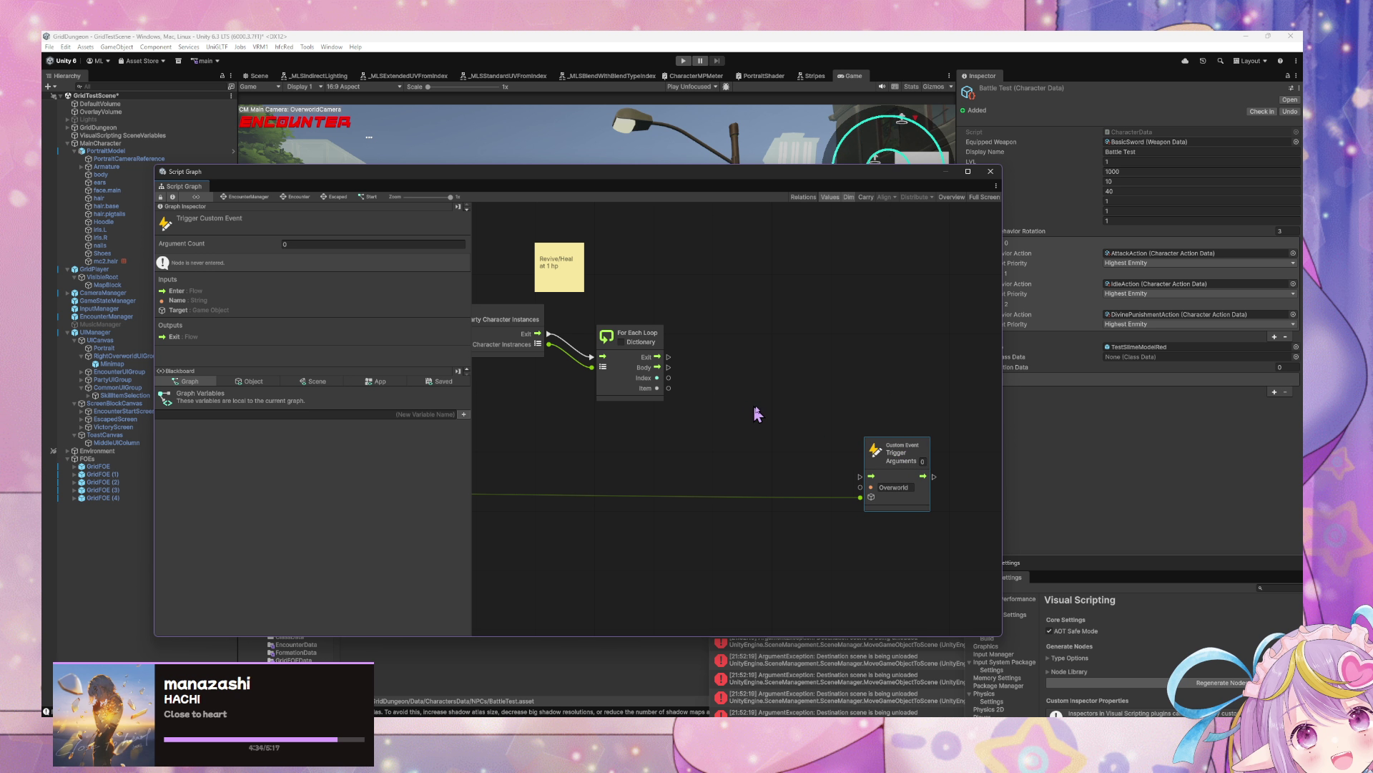
Step: Add Character Instance Set HP on the loop body and wire loop Exit to the Overworld trigger
{"action": "right_click", "coordinate": [758, 410]}
{"action": "left_click", "coordinate": [785, 414]}
{"action": "type", "text": "set"}
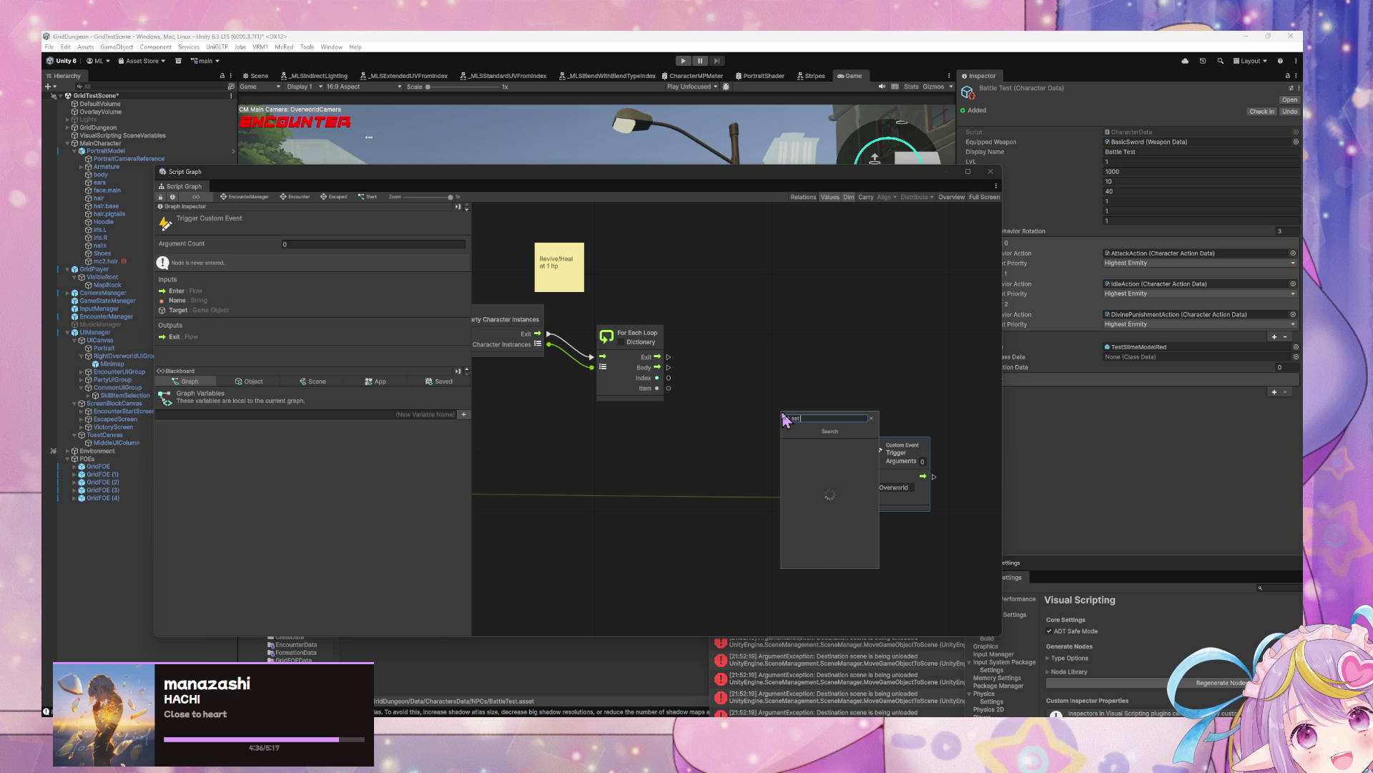
{"action": "type", "text": " hp"}
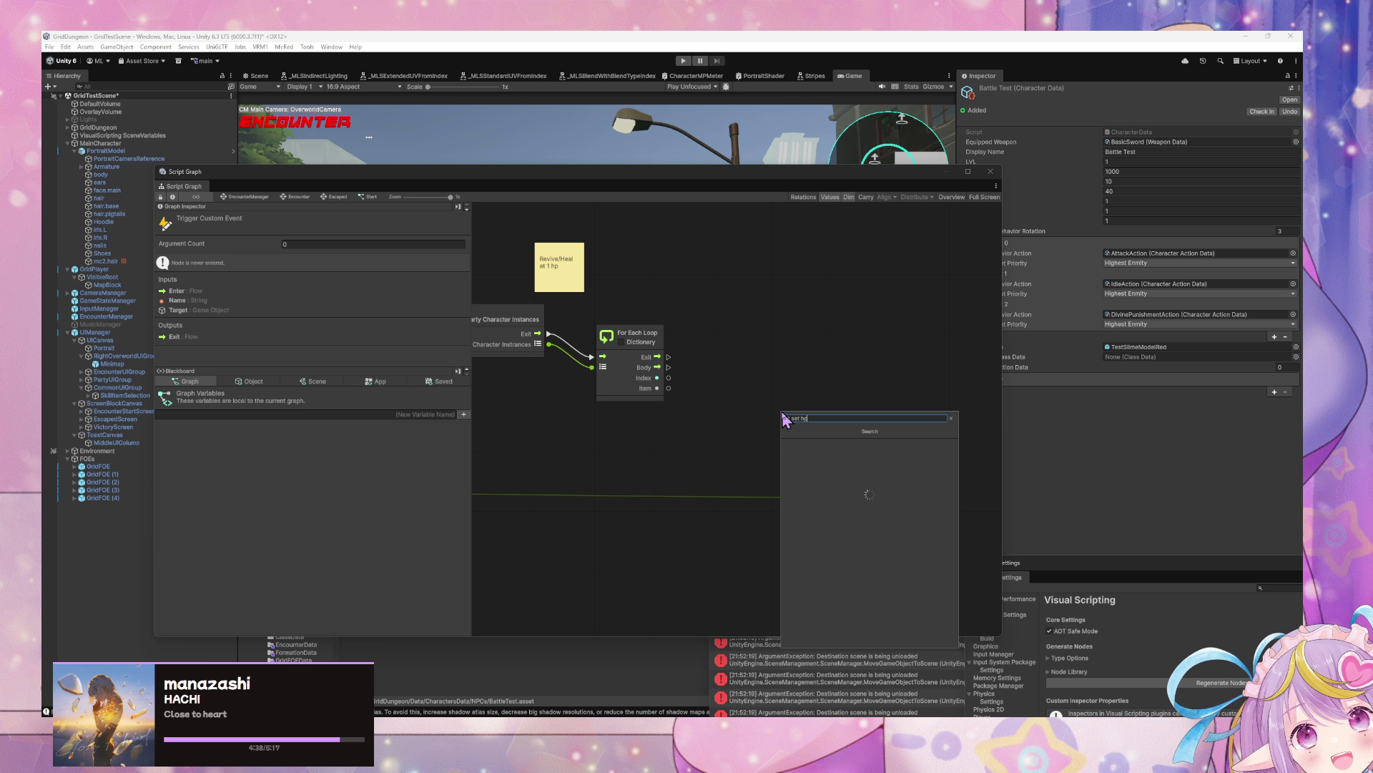
{"action": "key", "text": "Down"}
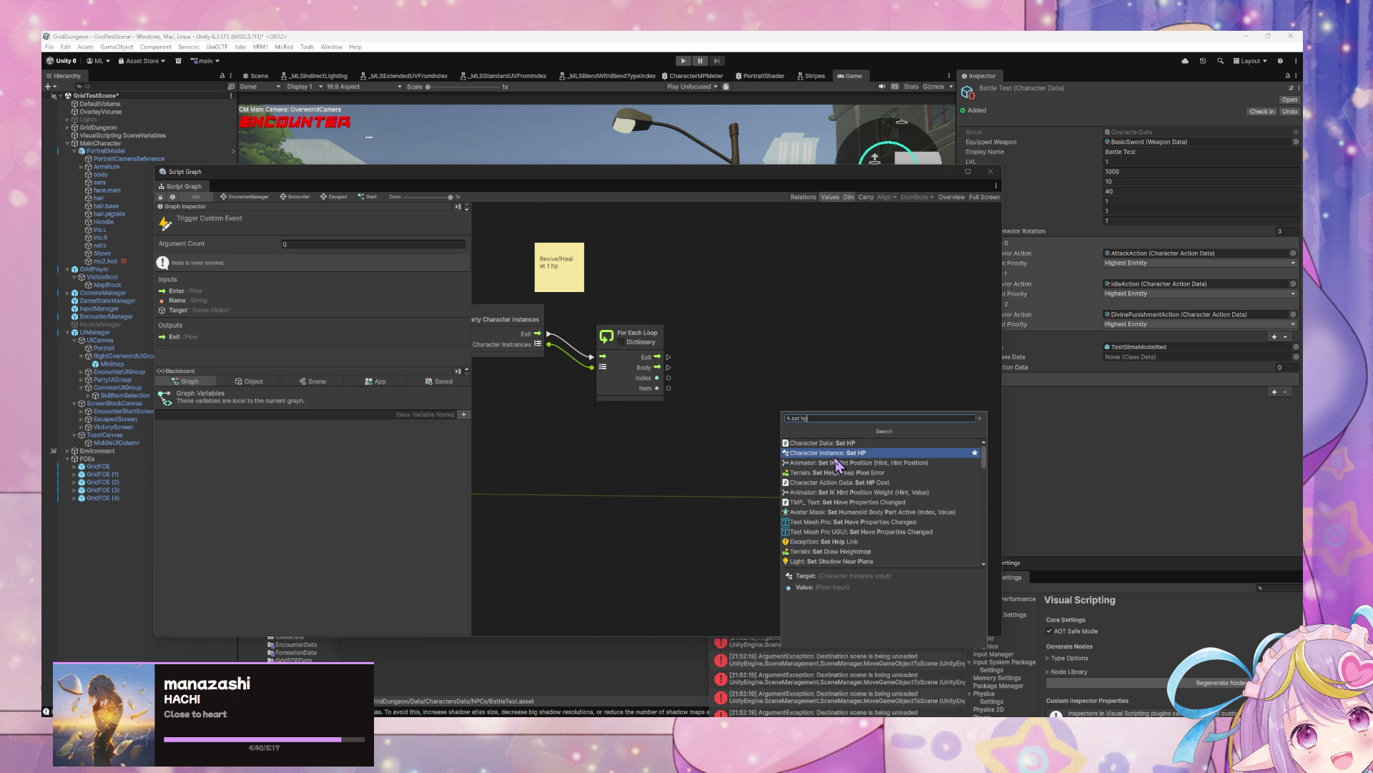
{"action": "key", "text": "Return"}
{"action": "mouse_move", "coordinate": [769, 422]}
{"action": "left_mouse_down"}
{"action": "mouse_move", "coordinate": [758, 375]}
{"action": "mouse_move", "coordinate": [747, 361]}
{"action": "mouse_move", "coordinate": [733, 370]}
{"action": "left_mouse_up"}
{"action": "mouse_move", "coordinate": [669, 388]}
{"action": "left_mouse_down"}
{"action": "mouse_move", "coordinate": [735, 381]}
{"action": "mouse_move", "coordinate": [728, 361]}
{"action": "left_mouse_up"}
{"action": "scroll", "coordinate": [687, 437], "scroll_direction": "left", "scroll_amount": 3}
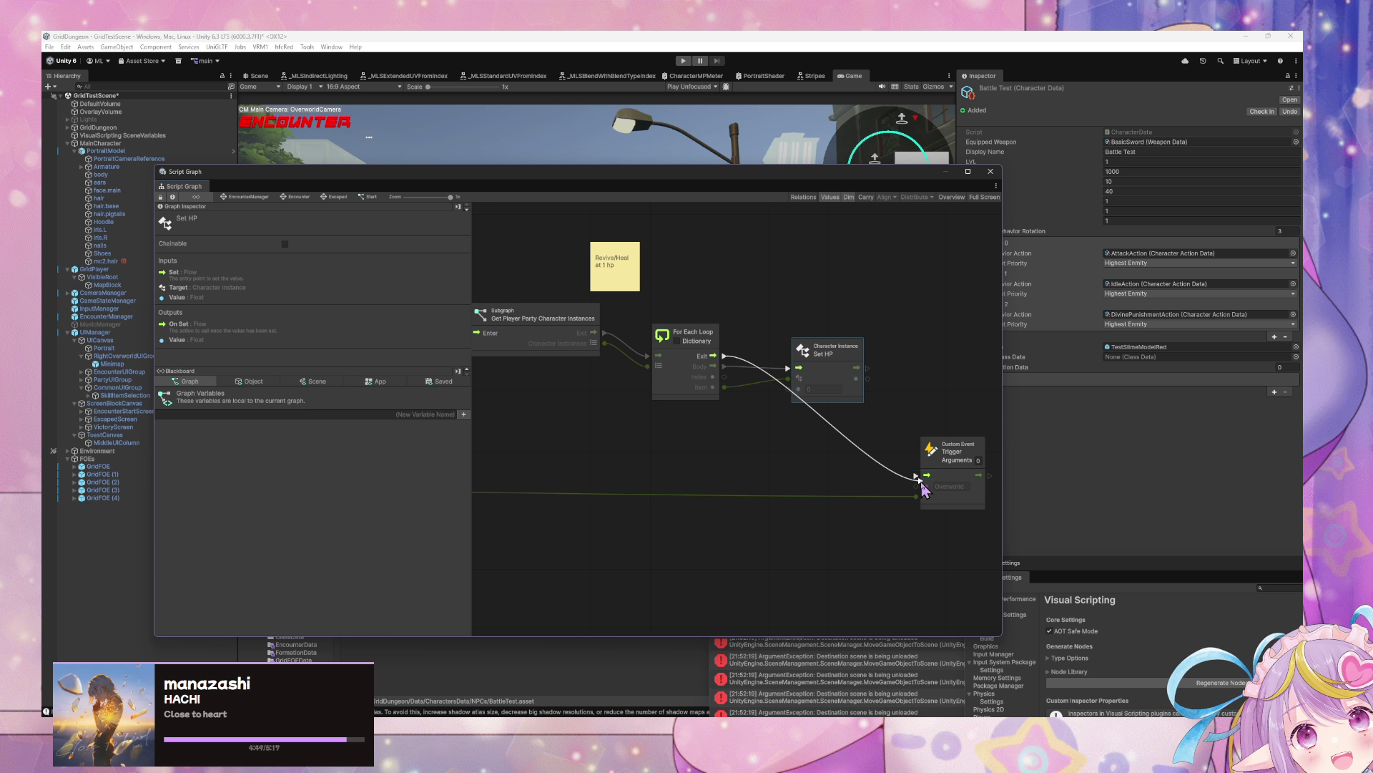
{"action": "left_click_drag", "start_coordinate": [921, 485], "coordinate": [918, 477]}
Step: Rearrange the GameStateManager variable, Overworld trigger and Set HP nodes into a tidy layout
{"action": "scroll", "coordinate": [744, 451], "scroll_direction": "left", "scroll_amount": 10}
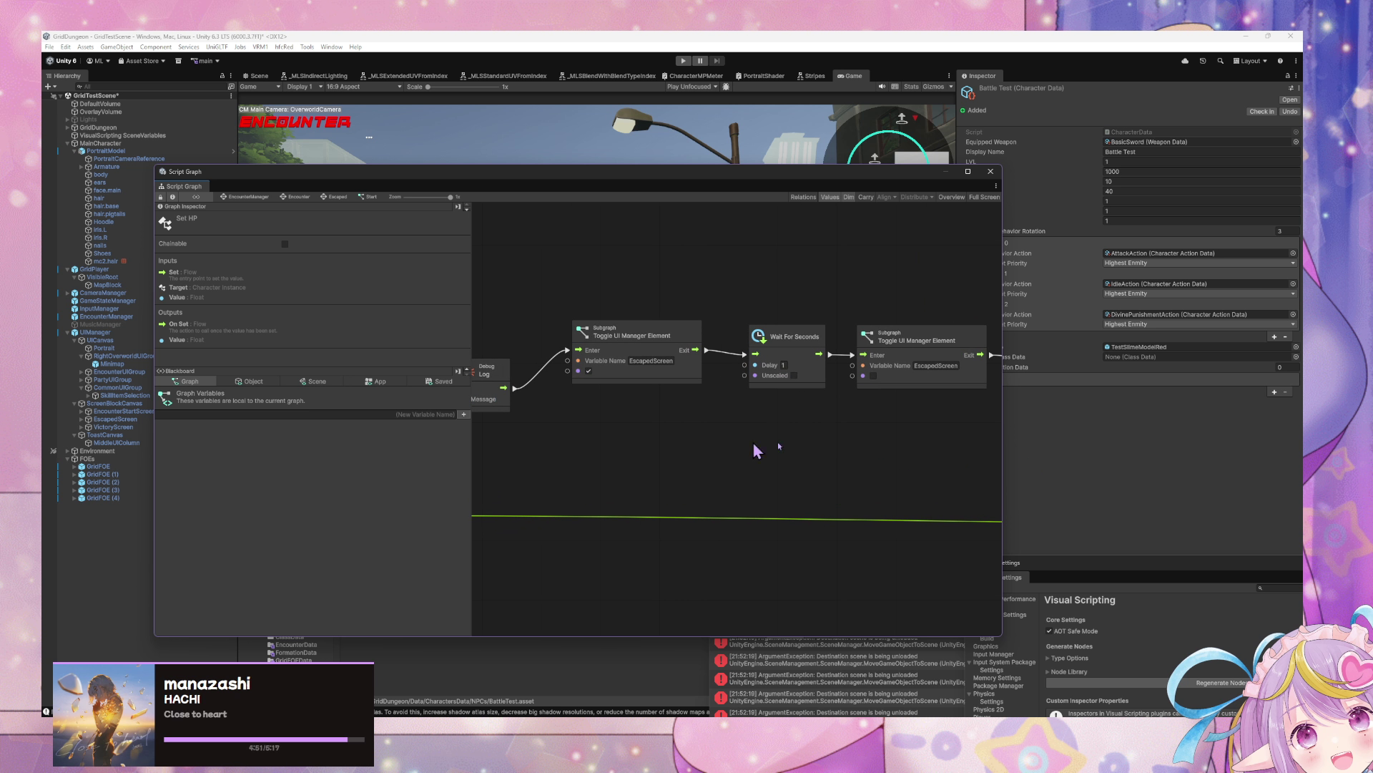
{"action": "mouse_move", "coordinate": [814, 501]}
{"action": "left_mouse_down"}
{"action": "mouse_move", "coordinate": [991, 500]}
{"action": "mouse_move", "coordinate": [658, 483]}
{"action": "mouse_move", "coordinate": [930, 483]}
{"action": "mouse_move", "coordinate": [579, 427]}
{"action": "mouse_move", "coordinate": [594, 457]}
{"action": "mouse_move", "coordinate": [962, 472]}
{"action": "mouse_move", "coordinate": [638, 496]}
{"action": "mouse_move", "coordinate": [690, 489]}
{"action": "mouse_move", "coordinate": [646, 474]}
{"action": "left_mouse_up"}
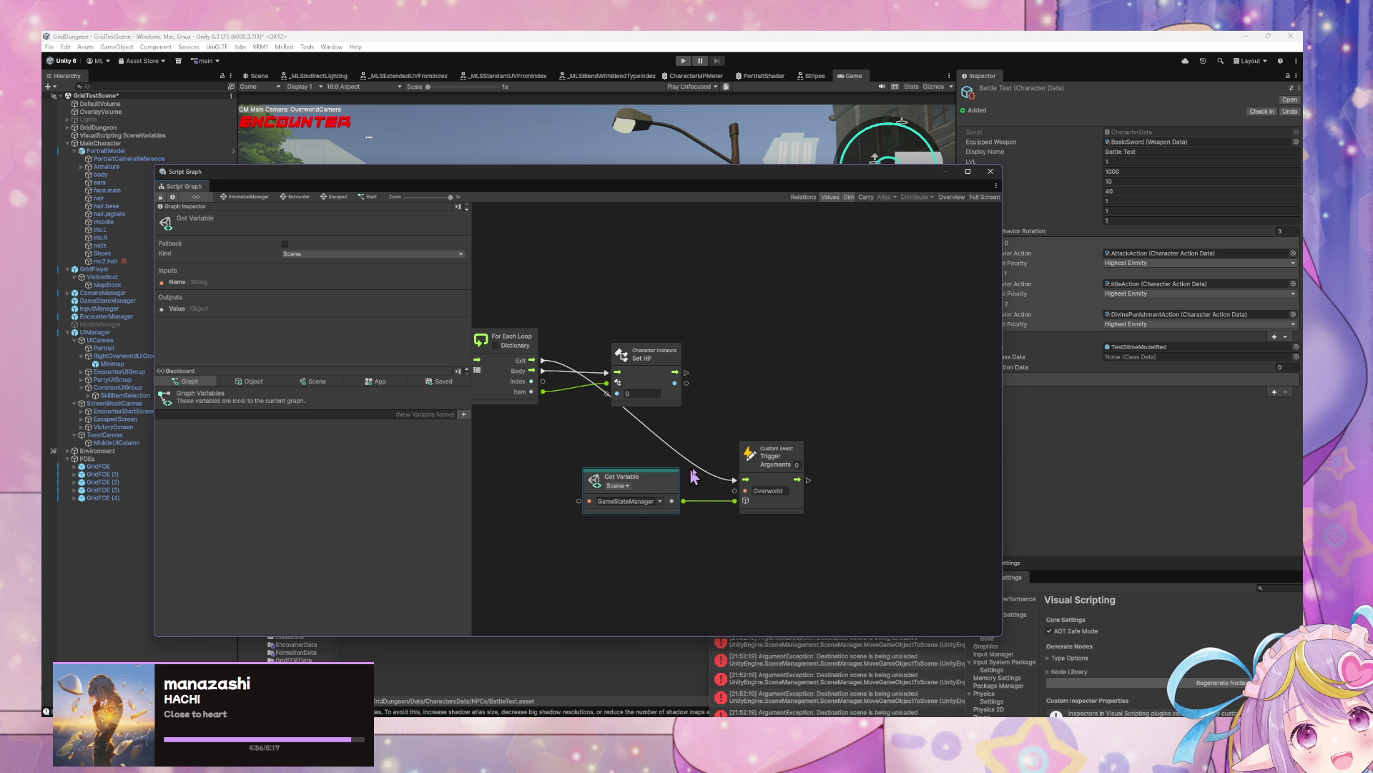
{"action": "mouse_move", "coordinate": [772, 460]}
{"action": "left_mouse_down"}
{"action": "mouse_move", "coordinate": [813, 452]}
{"action": "mouse_move", "coordinate": [747, 459]}
{"action": "left_mouse_up"}
{"action": "left_click_drag", "start_coordinate": [563, 419], "coordinate": [680, 445]}
{"action": "left_click_drag", "start_coordinate": [801, 391], "coordinate": [815, 367]}
{"action": "right_click", "coordinate": [700, 465]}
Step: Add a Maximum node beside the loop, replacing the first misplaced one
{"action": "left_click", "coordinate": [735, 470]}
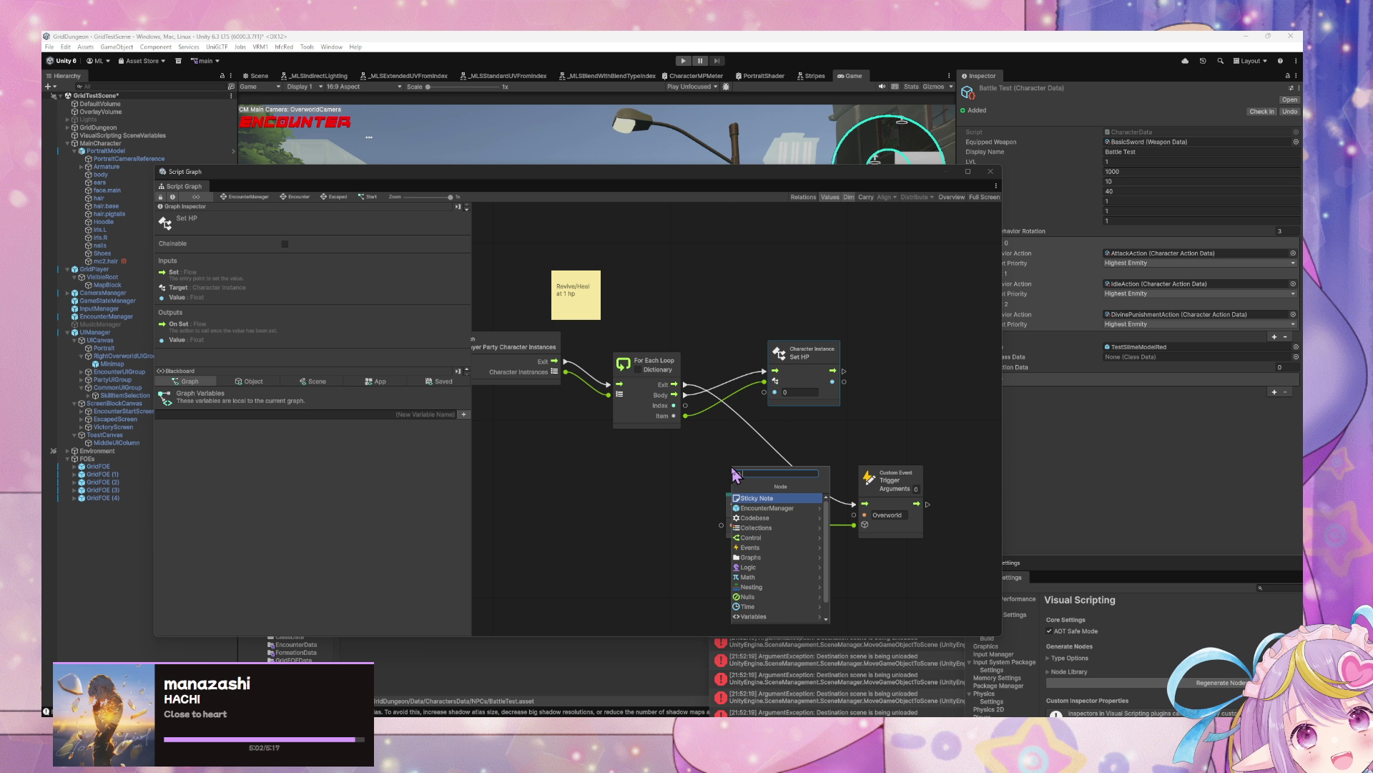
{"action": "type", "text": "max"}
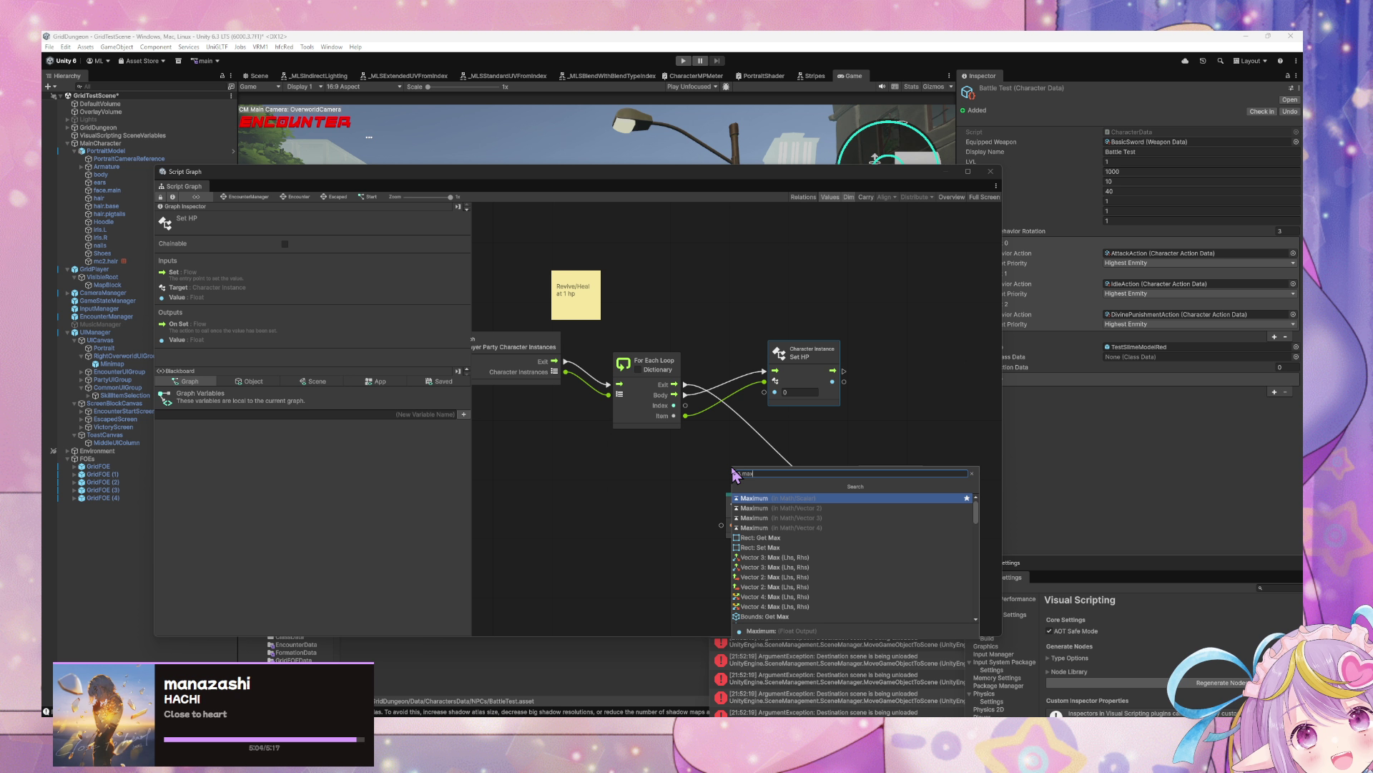
{"action": "key", "text": "Return"}
{"action": "mouse_move", "coordinate": [721, 474]}
{"action": "left_mouse_down"}
{"action": "mouse_move", "coordinate": [720, 422]}
{"action": "mouse_move", "coordinate": [761, 450]}
{"action": "mouse_move", "coordinate": [764, 424]}
{"action": "left_mouse_up"}
{"action": "key", "text": "Delete"}
{"action": "right_click", "coordinate": [736, 449]}
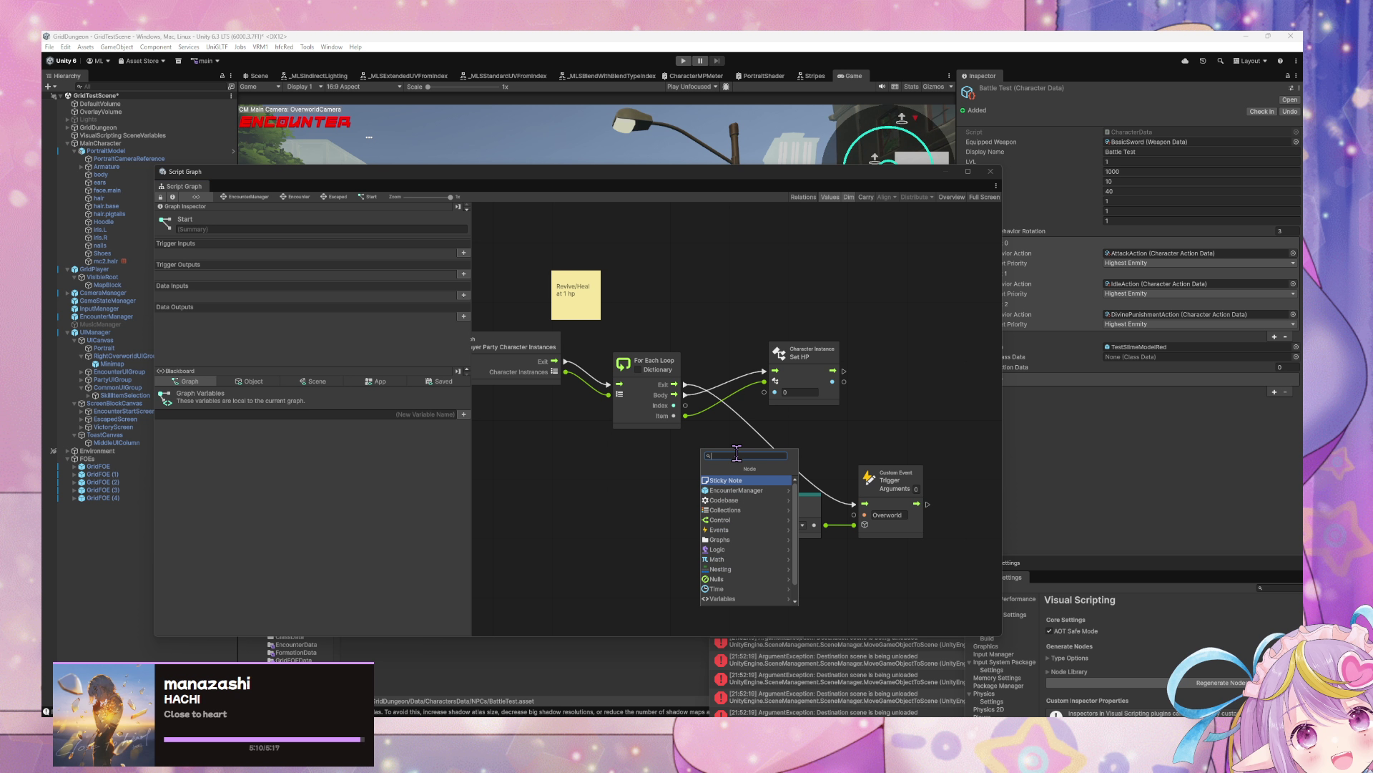
{"action": "type", "text": "max"}
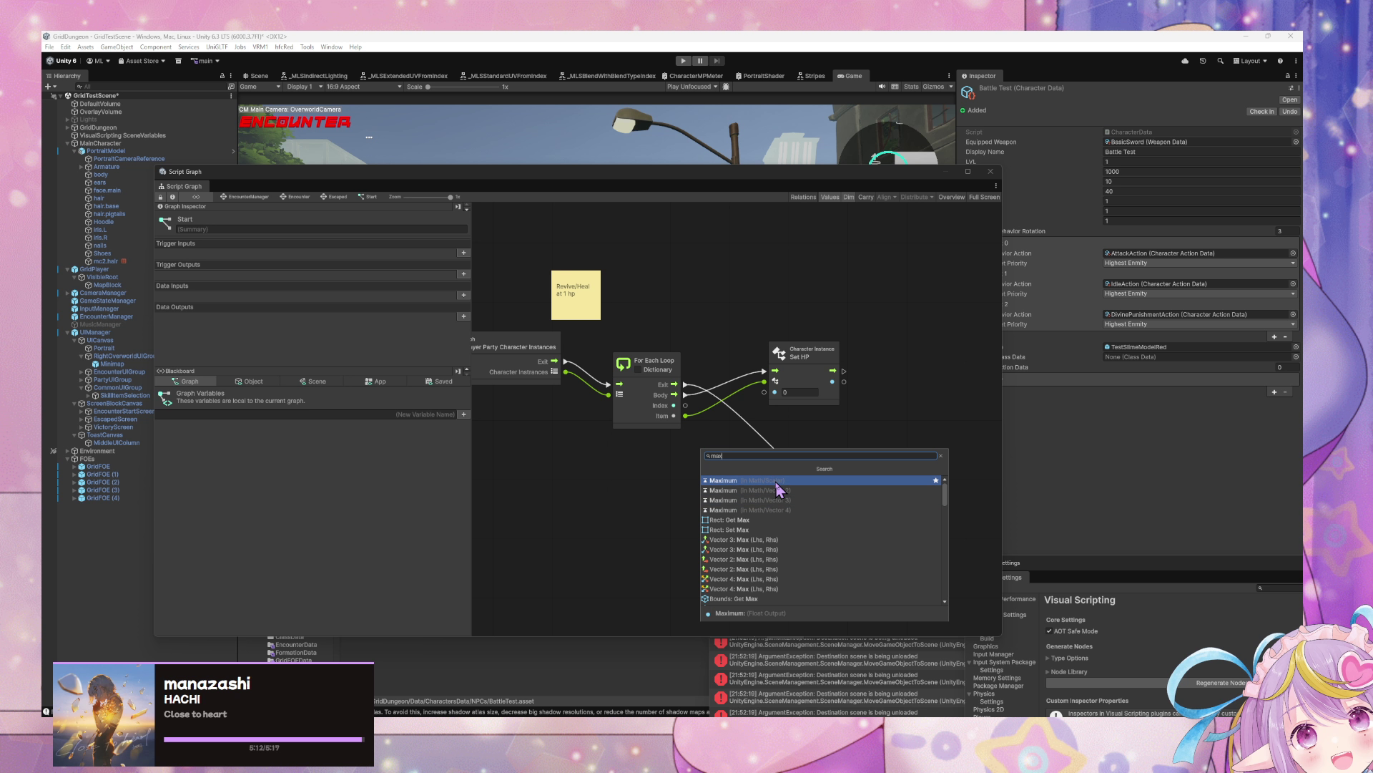
{"action": "left_click", "coordinate": [766, 485]}
Step: Feed a Float Literal of 1 into Maximum's B, wire its result to Set HP, and rearrange nodes
{"action": "left_click_drag", "start_coordinate": [695, 488], "coordinate": [656, 522]}
{"action": "type", "text": "float"}
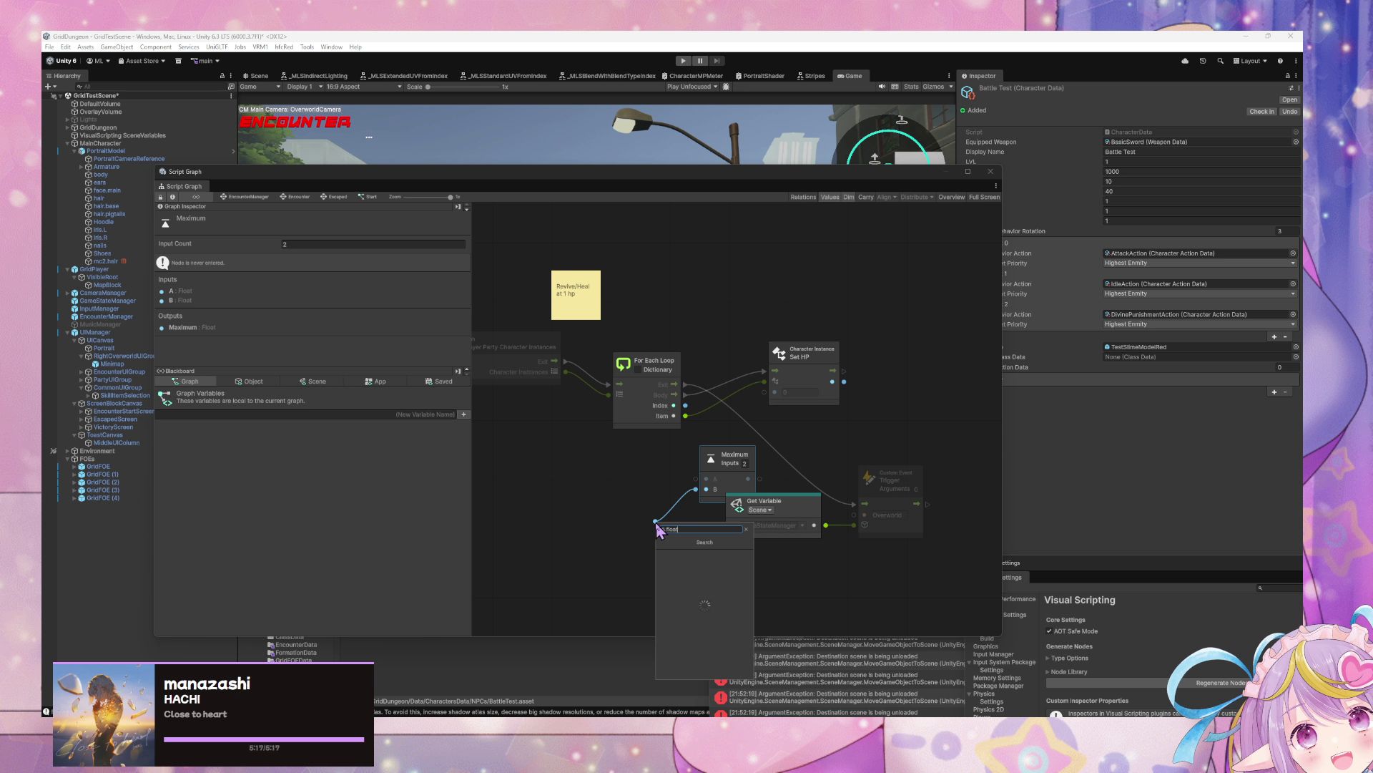
{"action": "key", "text": "Return"}
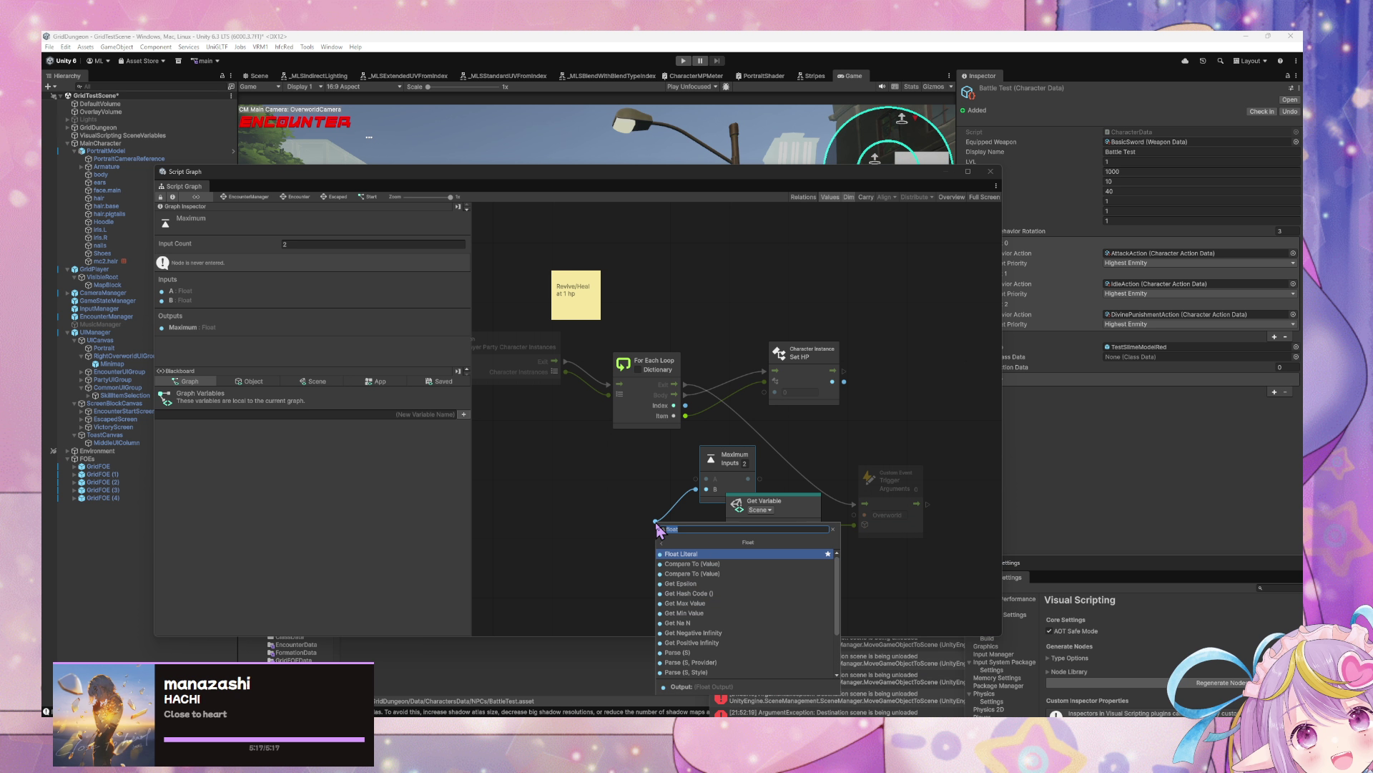
{"action": "left_click", "coordinate": [685, 557]}
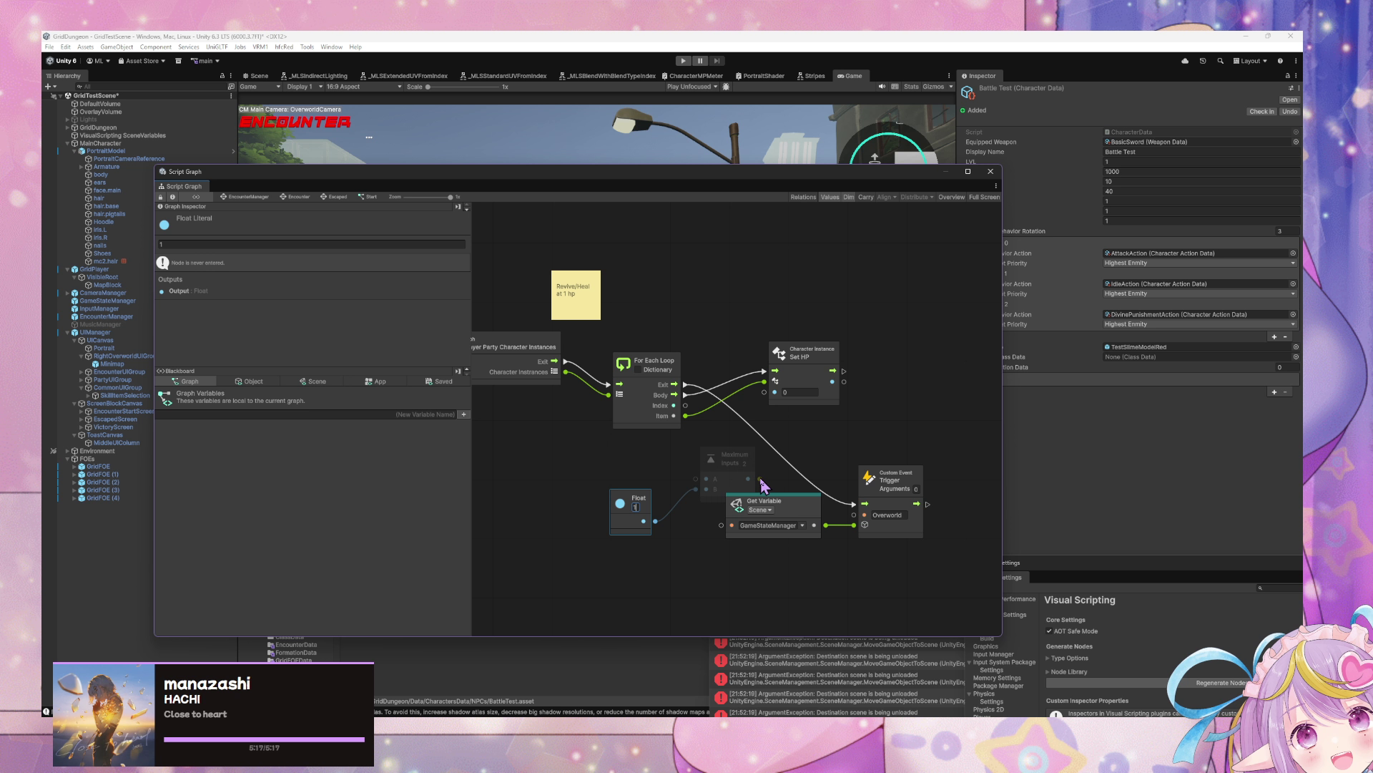
{"action": "left_click_drag", "start_coordinate": [760, 479], "coordinate": [774, 392]}
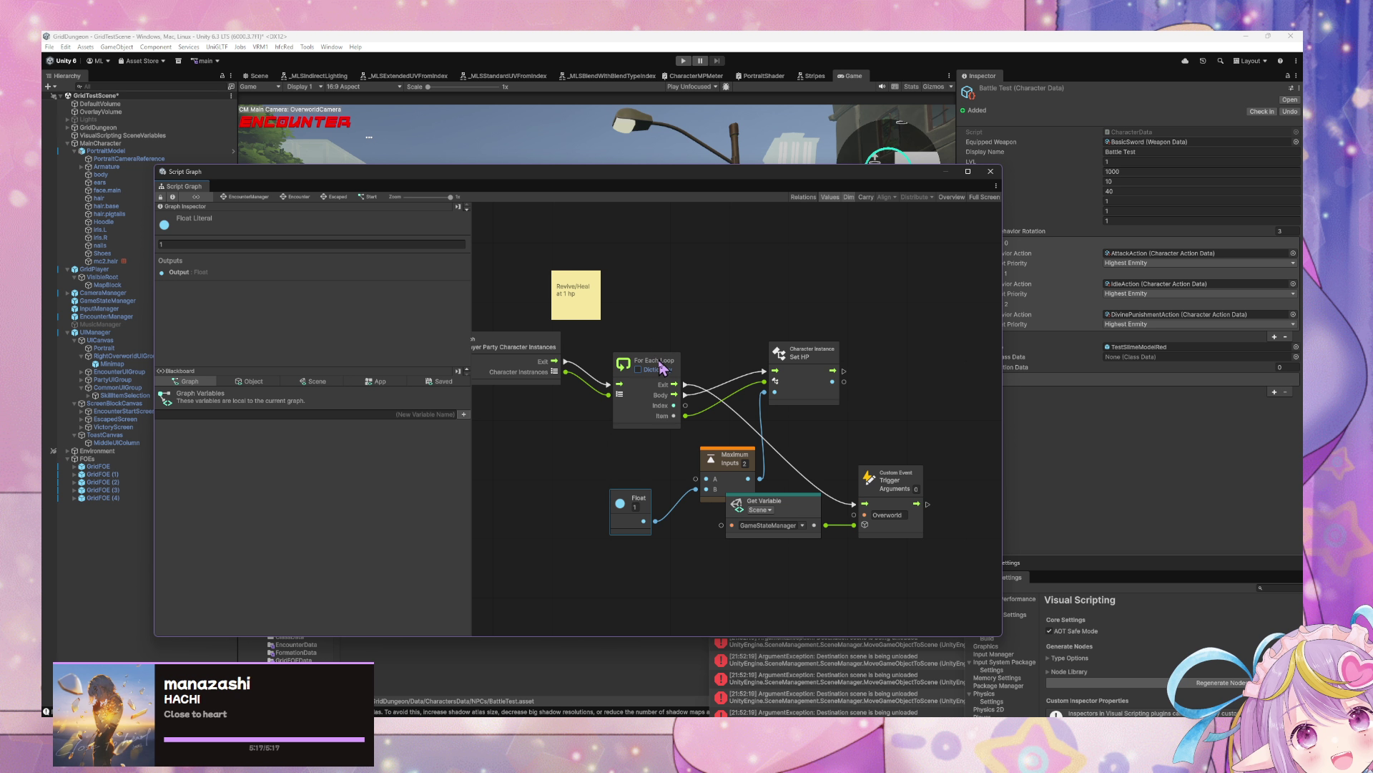
{"action": "left_click", "coordinate": [662, 369]}
{"action": "left_click_drag", "start_coordinate": [733, 465], "coordinate": [726, 445]}
{"action": "left_click_drag", "start_coordinate": [629, 501], "coordinate": [592, 521]}
{"action": "left_click_drag", "start_coordinate": [819, 363], "coordinate": [825, 361]}
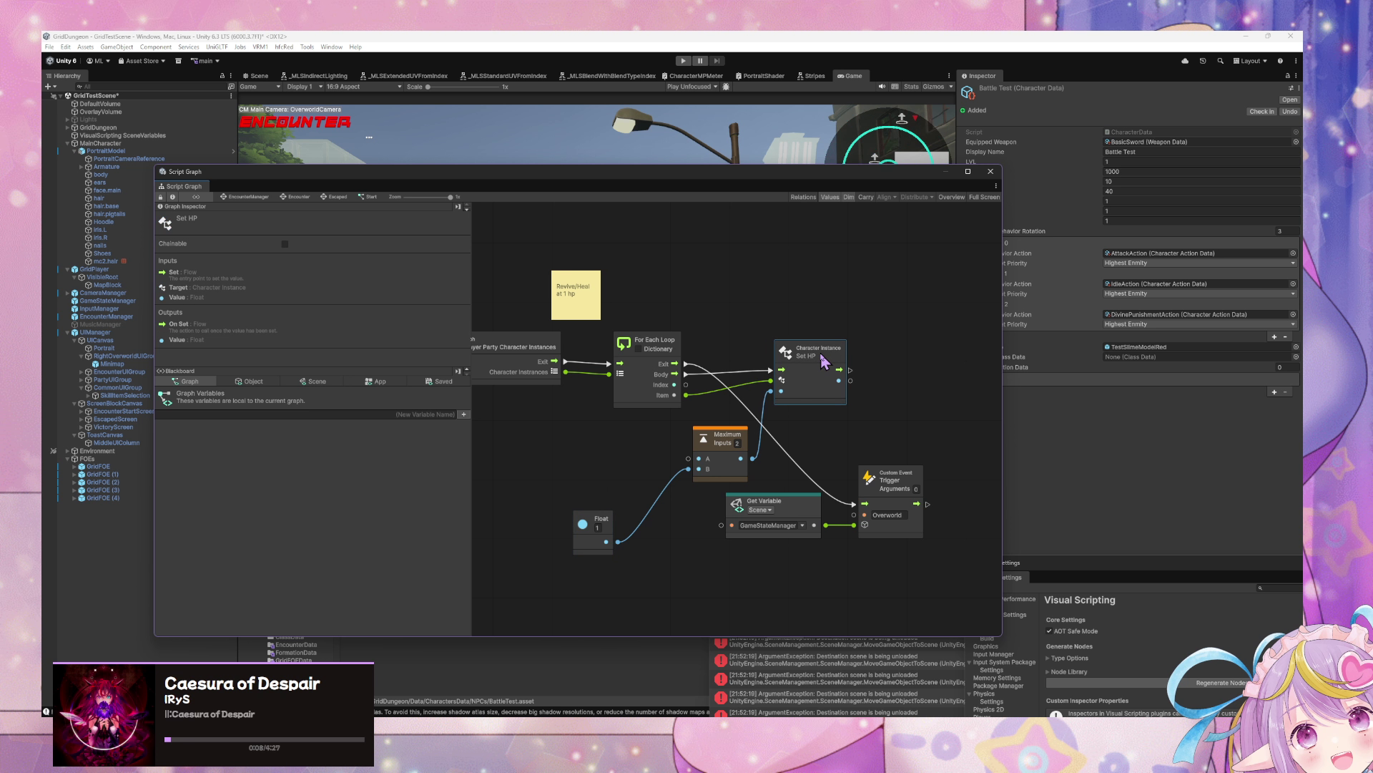
{"action": "left_click_drag", "start_coordinate": [669, 345], "coordinate": [674, 338]}
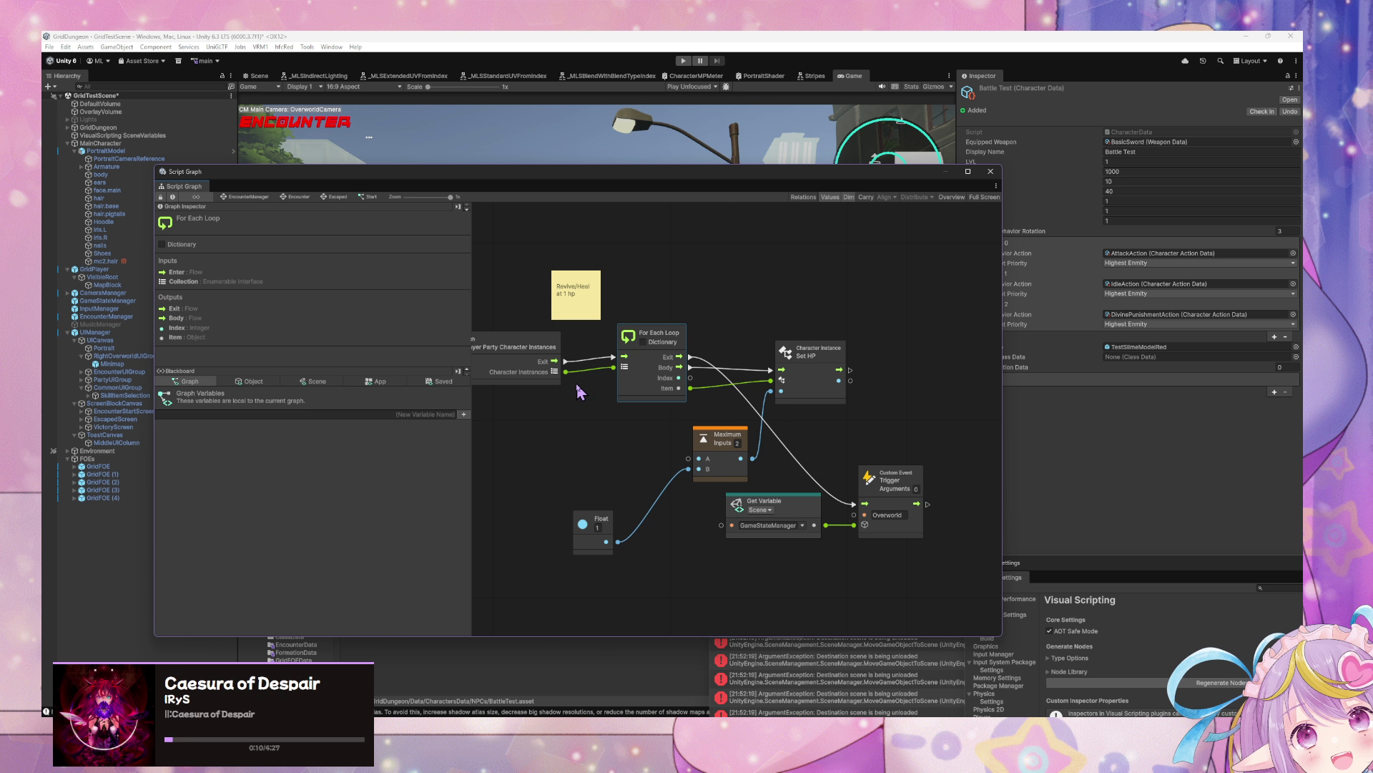
{"action": "left_click_drag", "start_coordinate": [771, 516], "coordinate": [776, 585]}
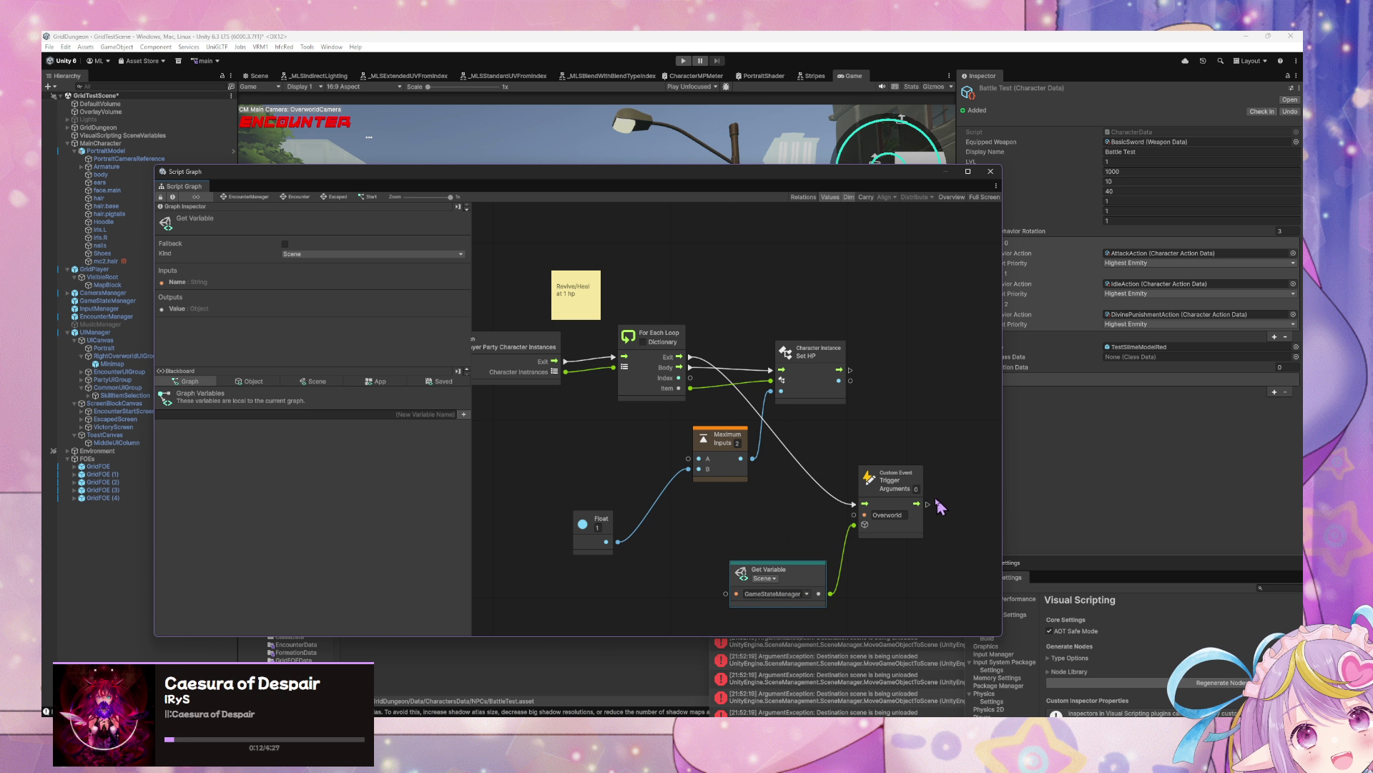
{"action": "left_click_drag", "start_coordinate": [894, 486], "coordinate": [928, 546]}
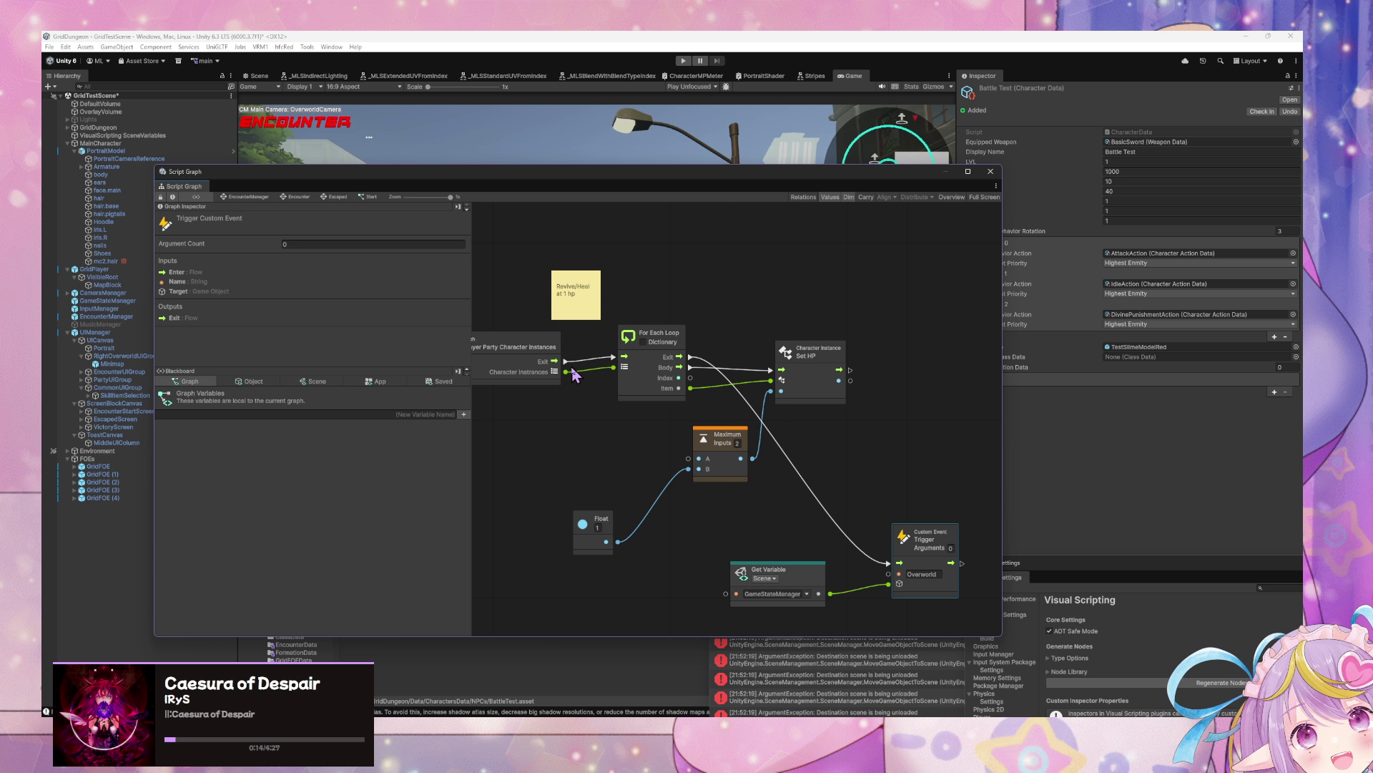
Step: Create a Character Instance Get HP from the loop's Item and wire it into Maximum's A input
{"action": "mouse_move", "coordinate": [691, 390]}
{"action": "left_mouse_down"}
{"action": "mouse_move", "coordinate": [657, 469]}
{"action": "mouse_move", "coordinate": [610, 487]}
{"action": "left_mouse_up"}
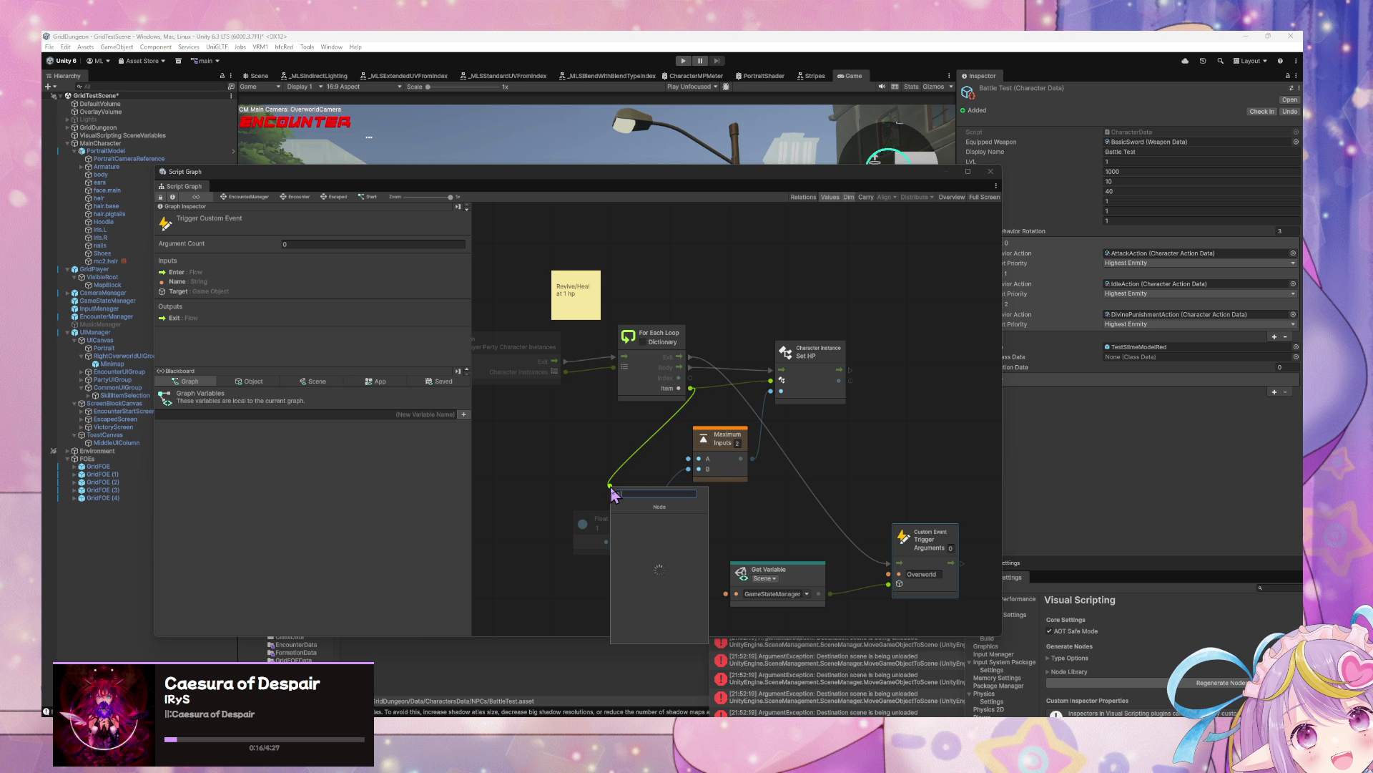
{"action": "type", "text": "get hp"}
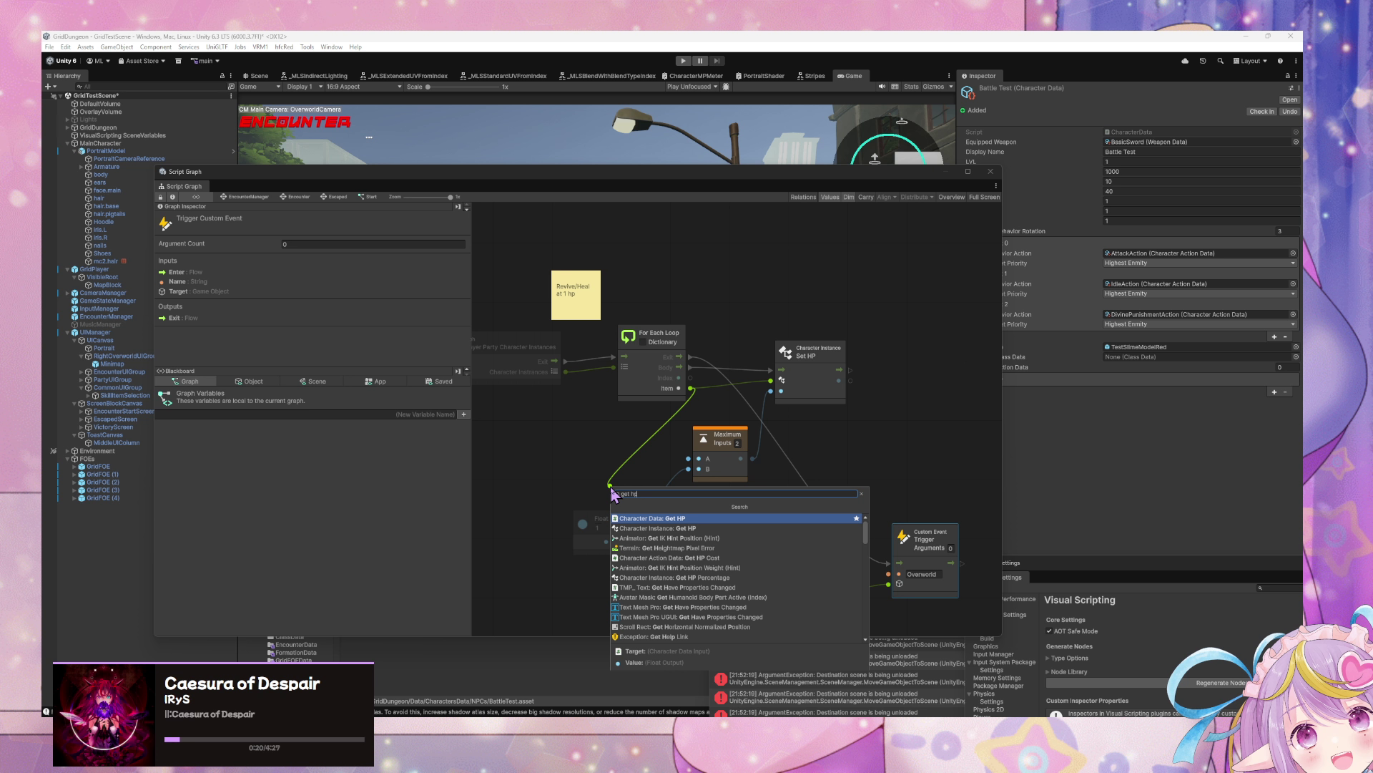
{"action": "key", "text": "Down"}
{"action": "key", "text": "Return"}
{"action": "mouse_move", "coordinate": [691, 487]}
{"action": "left_mouse_down"}
{"action": "mouse_move", "coordinate": [699, 458]}
{"action": "mouse_move", "coordinate": [800, 460]}
{"action": "left_mouse_up"}
Step: Tidy the Set HP, Maximum and Get HP layout and narrow the 'Revive/Heal at 1 hp' note
{"action": "left_click_drag", "start_coordinate": [822, 360], "coordinate": [897, 350]}
{"action": "left_click_drag", "start_coordinate": [783, 457], "coordinate": [820, 438]}
{"action": "left_click_drag", "start_coordinate": [659, 468], "coordinate": [739, 426]}
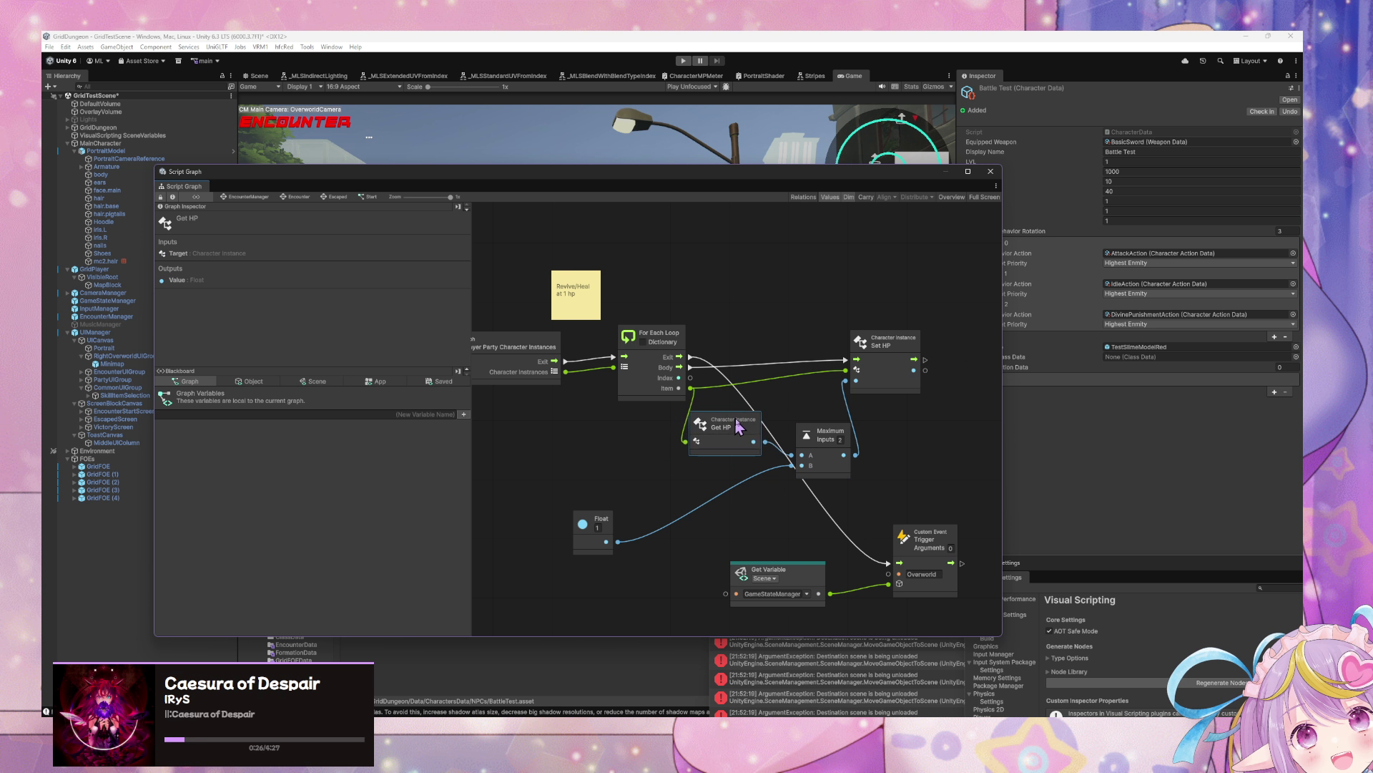
{"action": "left_click_drag", "start_coordinate": [829, 443], "coordinate": [861, 442]}
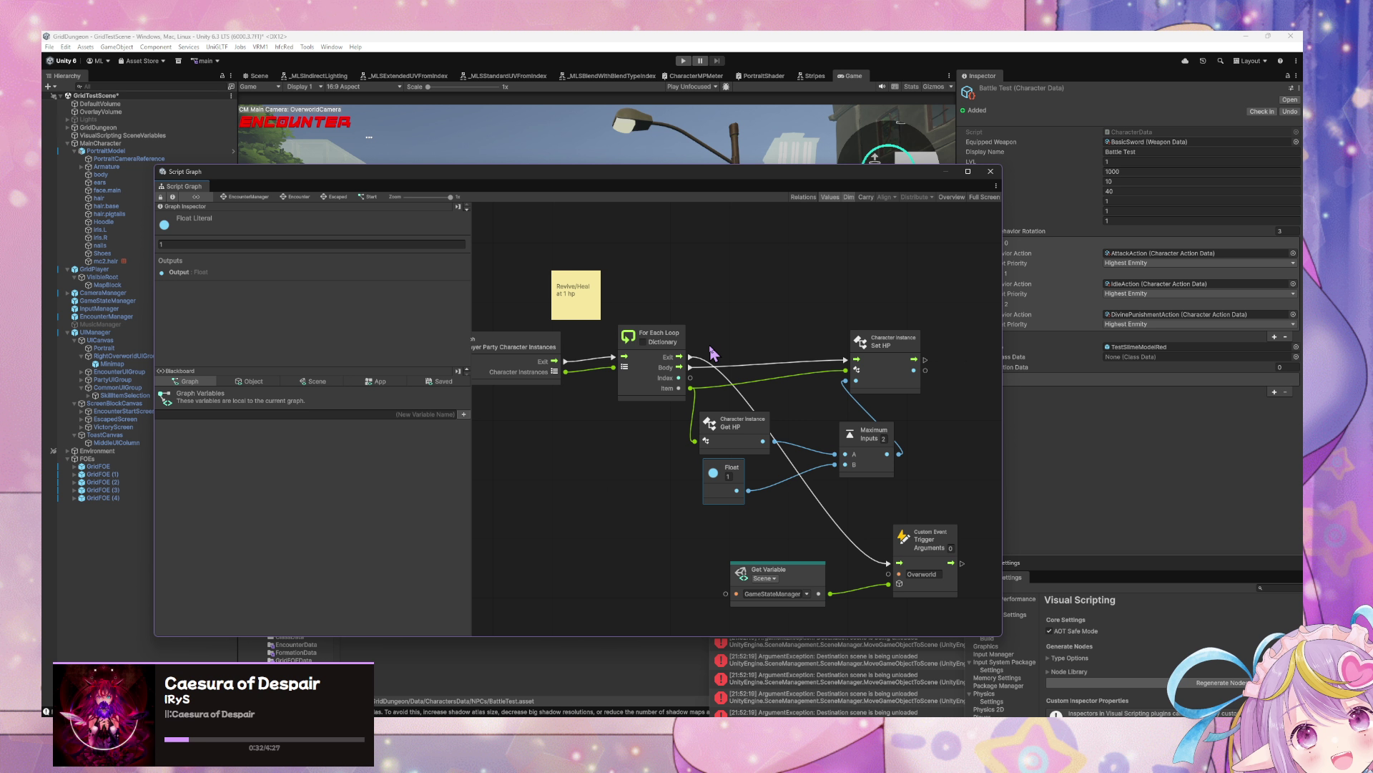
{"action": "left_click_drag", "start_coordinate": [880, 366], "coordinate": [954, 352]}
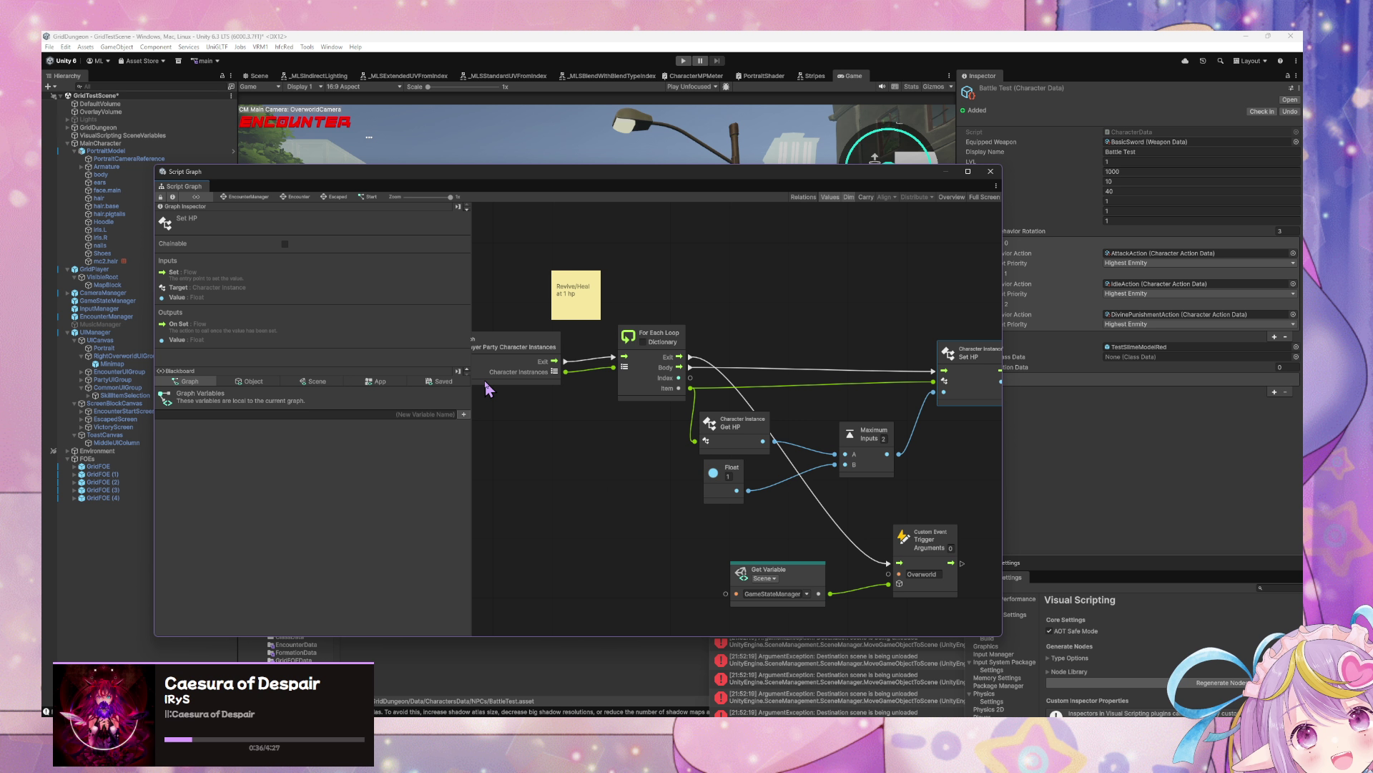
{"action": "left_click", "coordinate": [794, 534]}
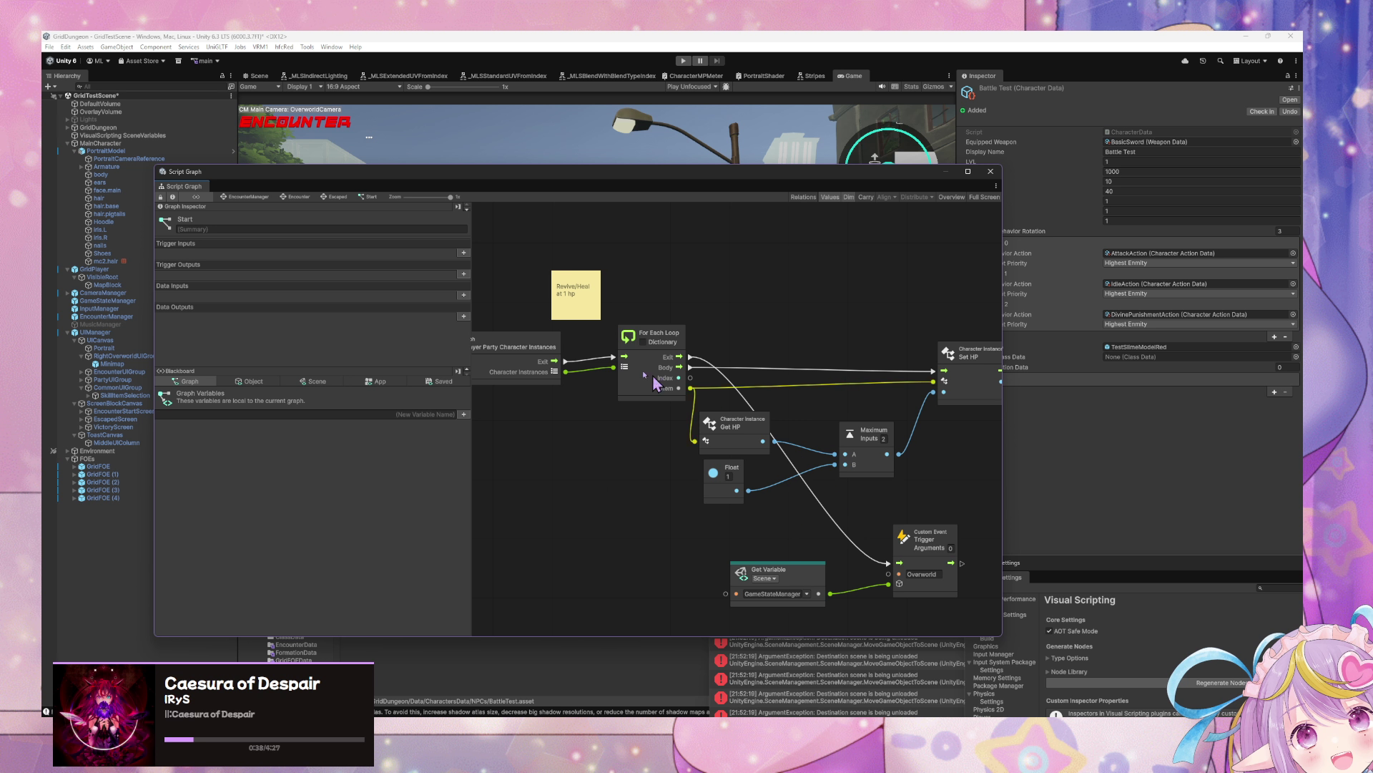
{"action": "left_click_drag", "start_coordinate": [601, 282], "coordinate": [596, 282]}
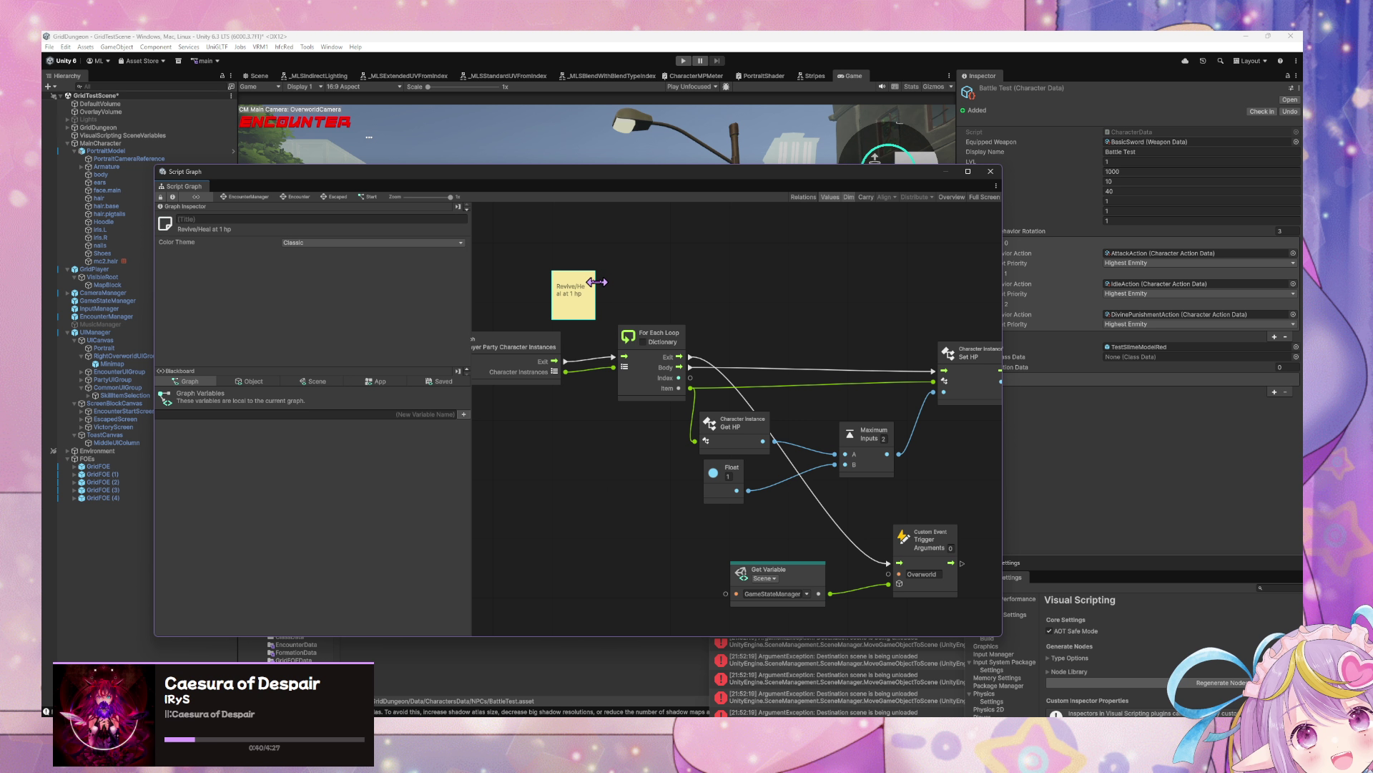
{"action": "scroll", "coordinate": [619, 414], "scroll_direction": "down", "scroll_amount": 5}
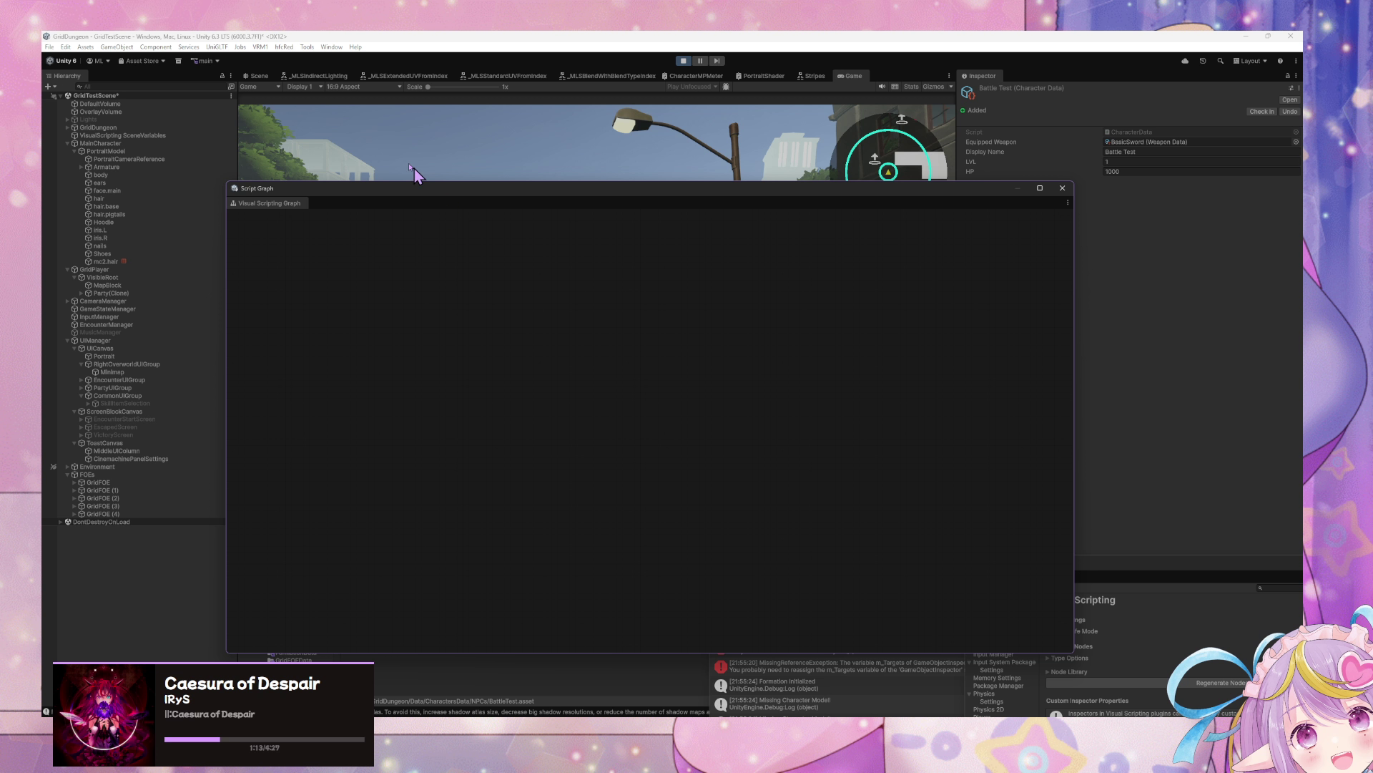
Step: Select MainCharacter, move the graph window off the game view and walk into an encounter
{"action": "left_click", "coordinate": [179, 142]}
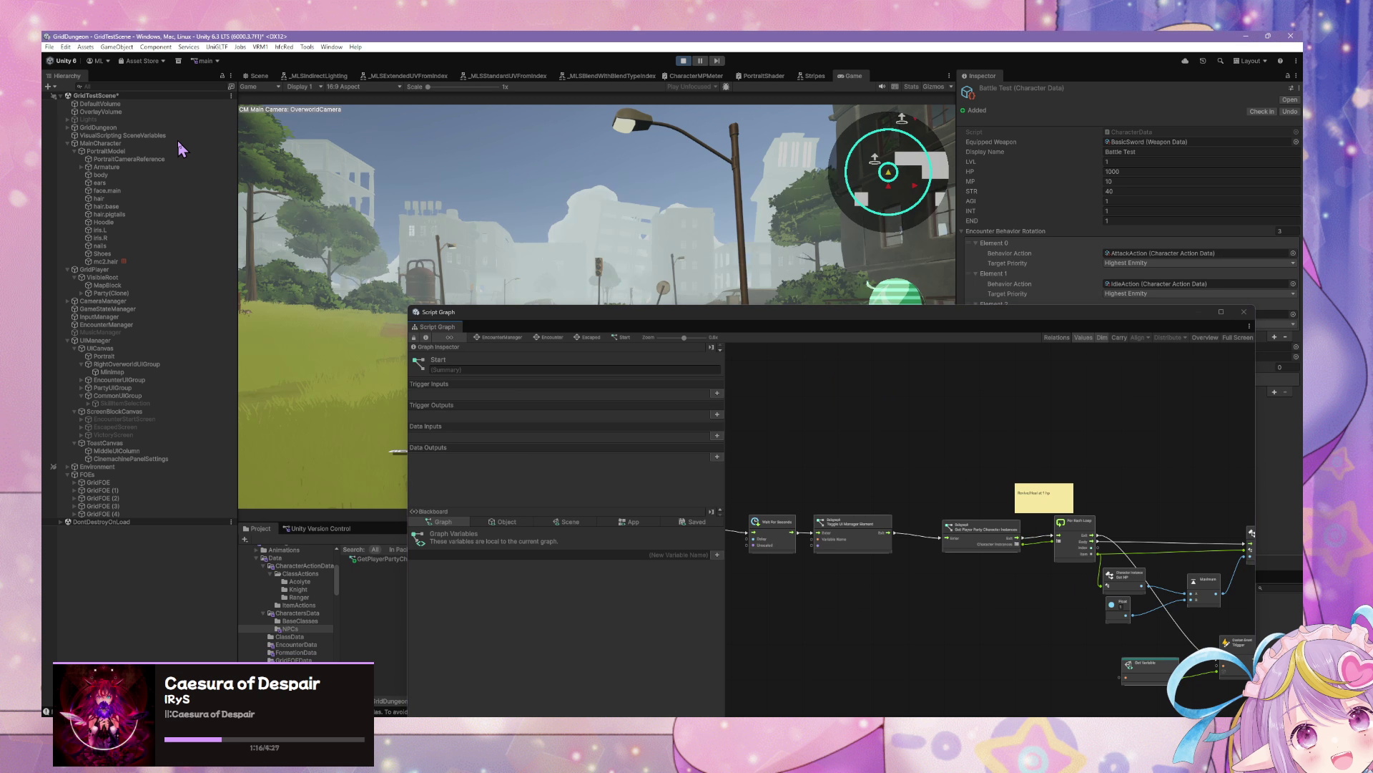
{"action": "left_click_drag", "start_coordinate": [598, 319], "coordinate": [770, 451]}
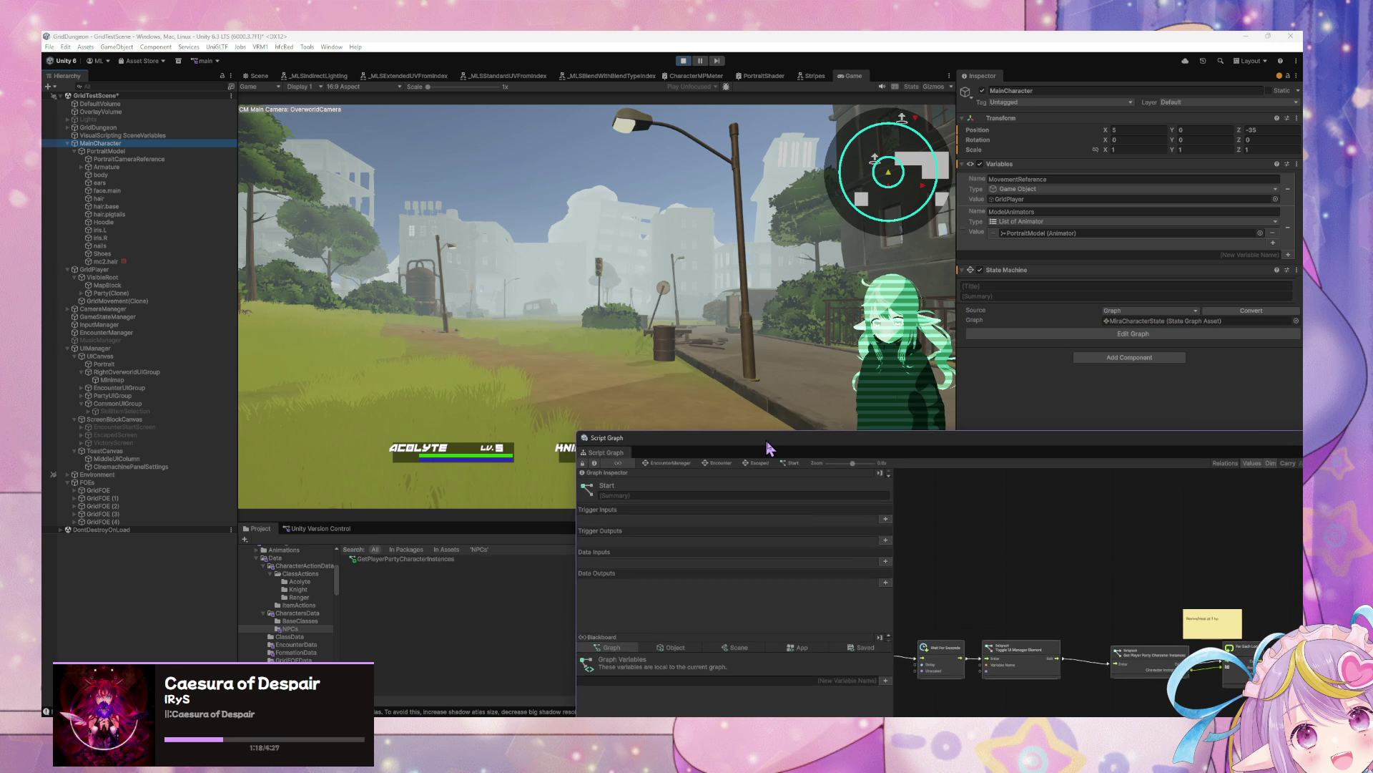
{"action": "key", "text": "w"}
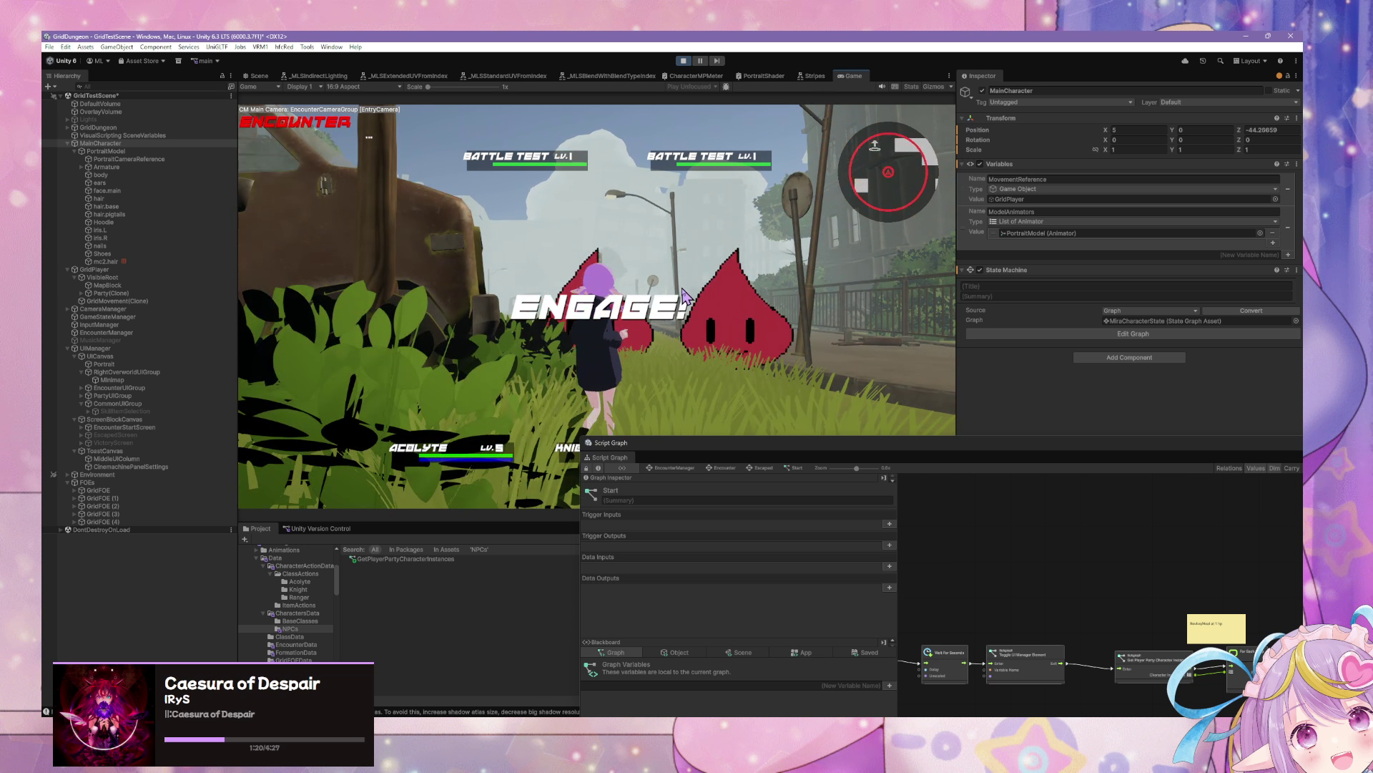
Step: Back out of the Acolyte's Blood Ritual, then pick Linesweep for the Knight and Cloak for the Ranger
{"action": "left_click", "coordinate": [336, 318]}
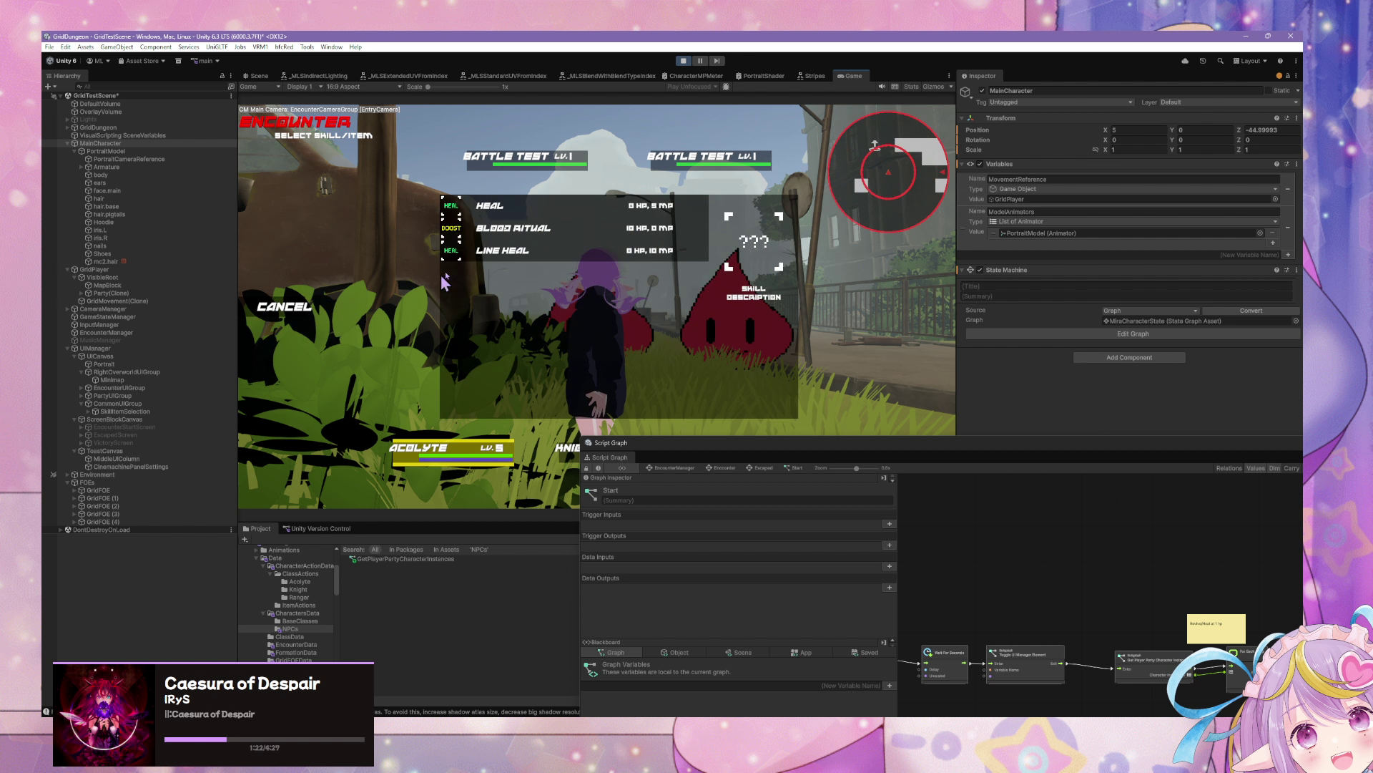
{"action": "left_click", "coordinate": [501, 227]}
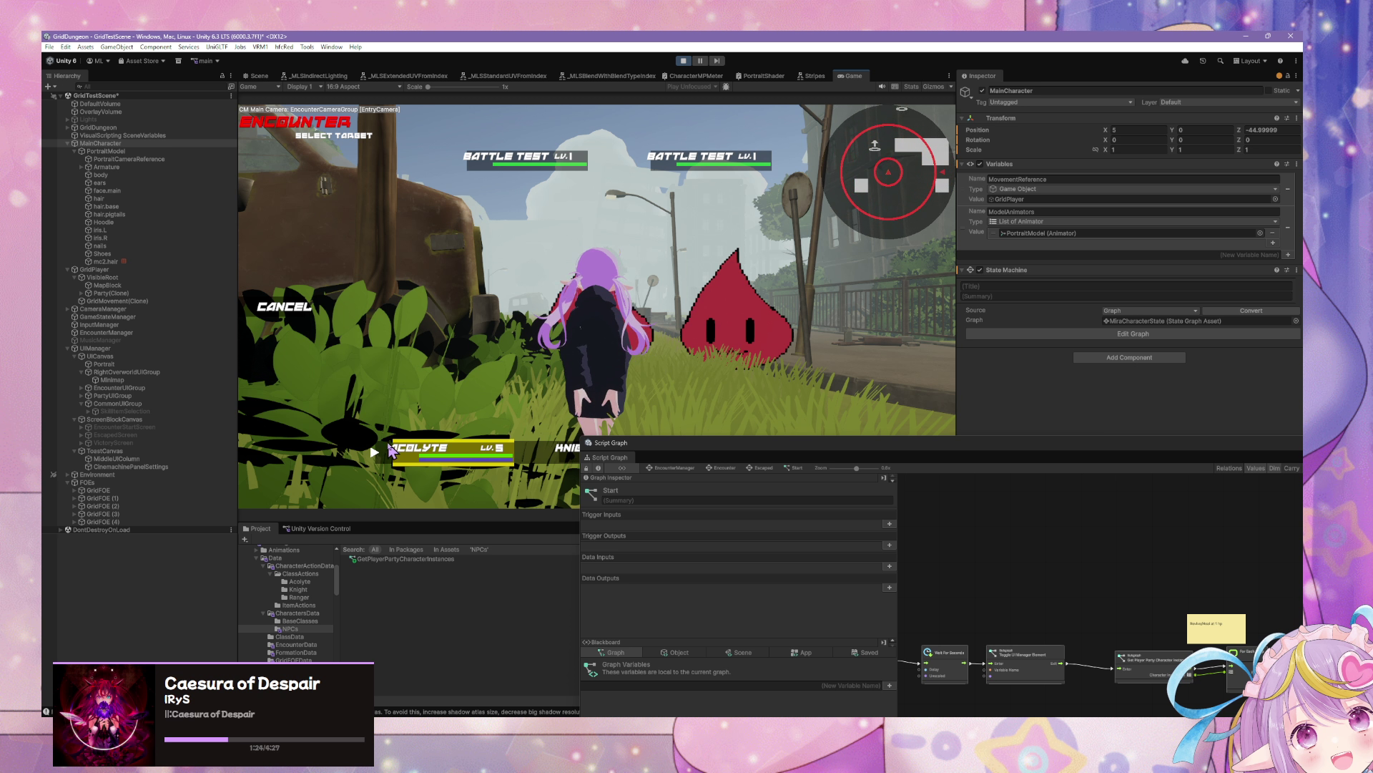
{"action": "left_click", "coordinate": [293, 310]}
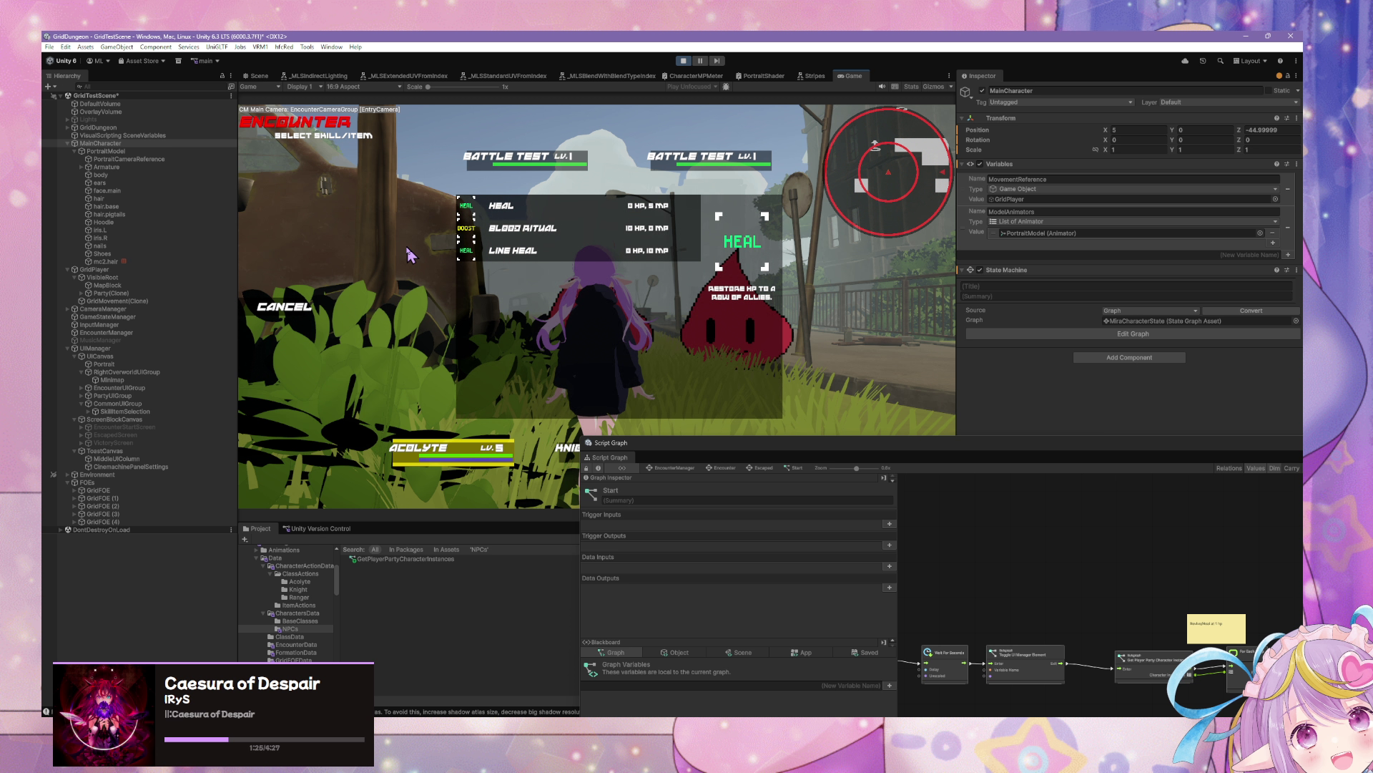
{"action": "left_click", "coordinate": [301, 309]}
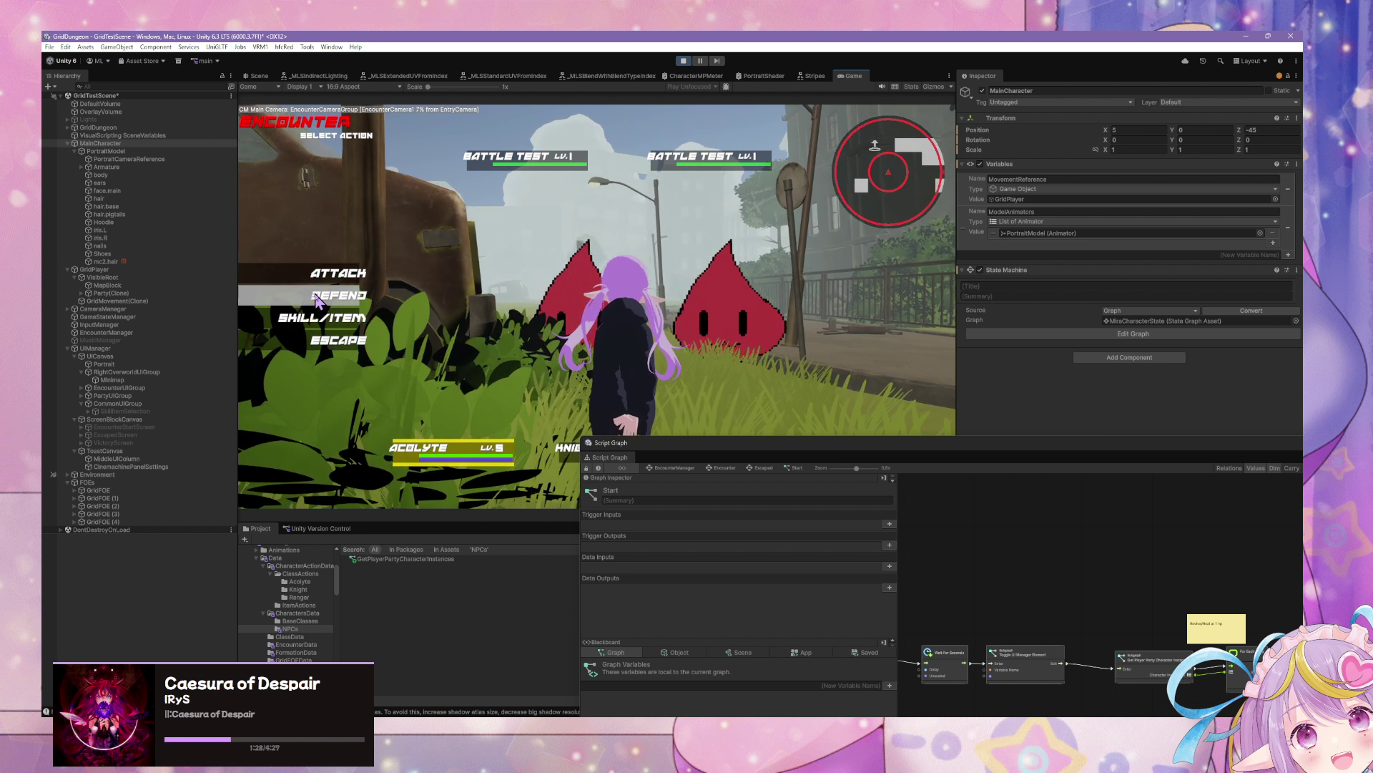
{"action": "left_click", "coordinate": [323, 318]}
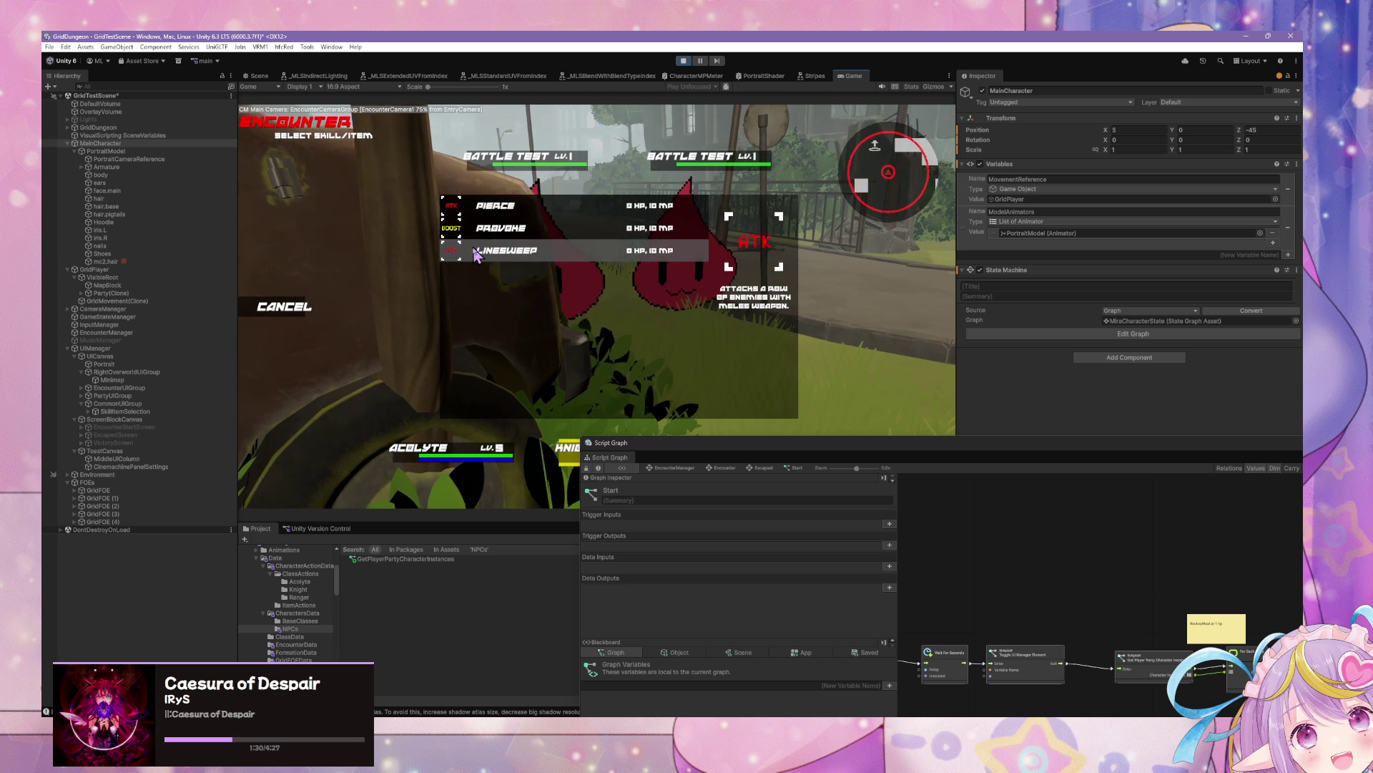
{"action": "left_click", "coordinate": [476, 256]}
{"action": "left_click", "coordinate": [315, 307]}
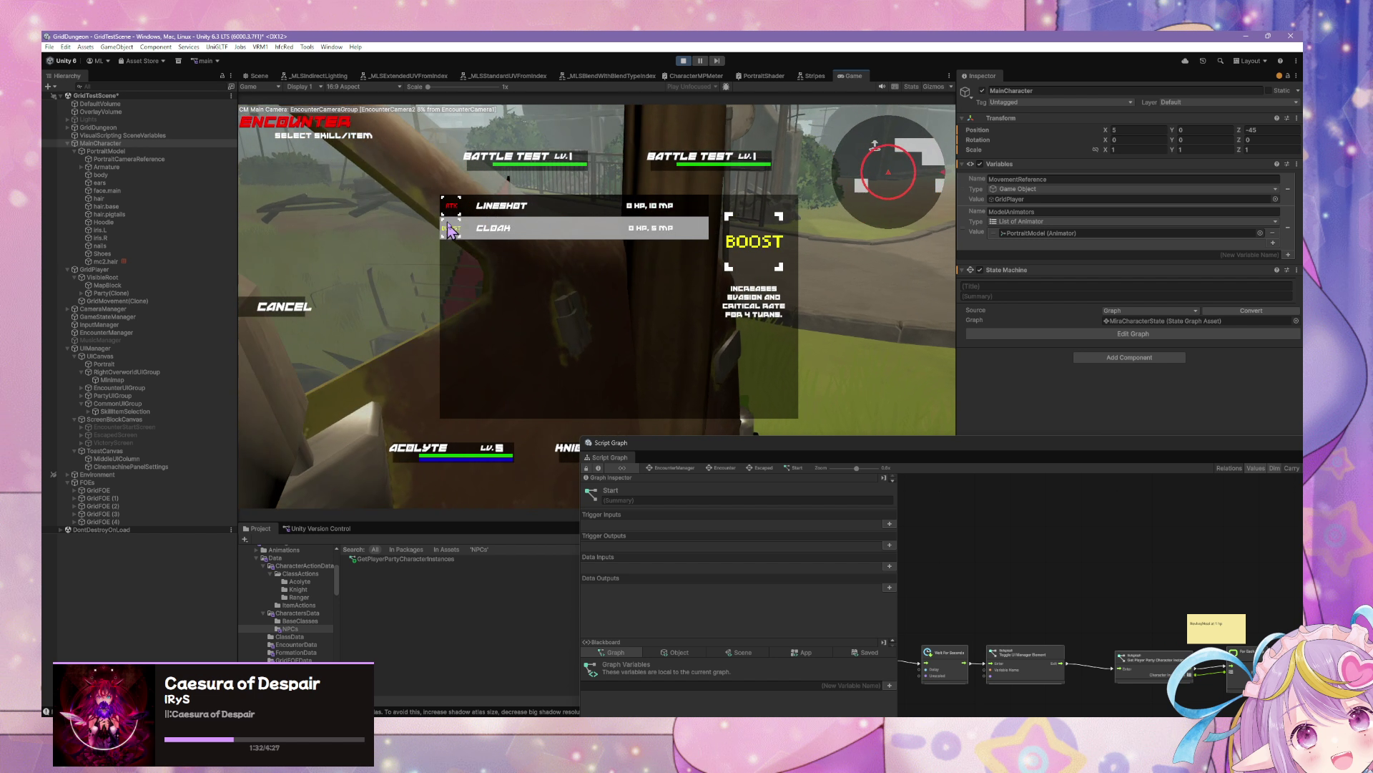
{"action": "left_click", "coordinate": [451, 229]}
{"action": "mouse_move", "coordinate": [737, 454]}
{"action": "left_mouse_down"}
{"action": "mouse_move", "coordinate": [957, 537]}
{"action": "mouse_move", "coordinate": [967, 553]}
{"action": "left_mouse_up"}
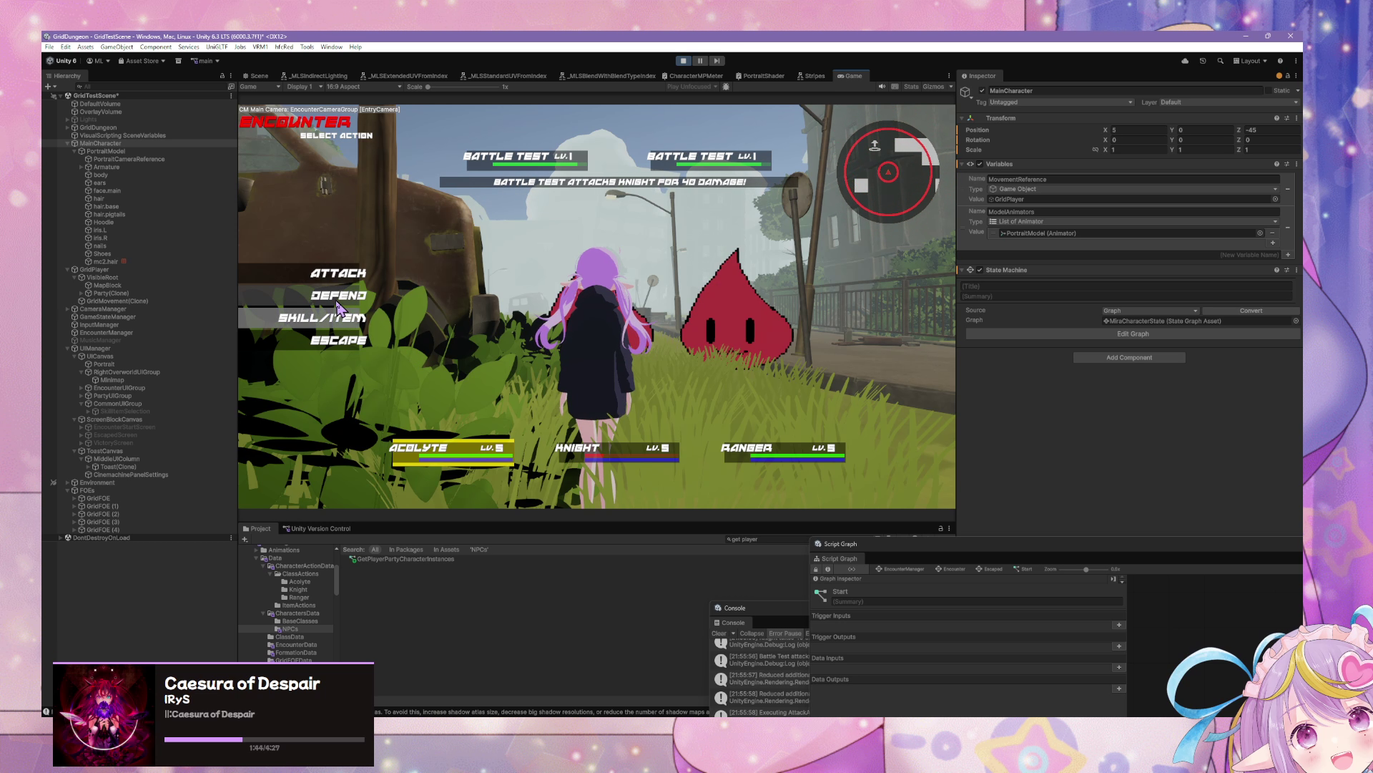
Step: Play a round: Acolyte heals herself, Knight uses Provoke, Ranger attacks the first Battle Test enemy
{"action": "left_click", "coordinate": [339, 314]}
{"action": "left_click", "coordinate": [340, 322]}
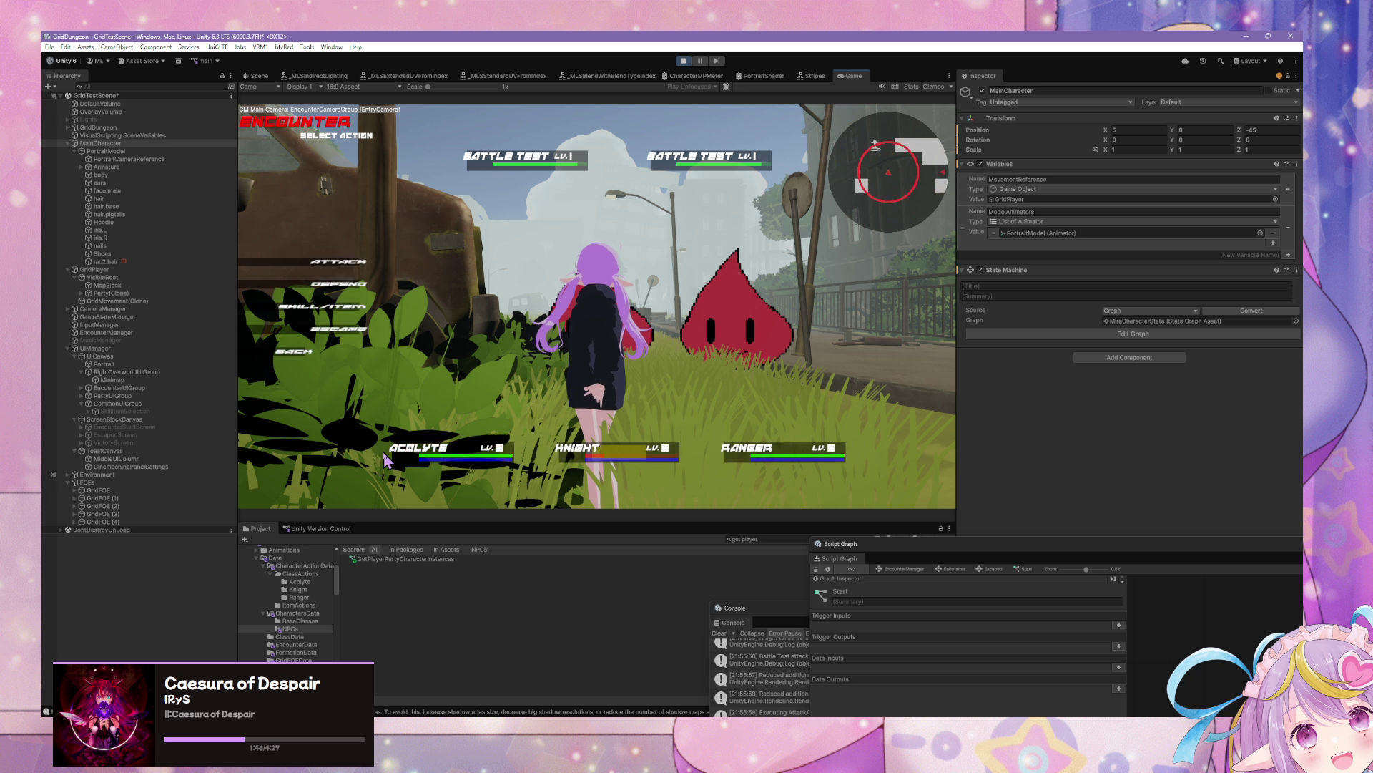
{"action": "left_click", "coordinate": [322, 306]}
{"action": "left_click", "coordinate": [529, 207]}
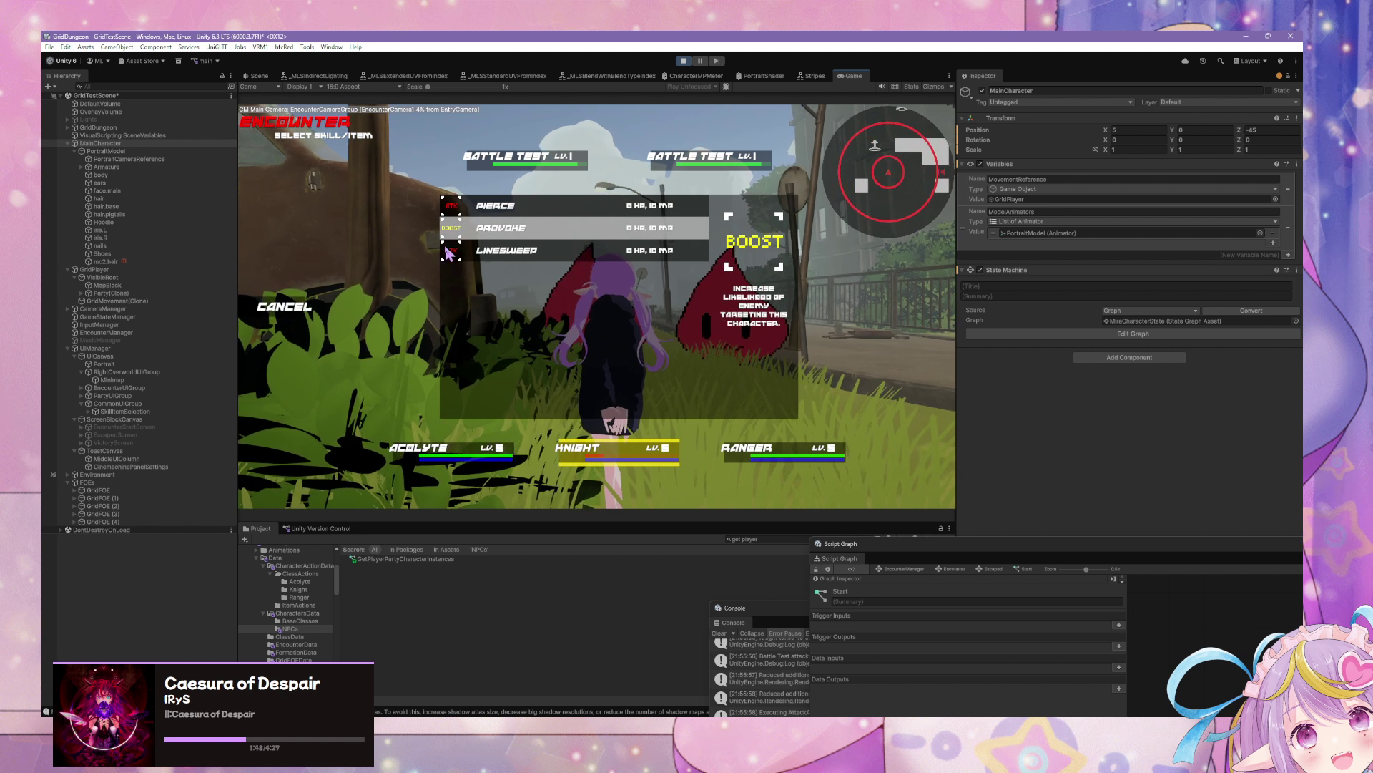
{"action": "left_click", "coordinate": [336, 306]}
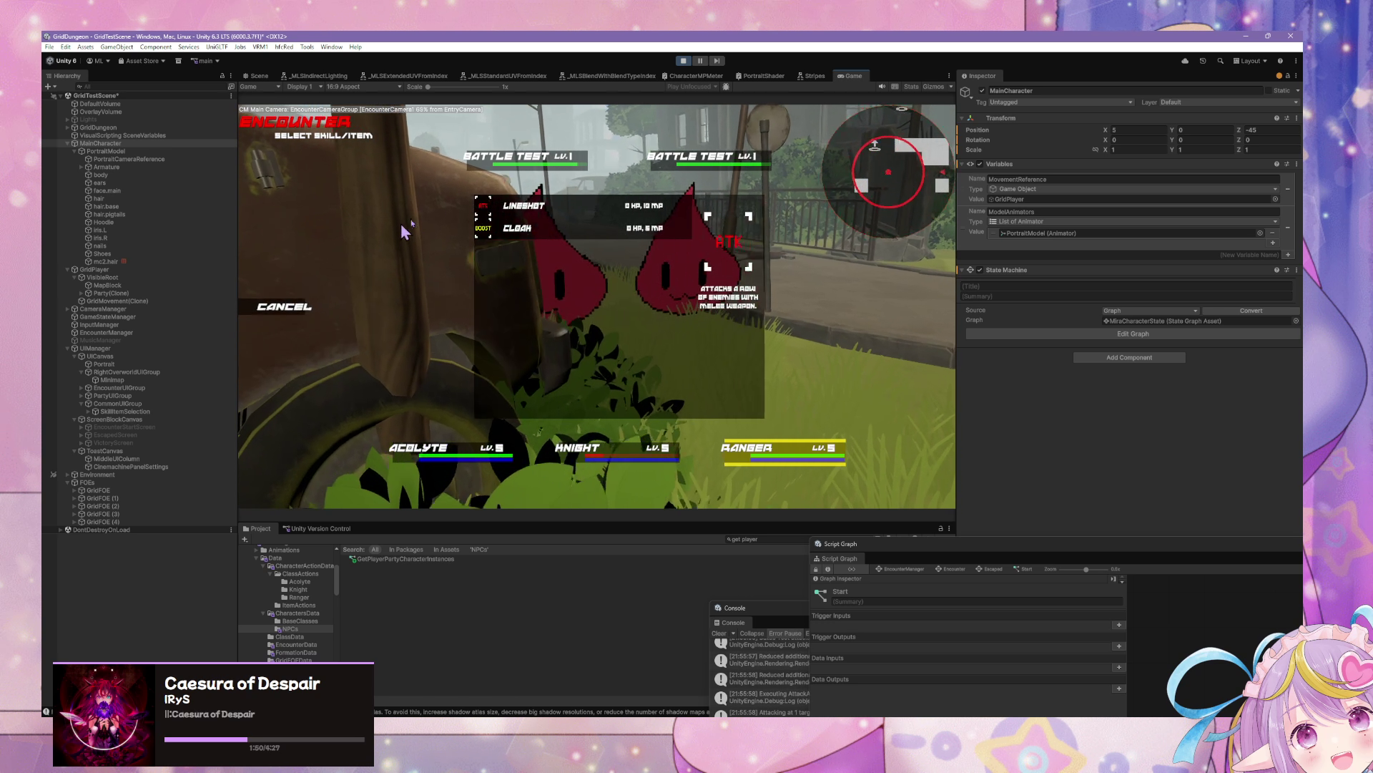
{"action": "left_click", "coordinate": [501, 189]}
{"action": "left_click", "coordinate": [466, 166]}
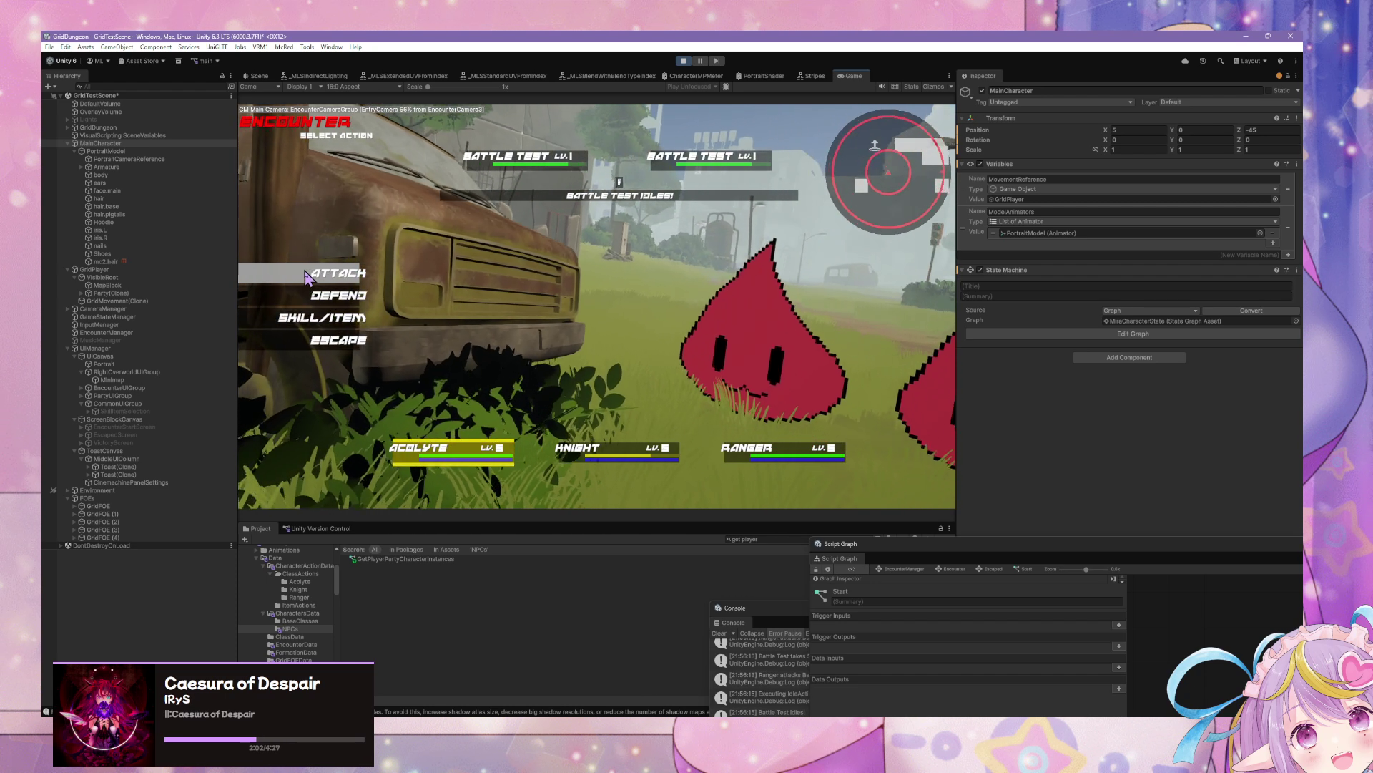
Step: Next turn, pick Line Heal for the Acolyte, Linesweep for the Knight and Cloak on the Ranger
{"action": "left_click", "coordinate": [323, 316]}
{"action": "left_click", "coordinate": [478, 252]}
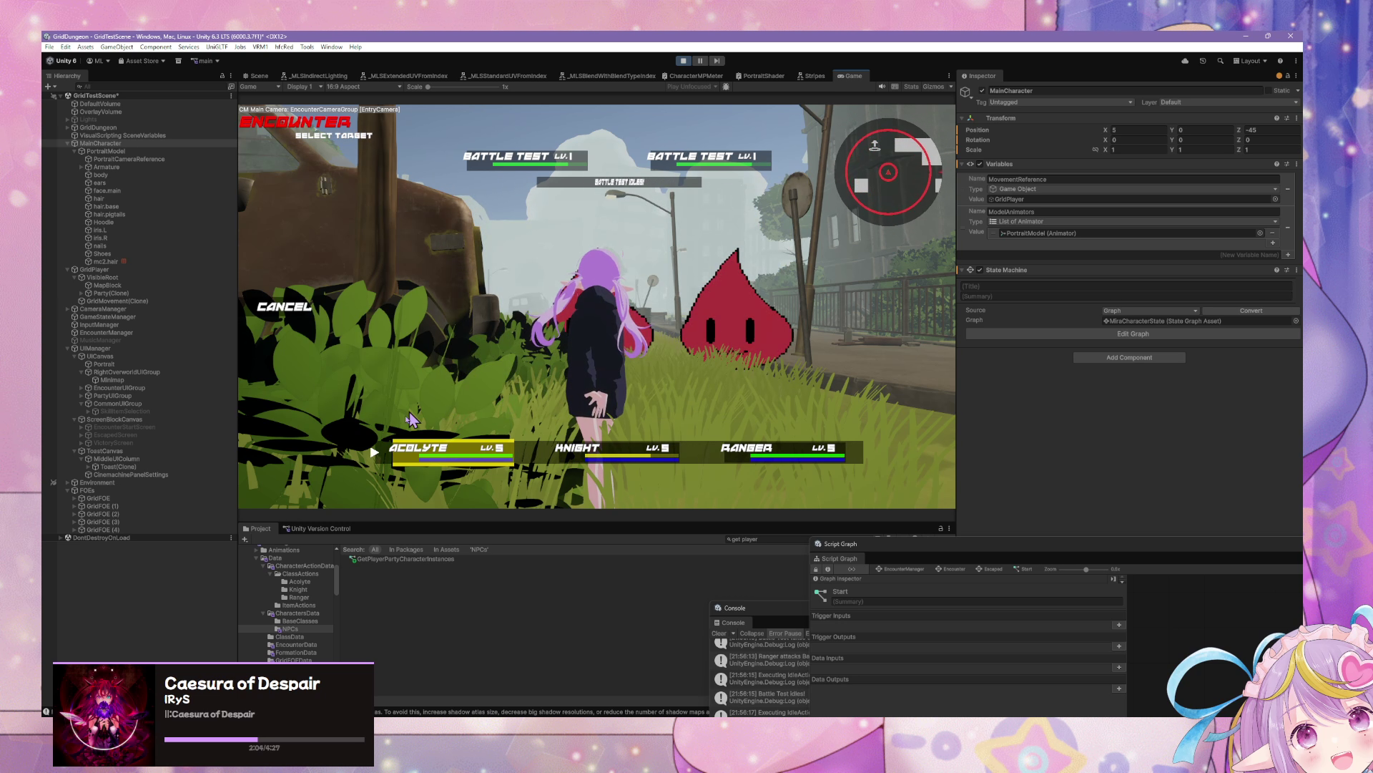
{"action": "left_click", "coordinate": [315, 312]}
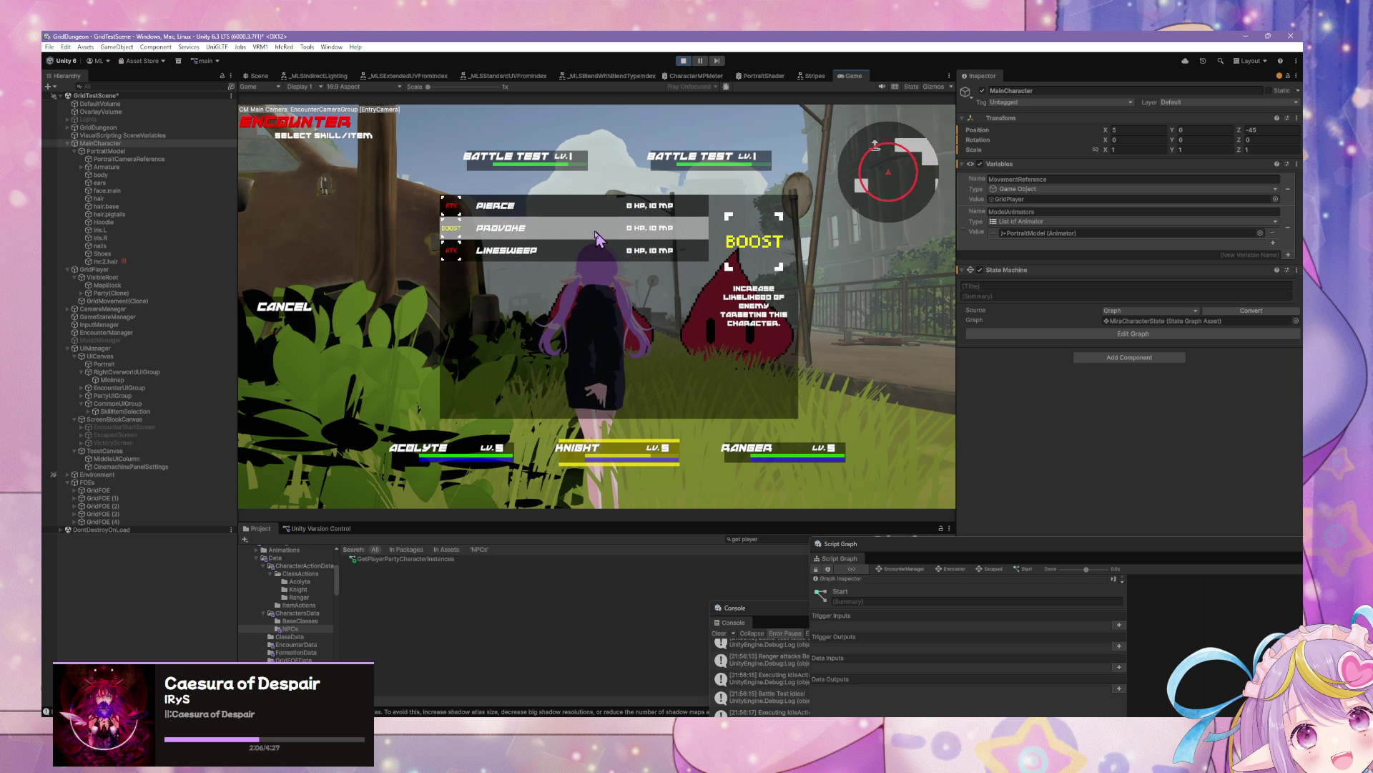
{"action": "left_click", "coordinate": [493, 252]}
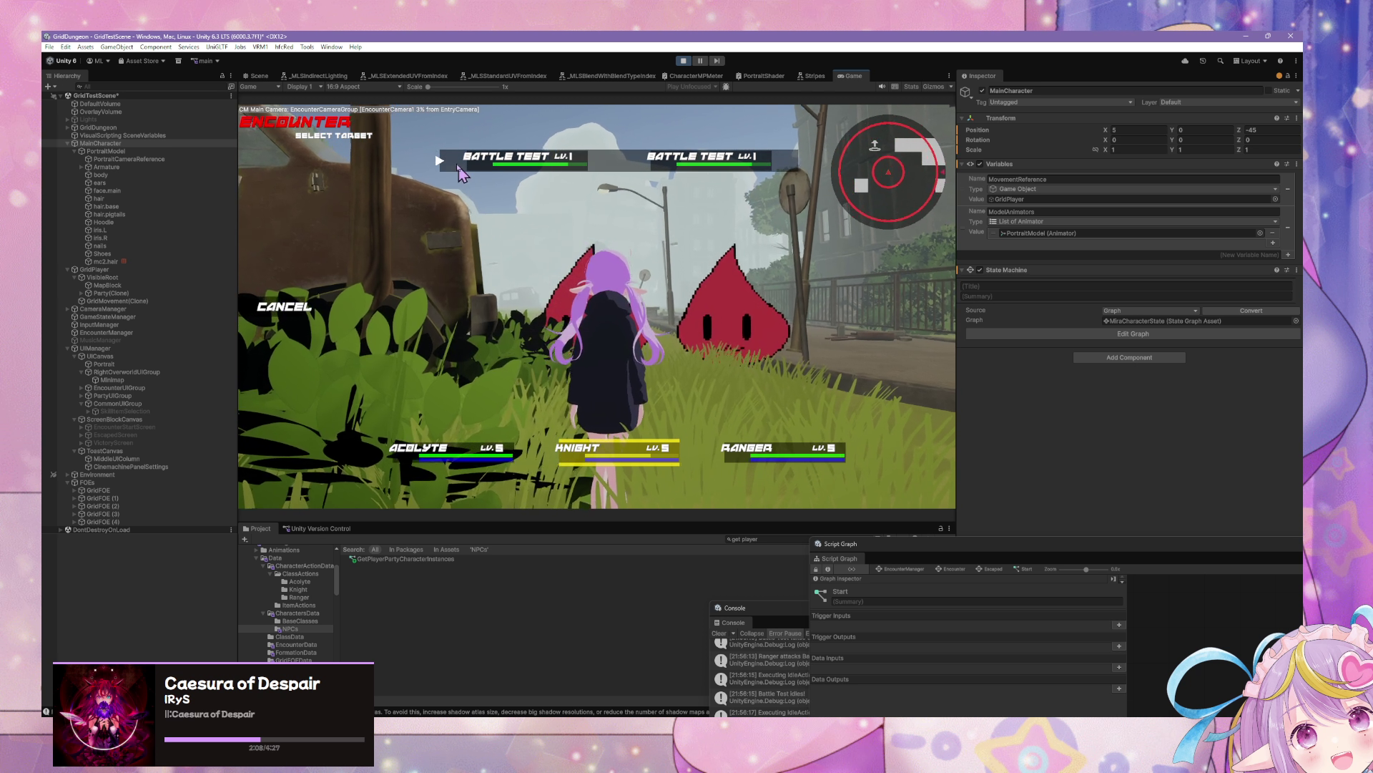
{"action": "left_click", "coordinate": [315, 309]}
{"action": "left_click", "coordinate": [506, 230]}
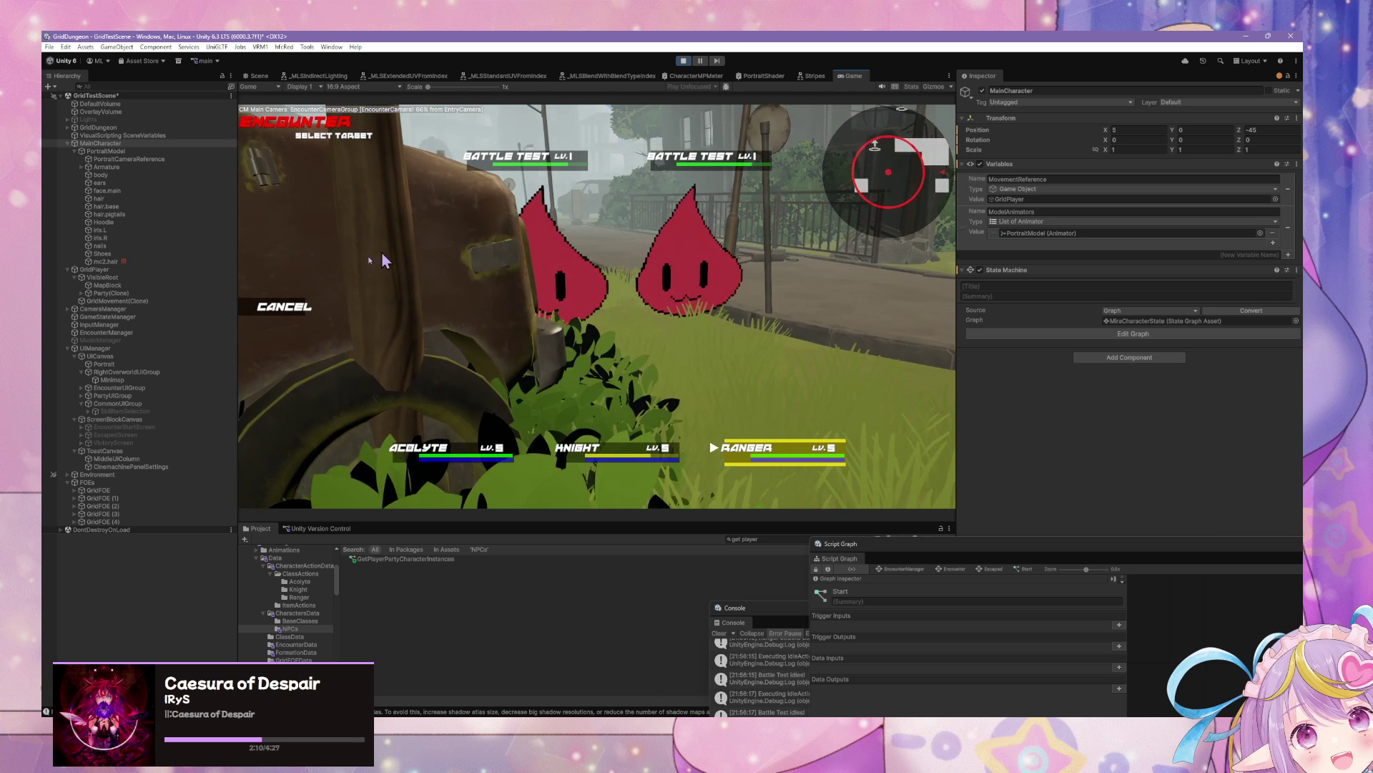
{"action": "left_click", "coordinate": [735, 455]}
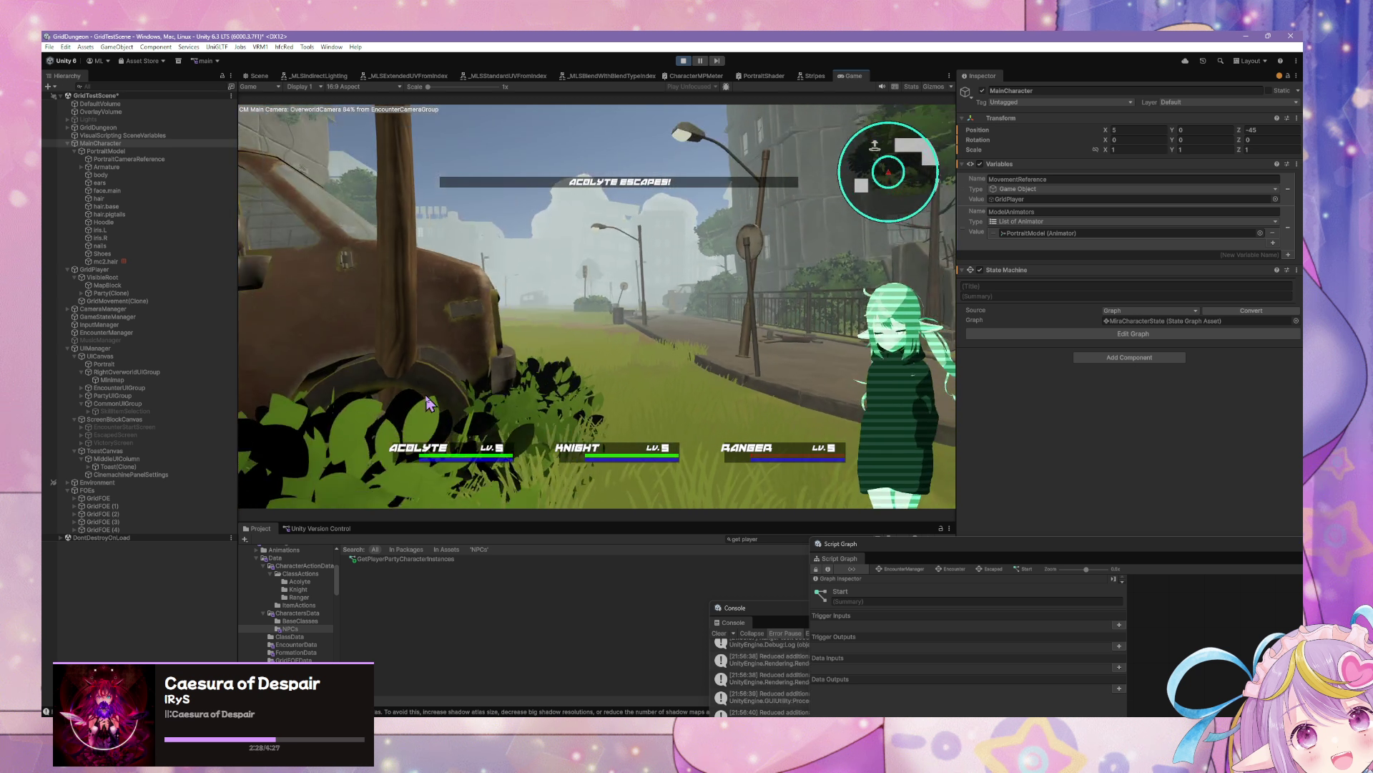
Step: Walk into a new encounter and assign the Acolyte's action and the Knight's attack on a Battle Test foe
{"action": "key", "text": "w"}
{"action": "key", "text": "q"}
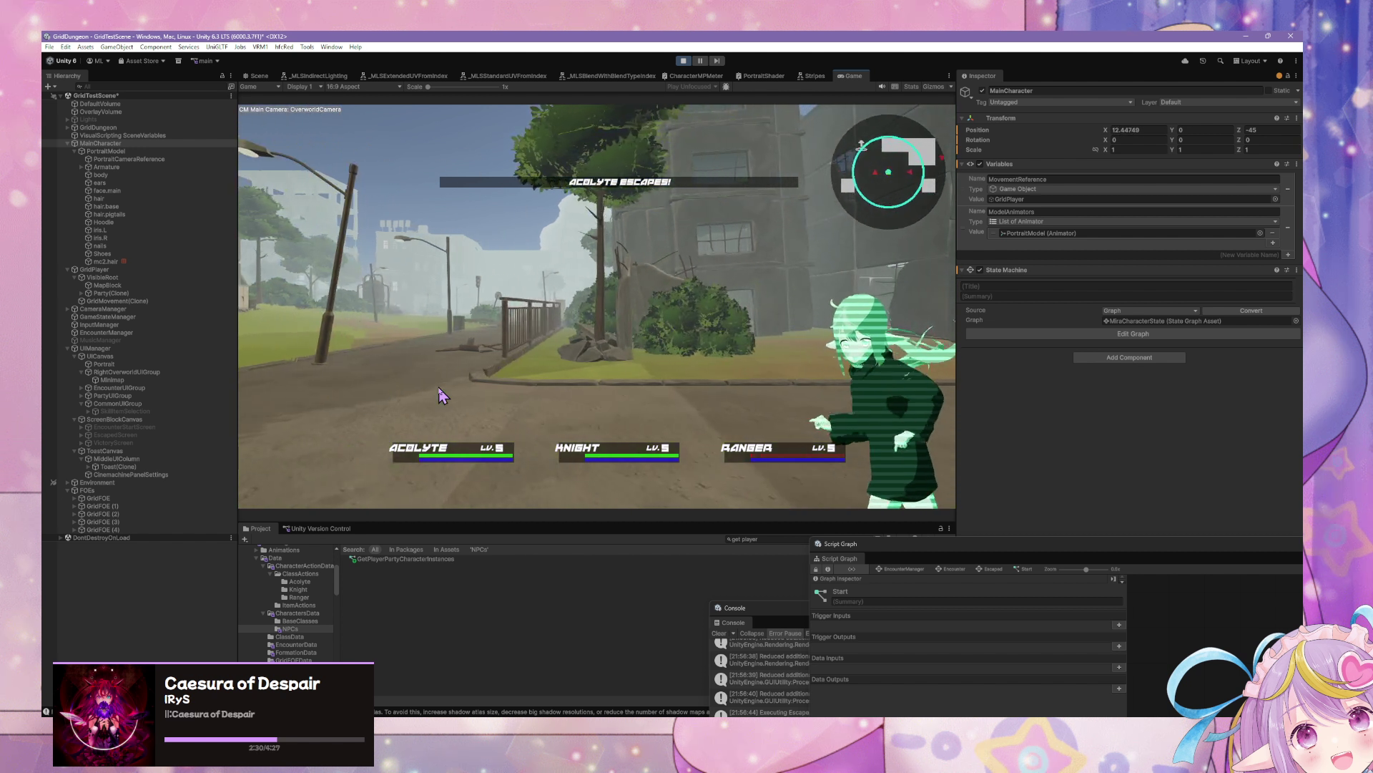
{"action": "key", "text": "q"}
{"action": "key", "text": "w"}
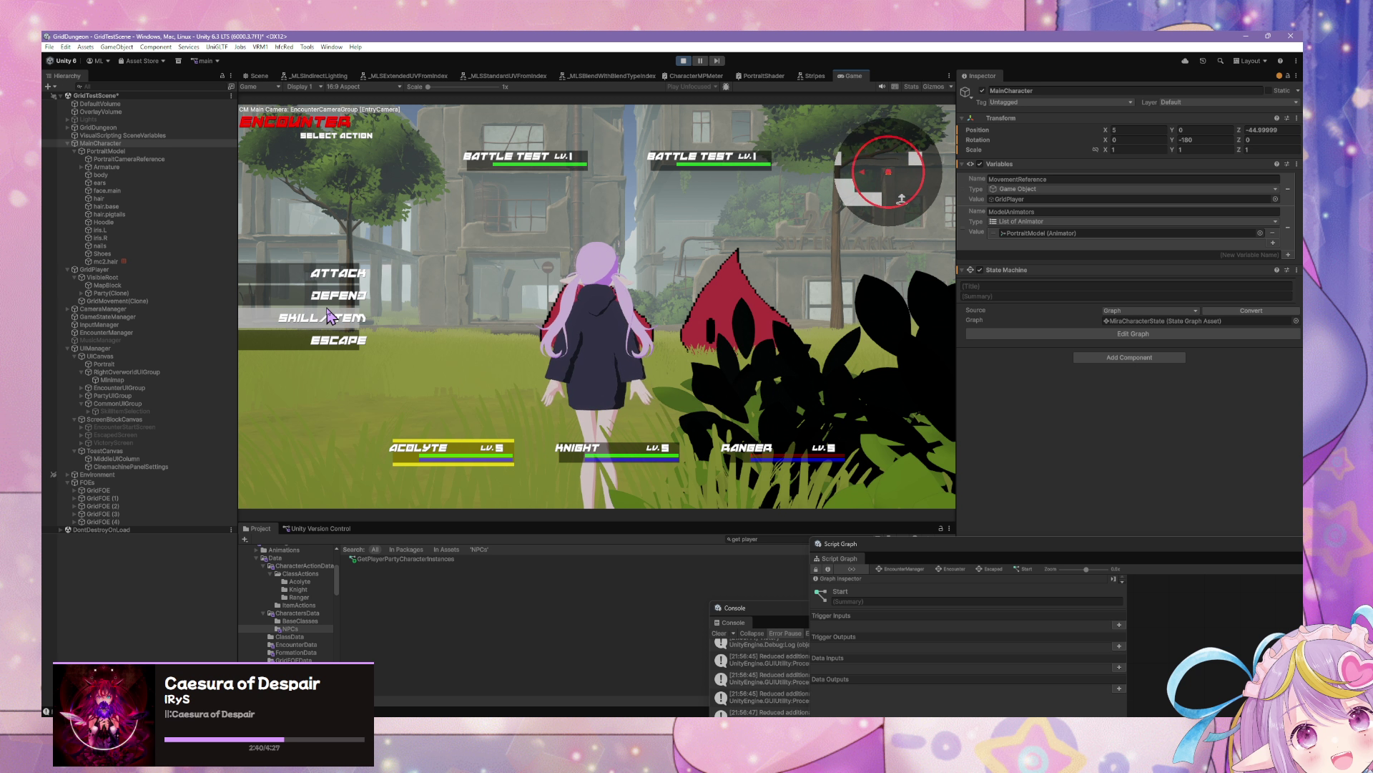
{"action": "left_click", "coordinate": [329, 315]}
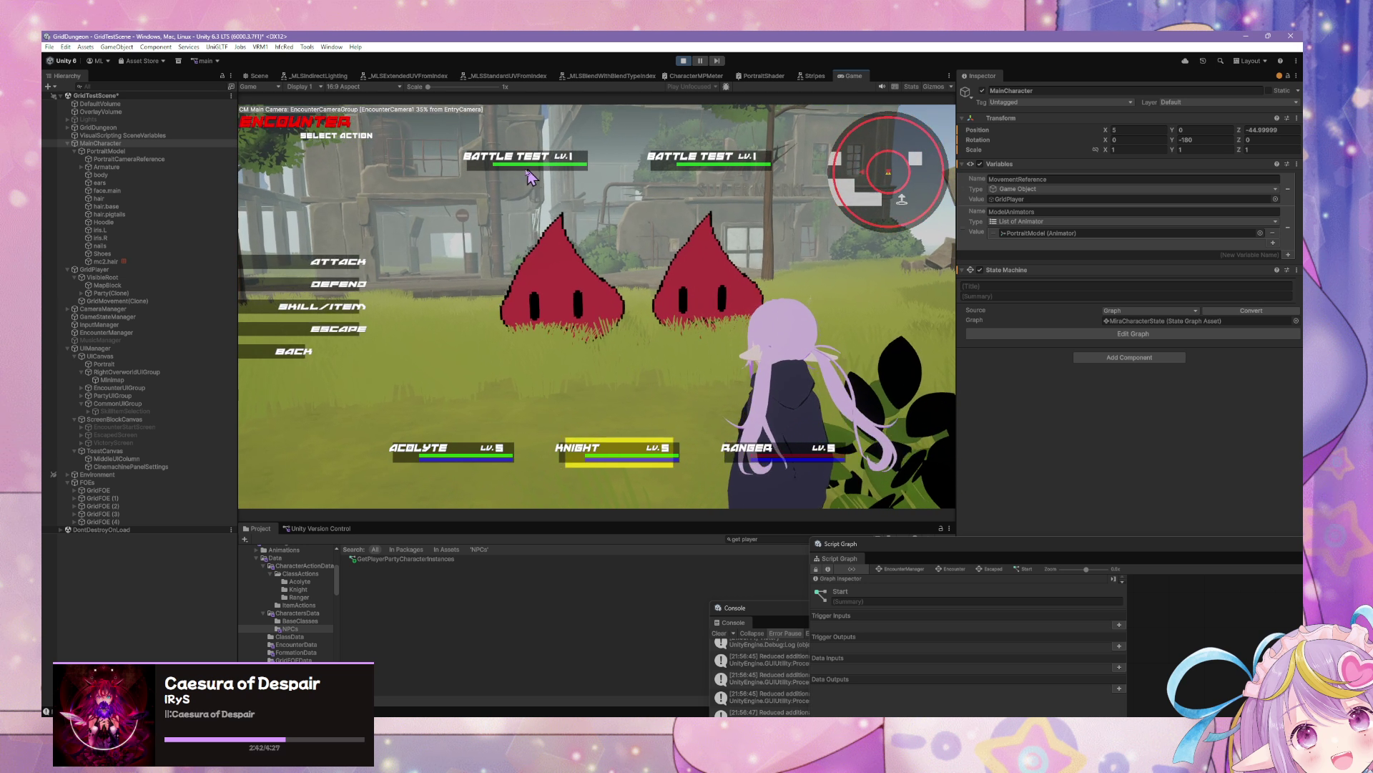
{"action": "left_click", "coordinate": [336, 261]}
{"action": "left_click", "coordinate": [526, 156]}
{"action": "left_click", "coordinate": [336, 261]}
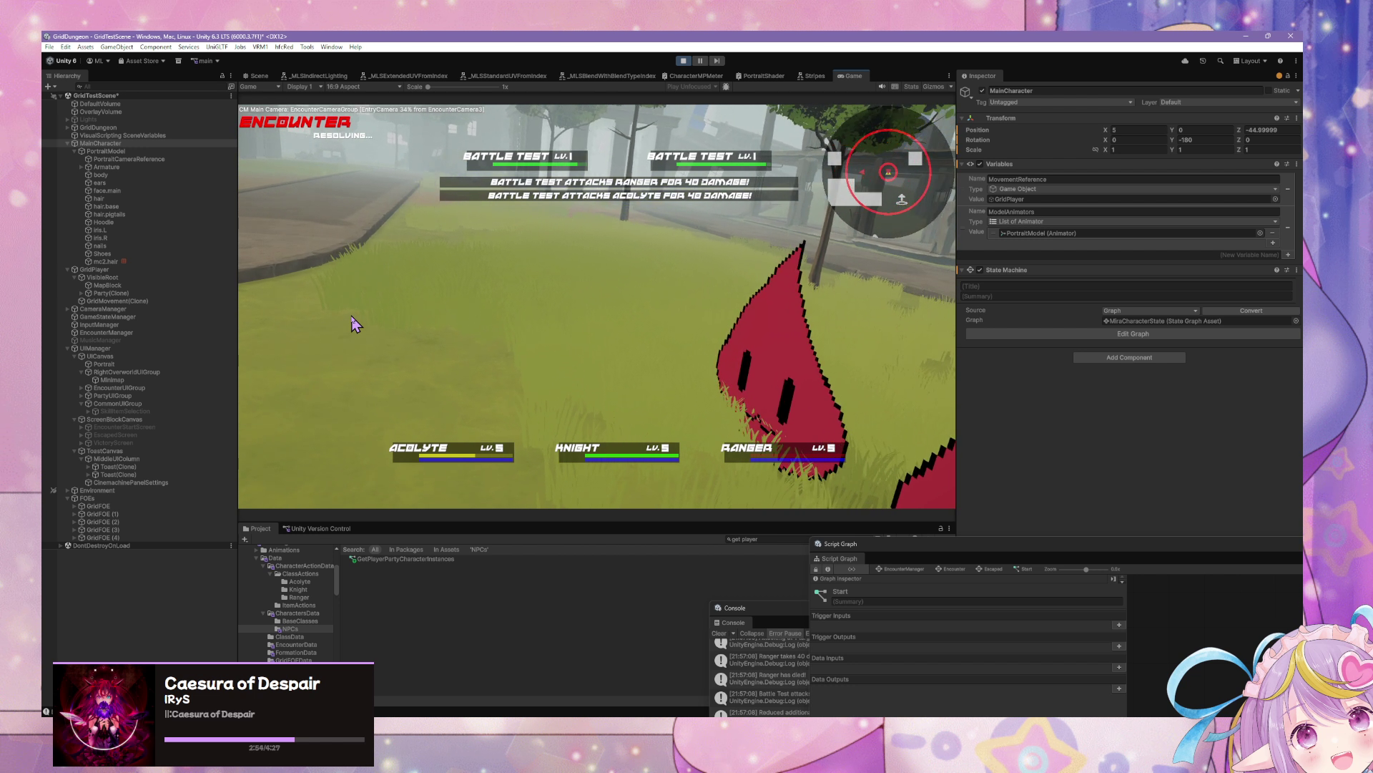
Step: Have the Acolyte cast Blood Ritual on herself, healing the party 50 HP
{"action": "left_click", "coordinate": [353, 323]}
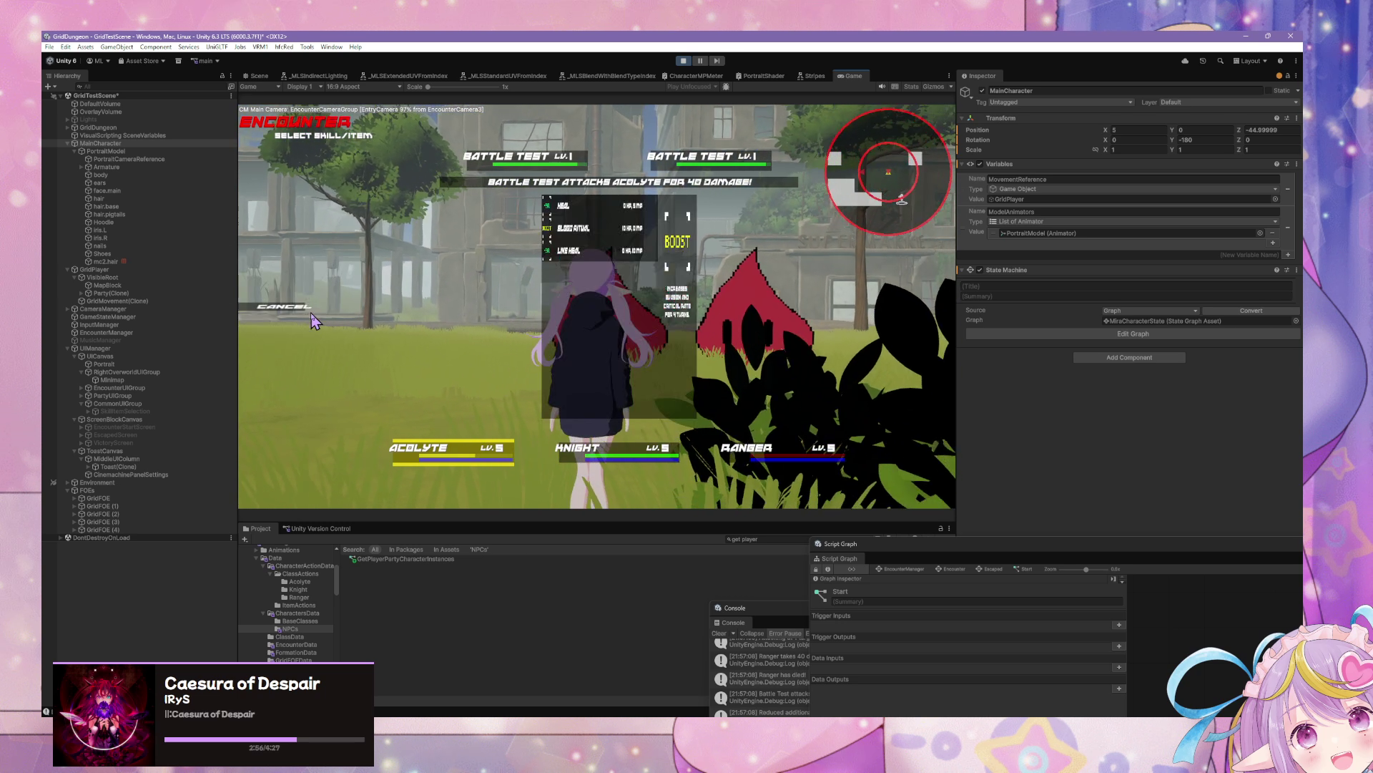
{"action": "left_click", "coordinate": [443, 231]}
{"action": "left_click", "coordinate": [379, 454]}
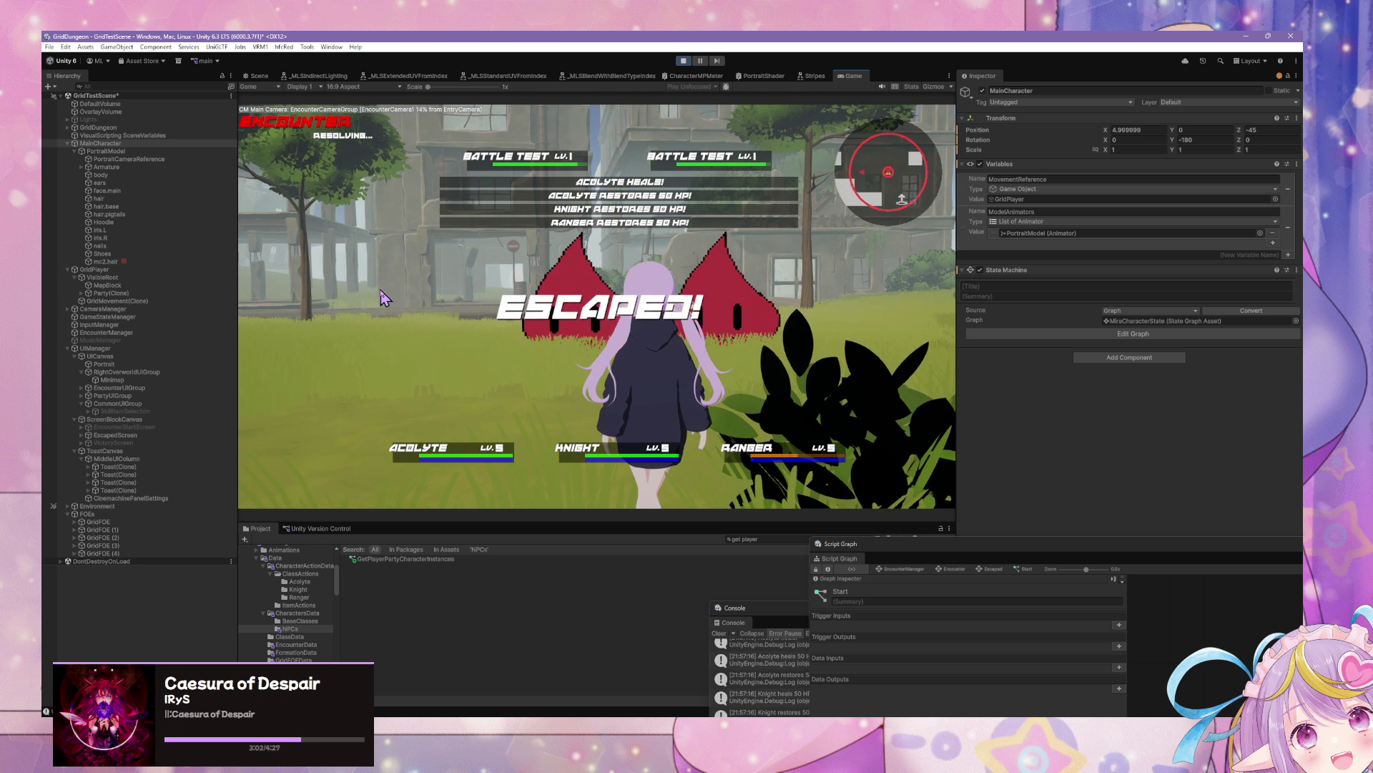
Step: Roam the street with WASD into an encounter, submit the Acolyte's action, then choose Escape
{"action": "key", "text": "w"}
{"action": "key", "text": "w"}
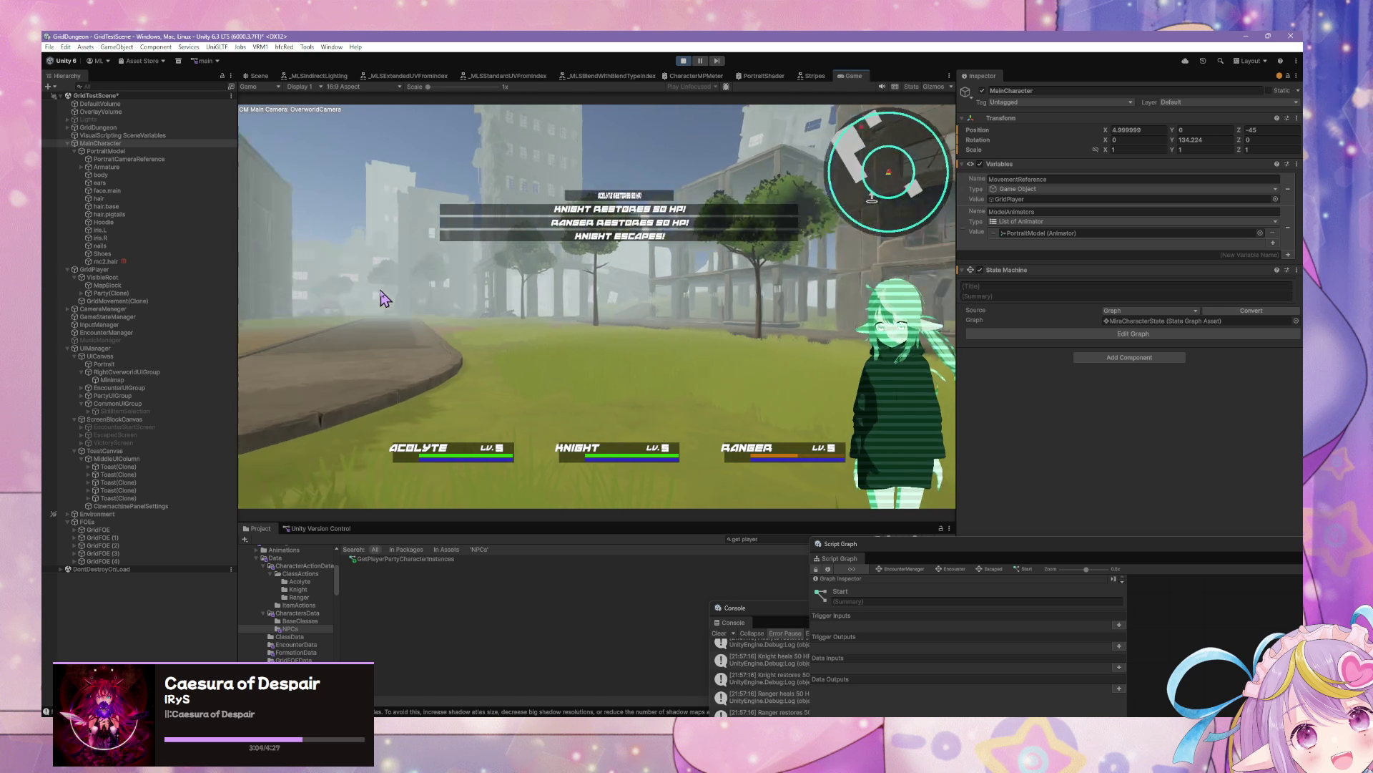
{"action": "key", "text": "d"}
{"action": "key", "text": "a"}
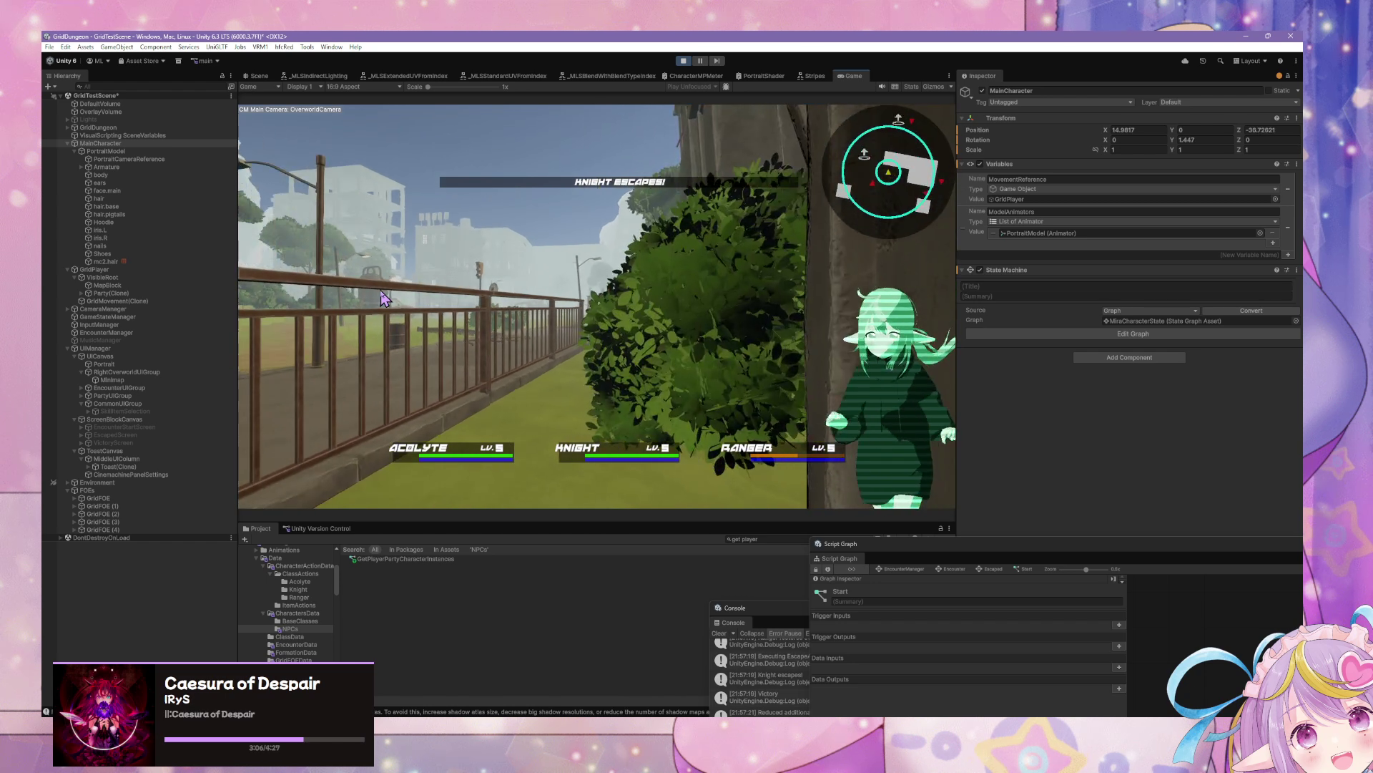
{"action": "key", "text": "w"}
{"action": "key", "text": "a"}
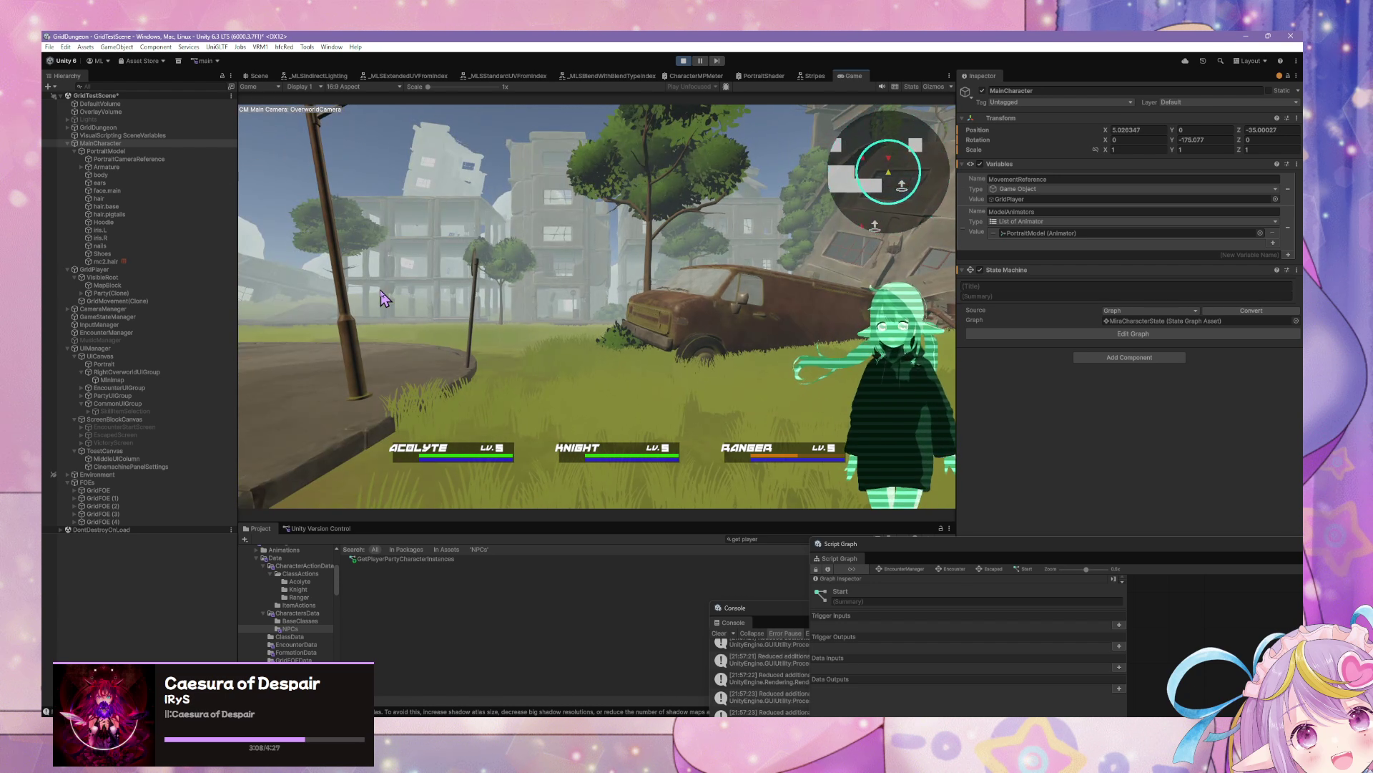
{"action": "key", "text": "w"}
{"action": "key", "text": "d"}
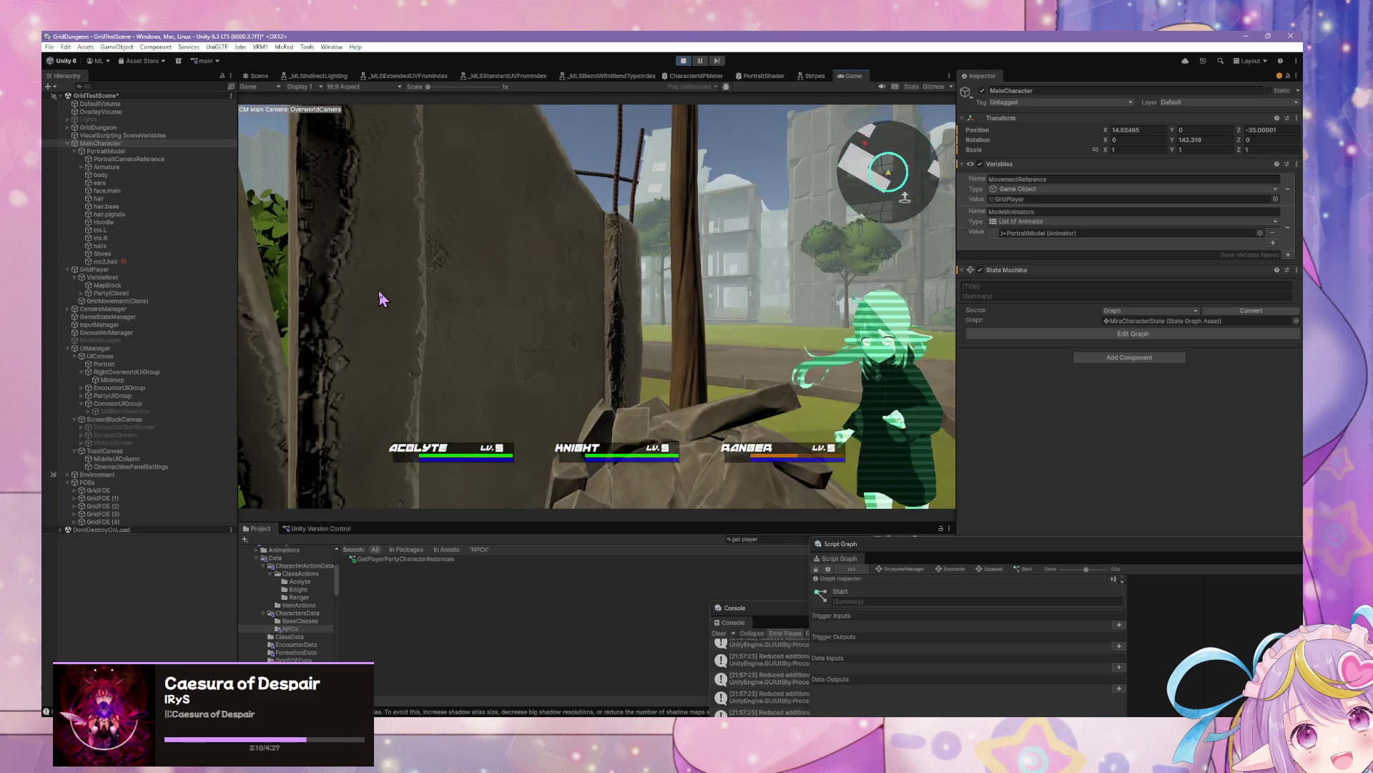
{"action": "key", "text": "w"}
{"action": "key", "text": "d"}
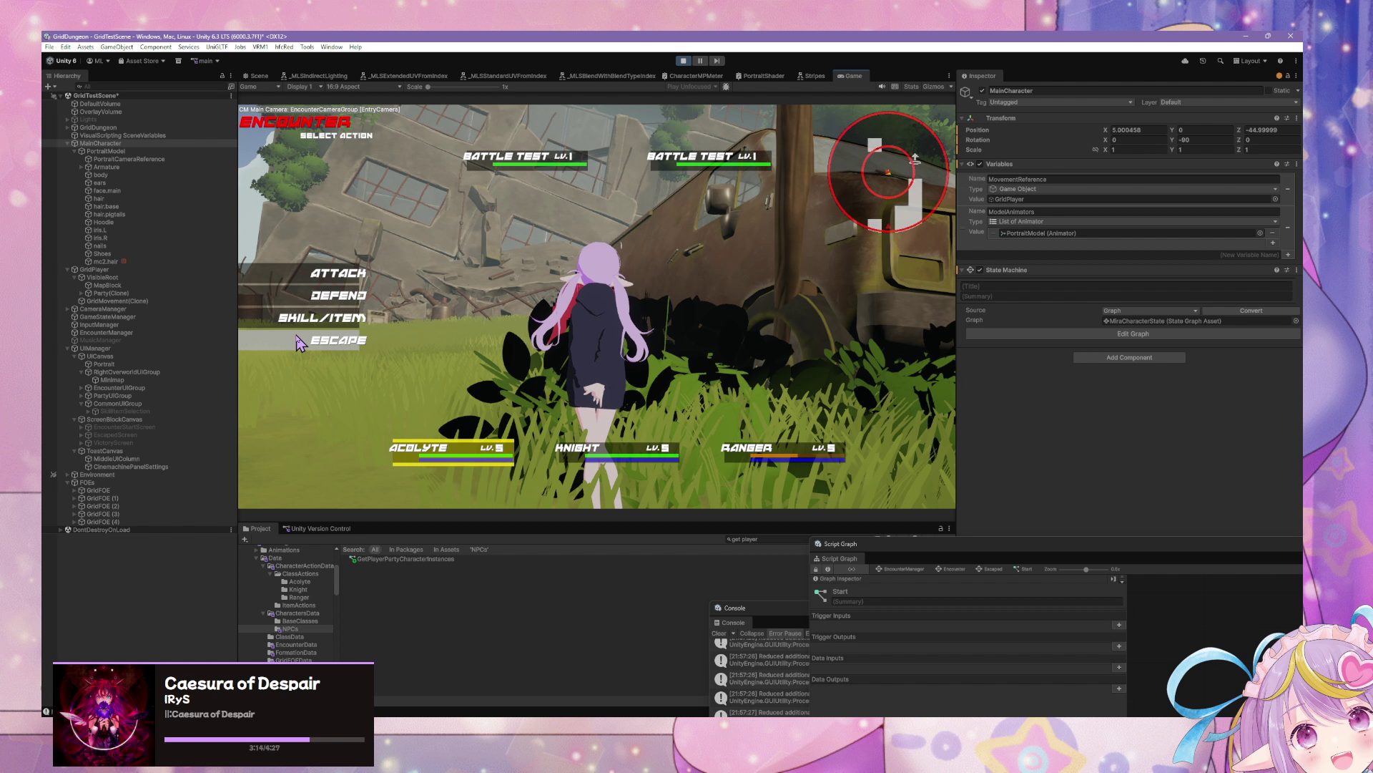
{"action": "left_click", "coordinate": [299, 343]}
{"action": "left_click", "coordinate": [340, 330]}
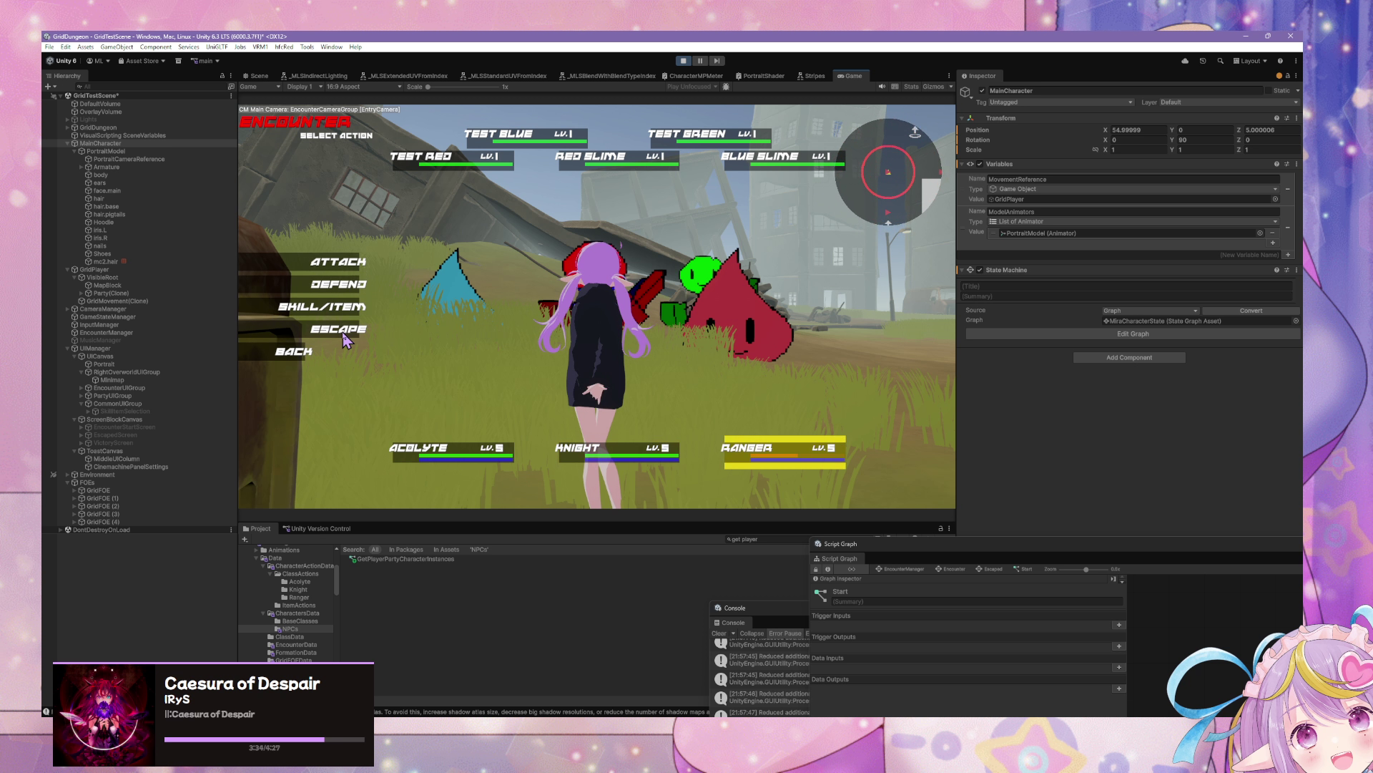
Step: Escape the five-foe battle and walk past the bushes into the next encounter
{"action": "left_click", "coordinate": [344, 335]}
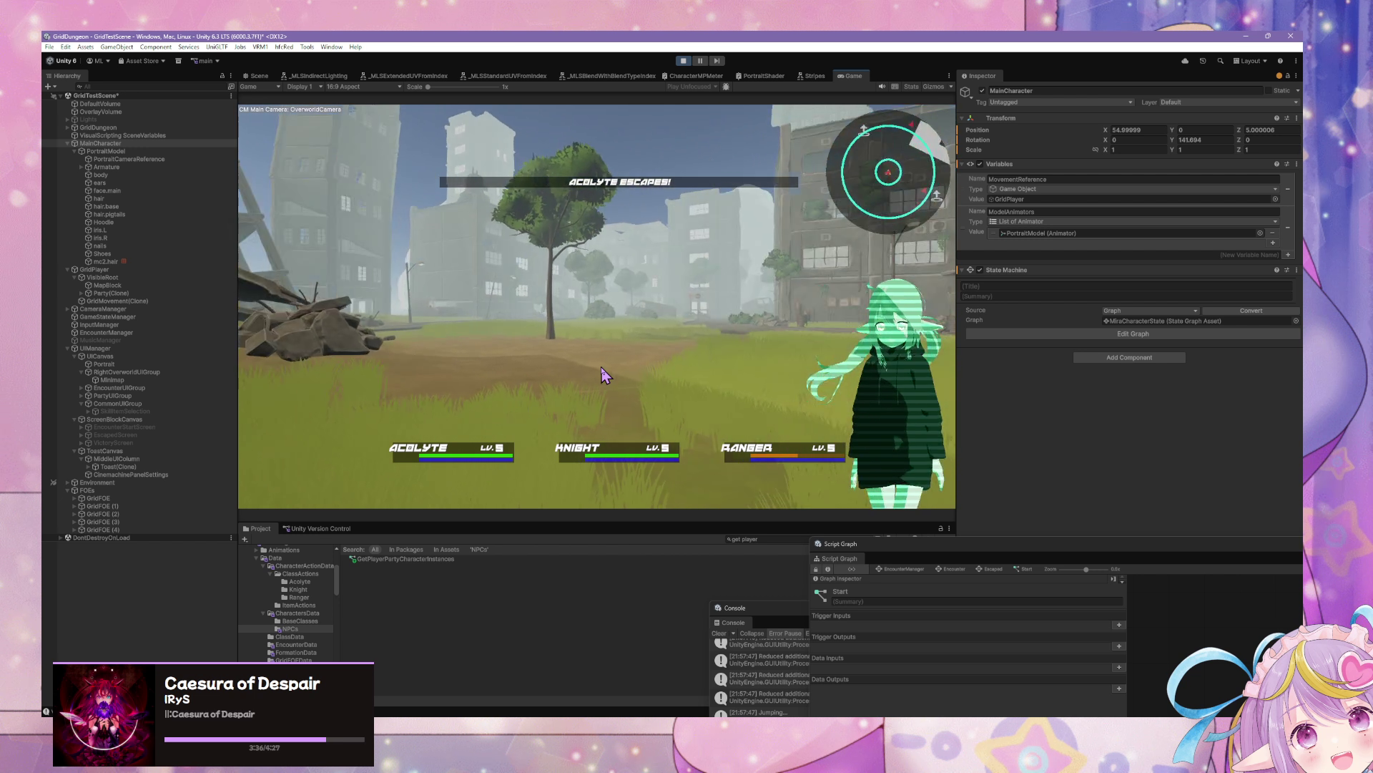
{"action": "key", "text": "w"}
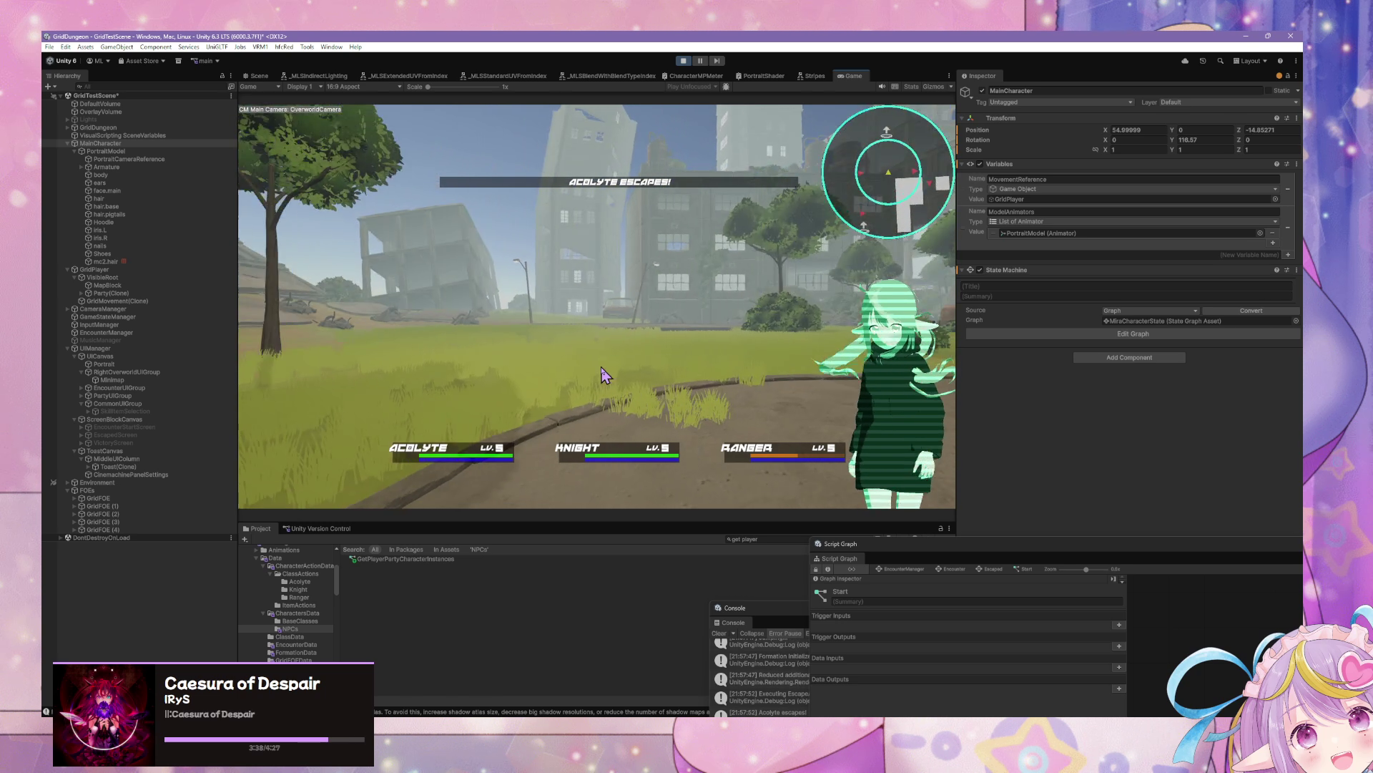
{"action": "key", "text": "w"}
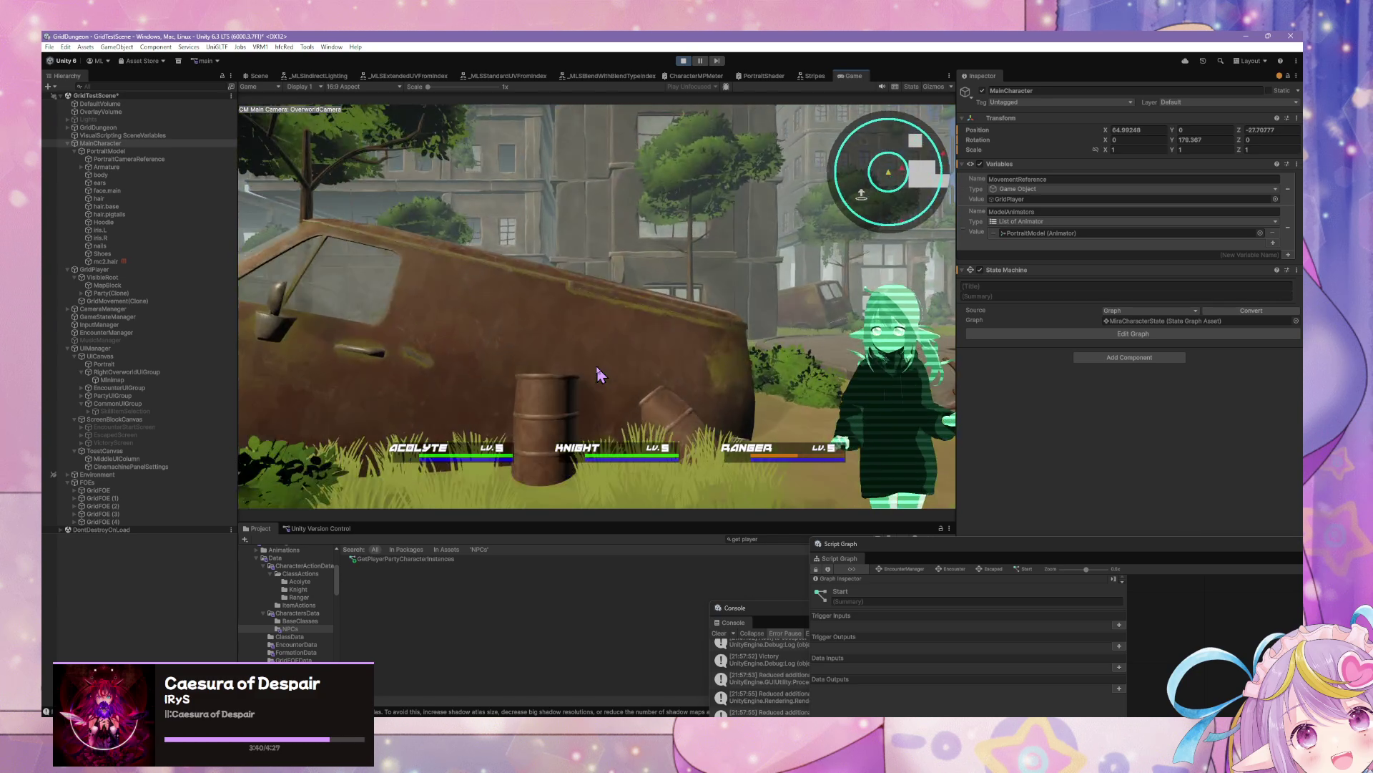
{"action": "key", "text": "d"}
{"action": "key", "text": "w"}
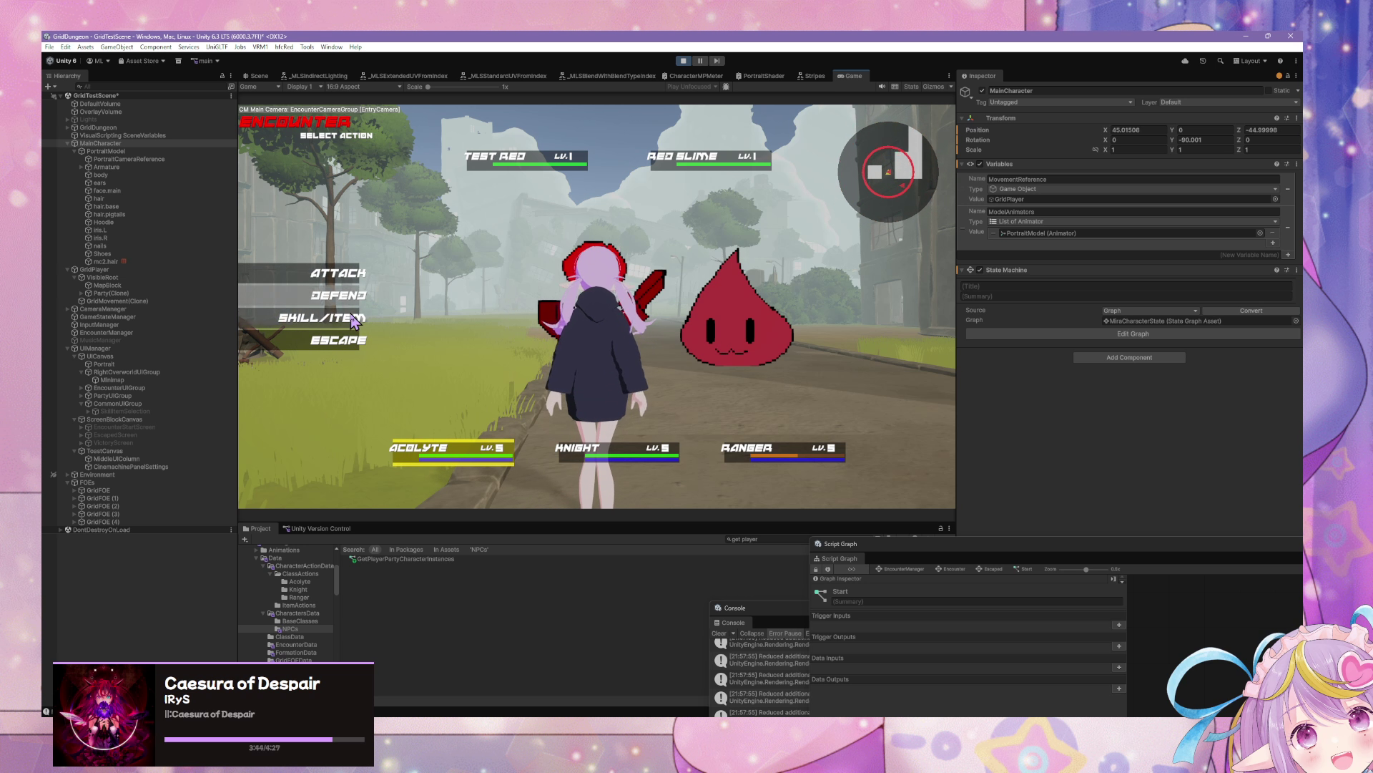
Step: In the Test Red encounter, open and cancel the Acolyte's Skill/Item list, then walk through the foliage
{"action": "left_click", "coordinate": [380, 297]}
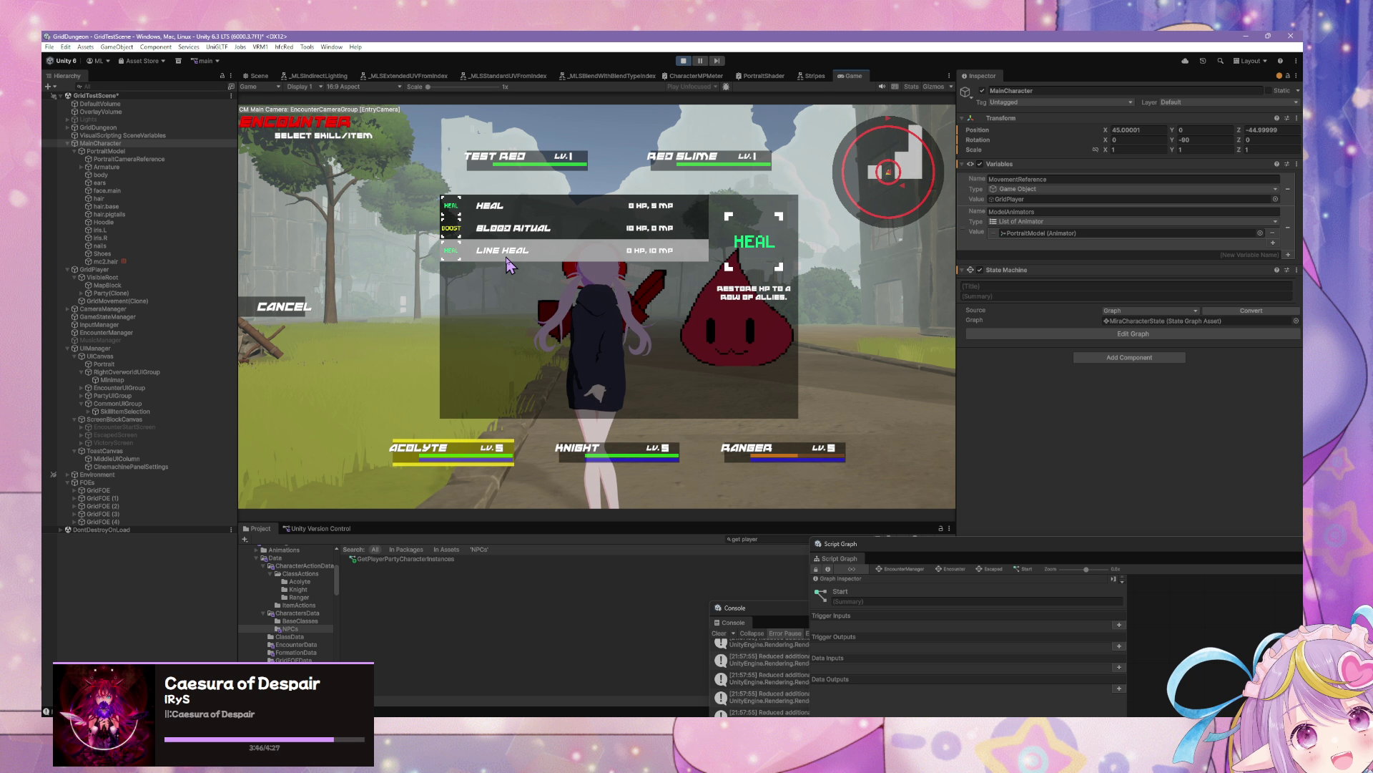
{"action": "left_click", "coordinate": [245, 312]}
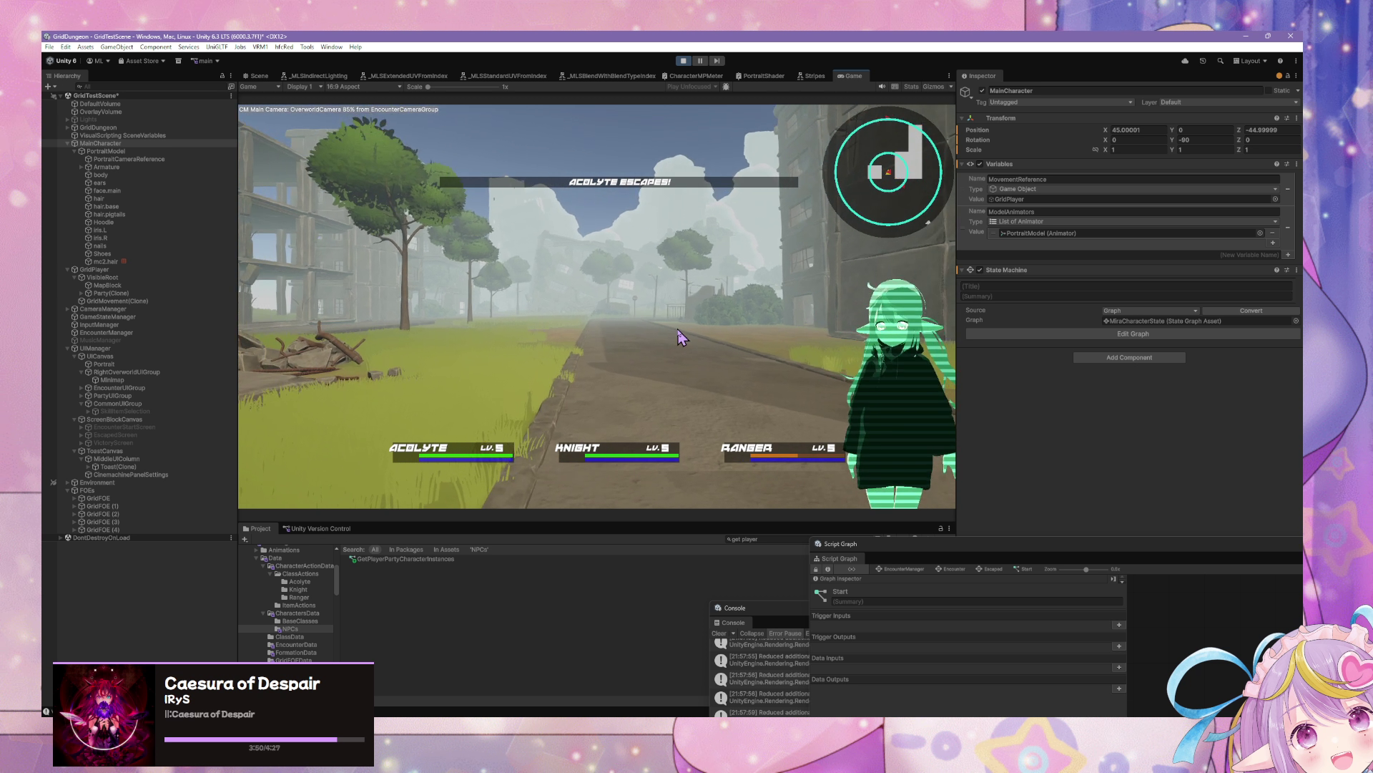
{"action": "key", "text": "d"}
{"action": "key", "text": "d"}
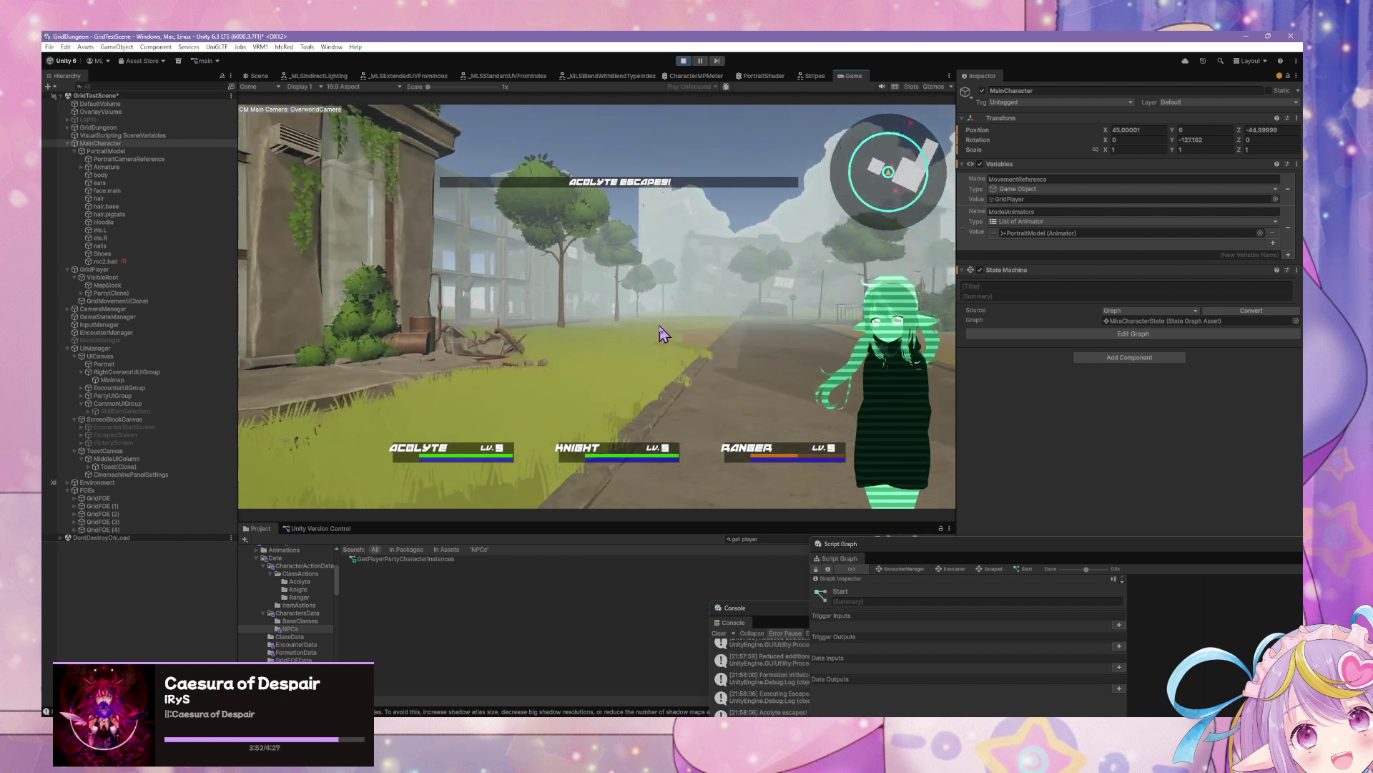
{"action": "key", "text": "w"}
{"action": "key", "text": "w"}
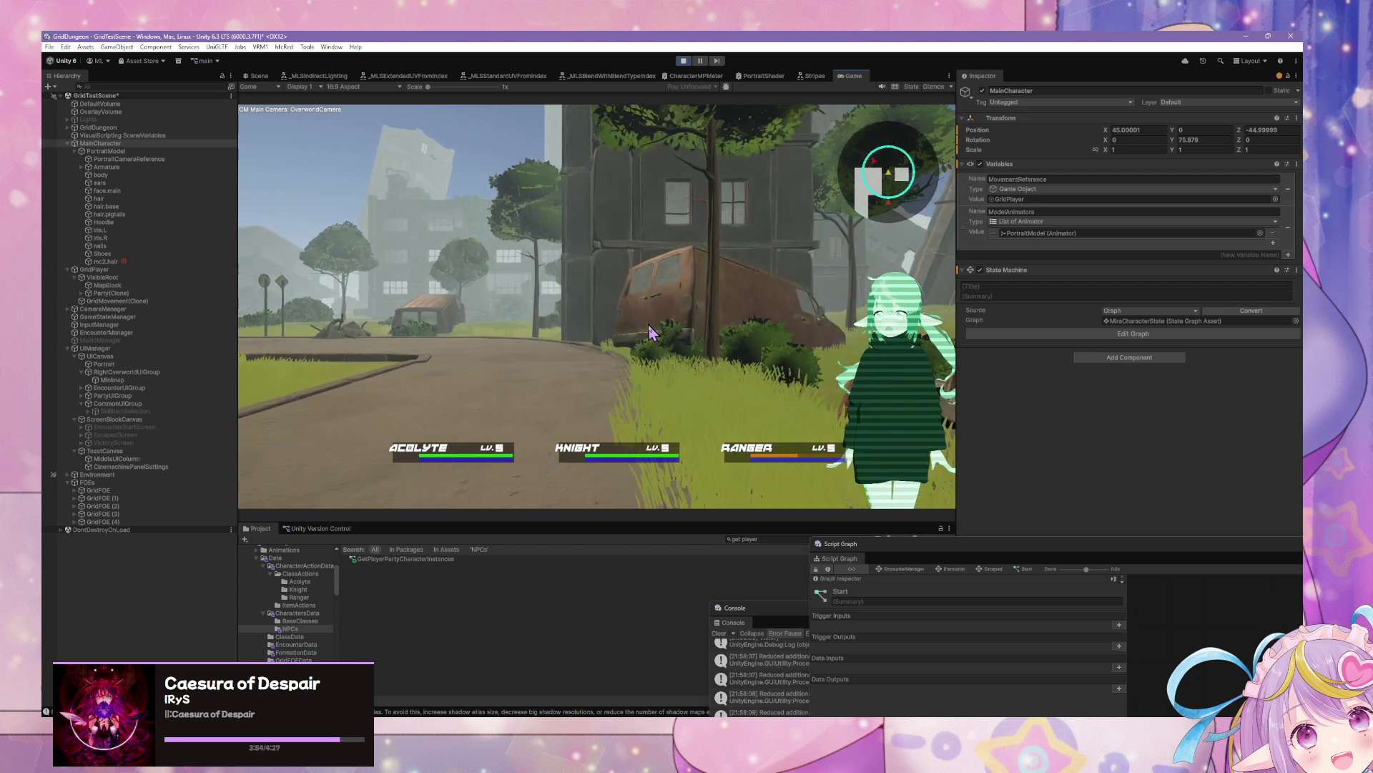
{"action": "key", "text": "d"}
Step: Walk across the open field and past the rocks into the ruined street
{"action": "key", "text": "a"}
{"action": "key", "text": "w"}
{"action": "key", "text": "w"}
{"action": "key", "text": "w"}
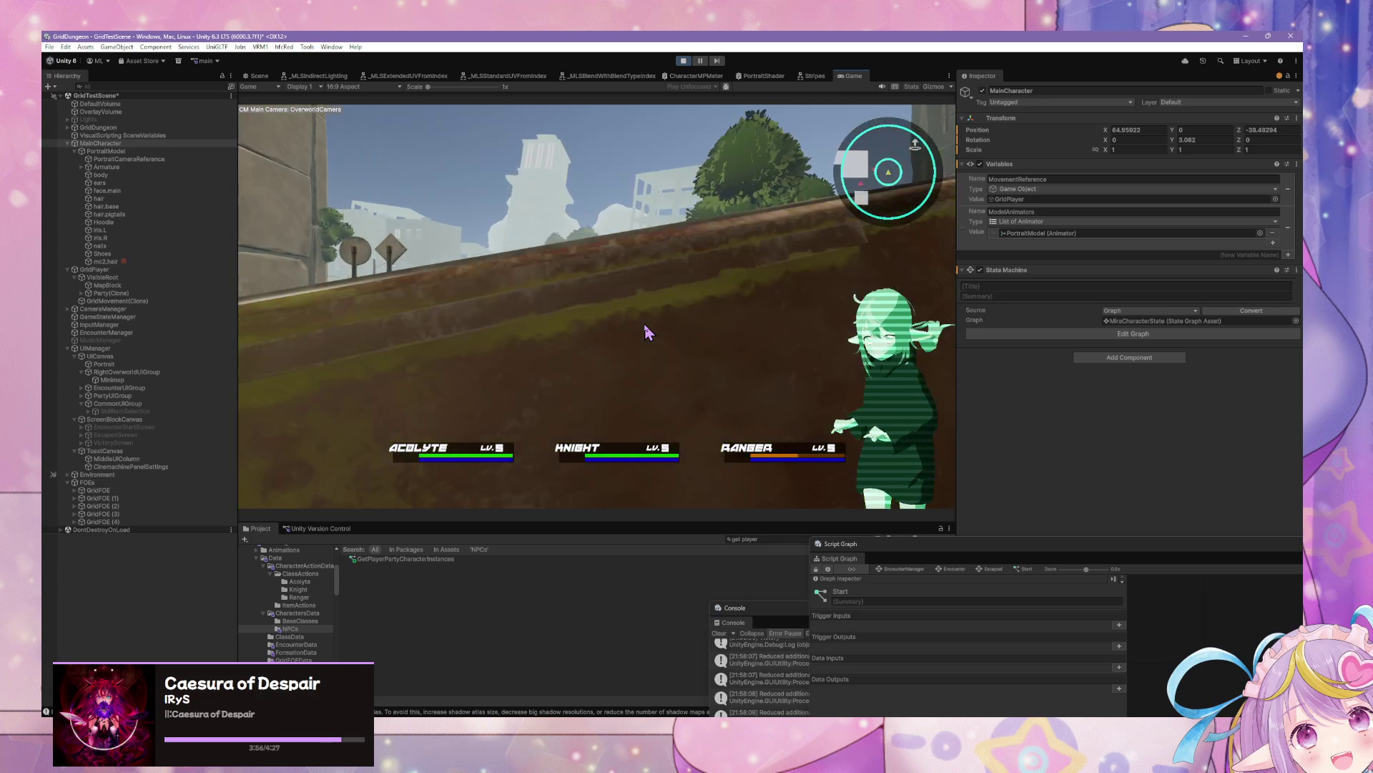
{"action": "key", "text": "w"}
{"action": "key", "text": "w"}
{"action": "key", "text": "w"}
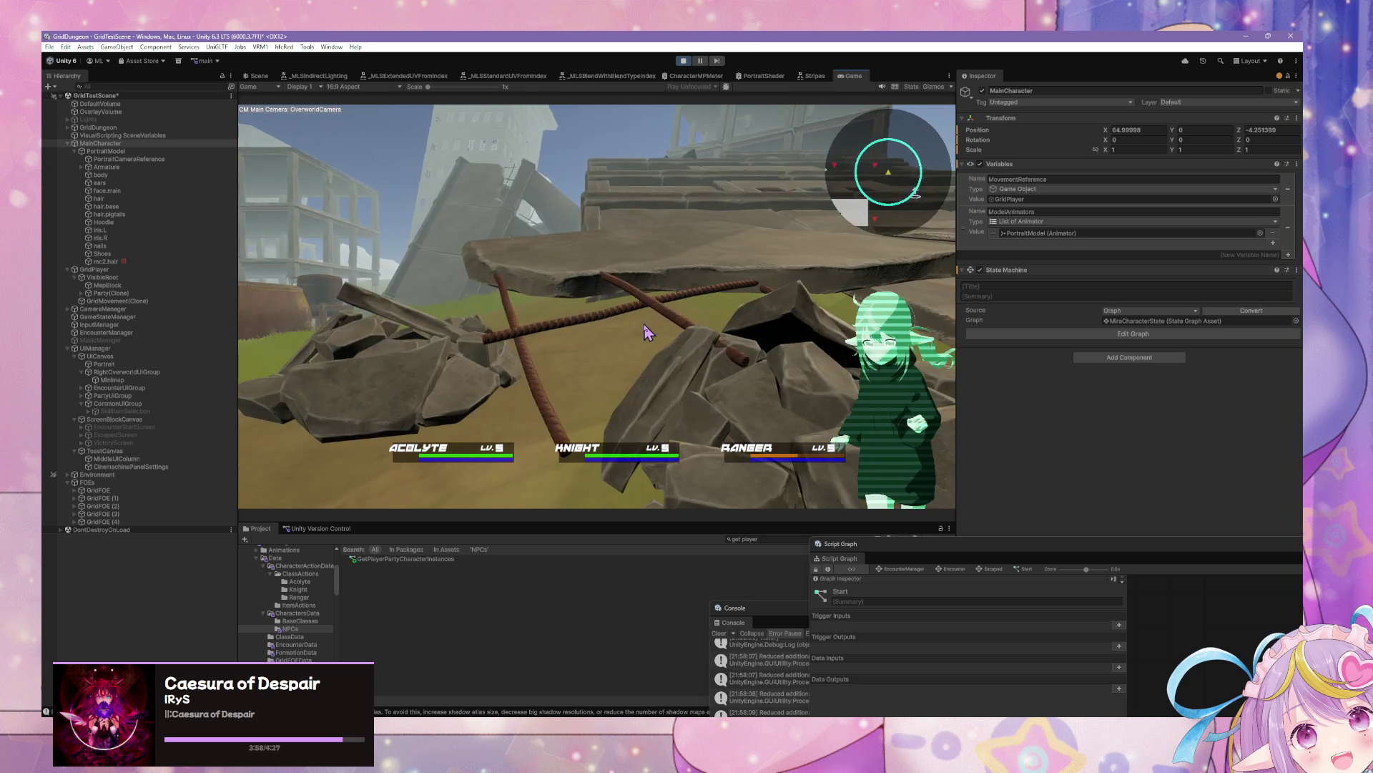
{"action": "key", "text": "a"}
{"action": "key", "text": "w"}
{"action": "key", "text": "w"}
{"action": "key", "text": "w"}
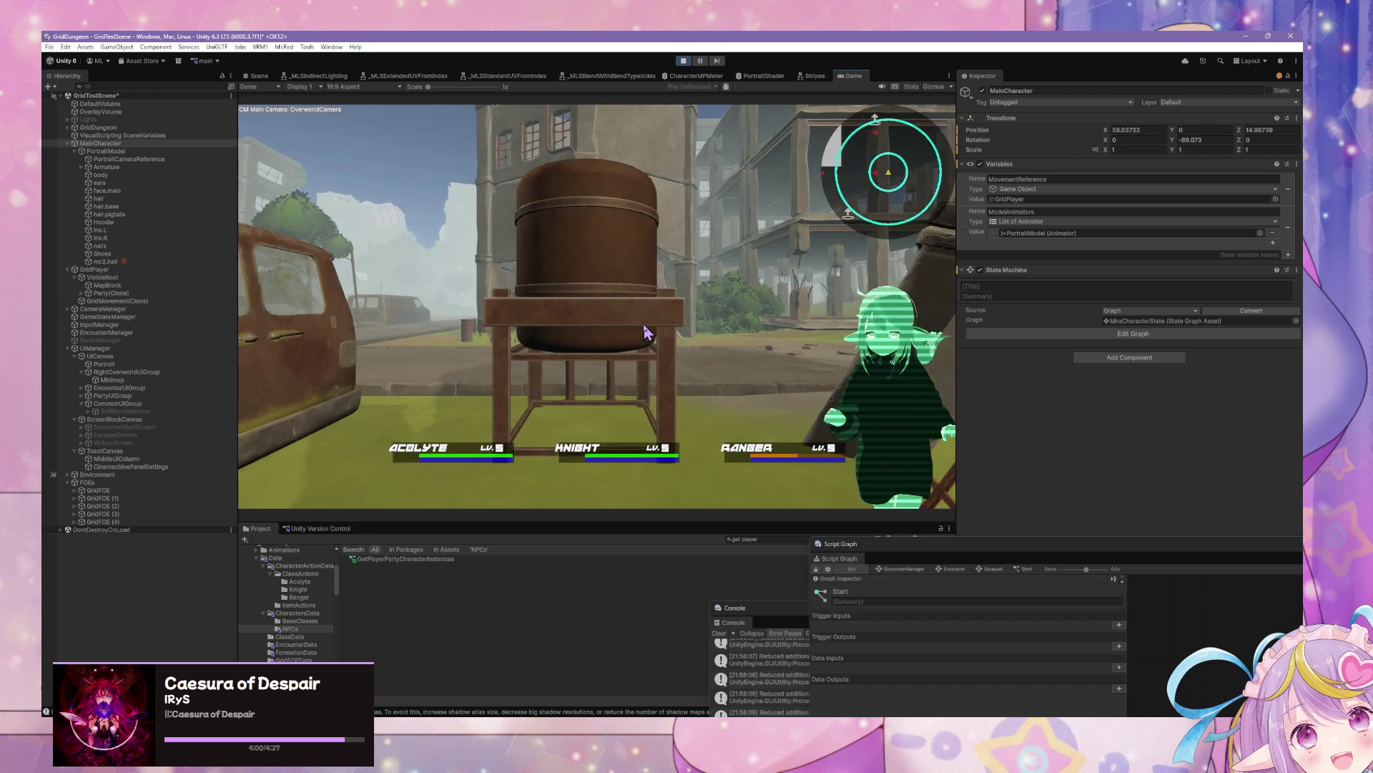